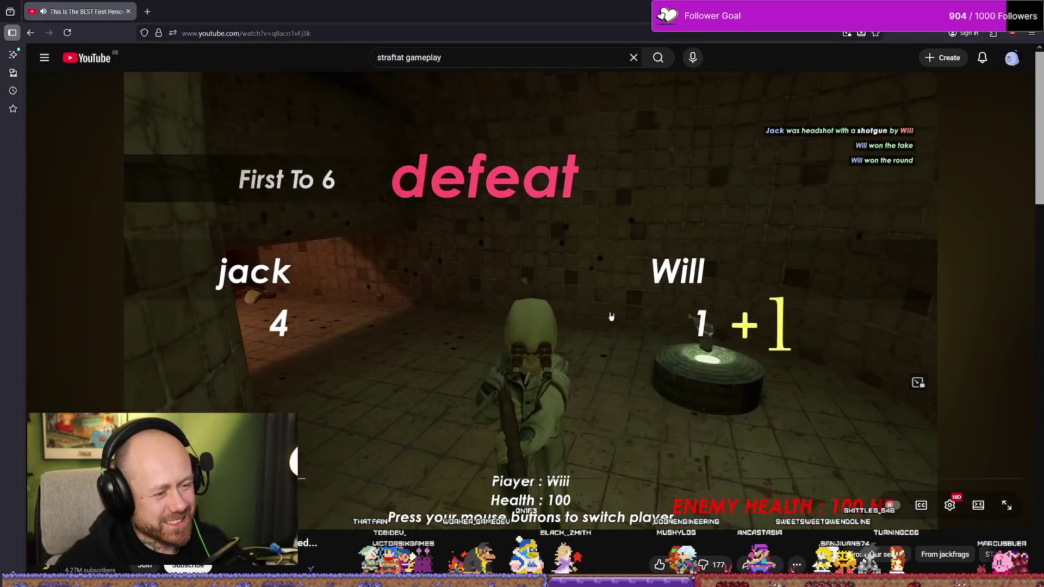
Pause the first-person gameplay video on YouTube.
{"action": "left_click", "coordinate": [611, 317]}
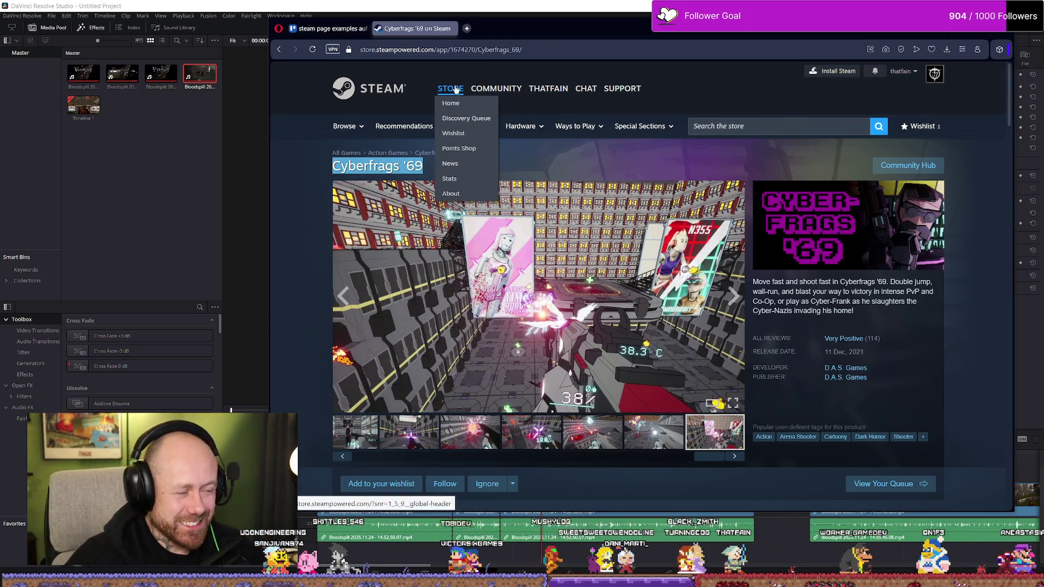
Go to the Steam store front page and glance at the Trello examples card and the editor.
{"action": "left_click", "coordinate": [448, 91]}
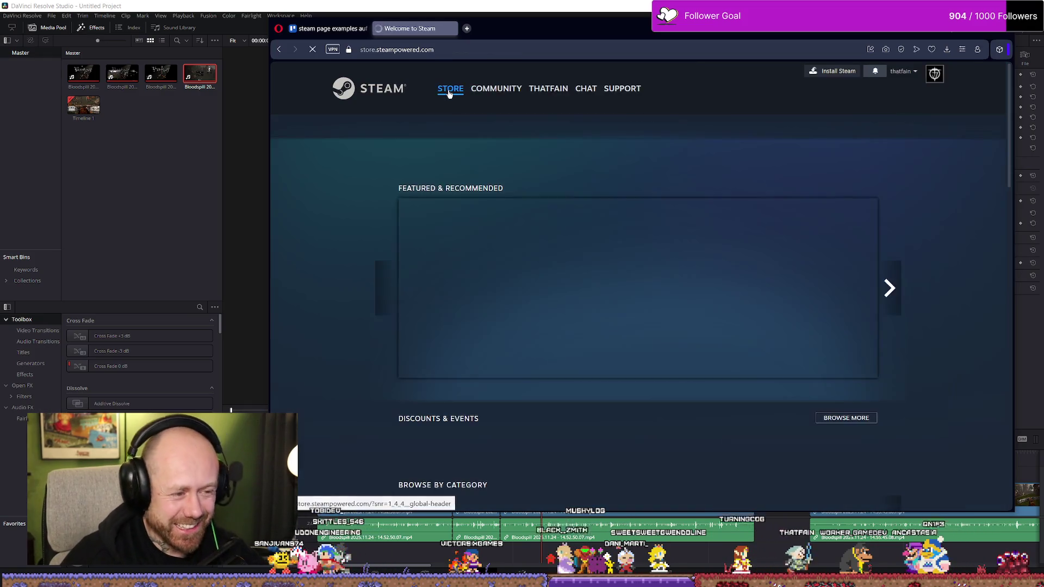
{"action": "left_click", "coordinate": [326, 28]}
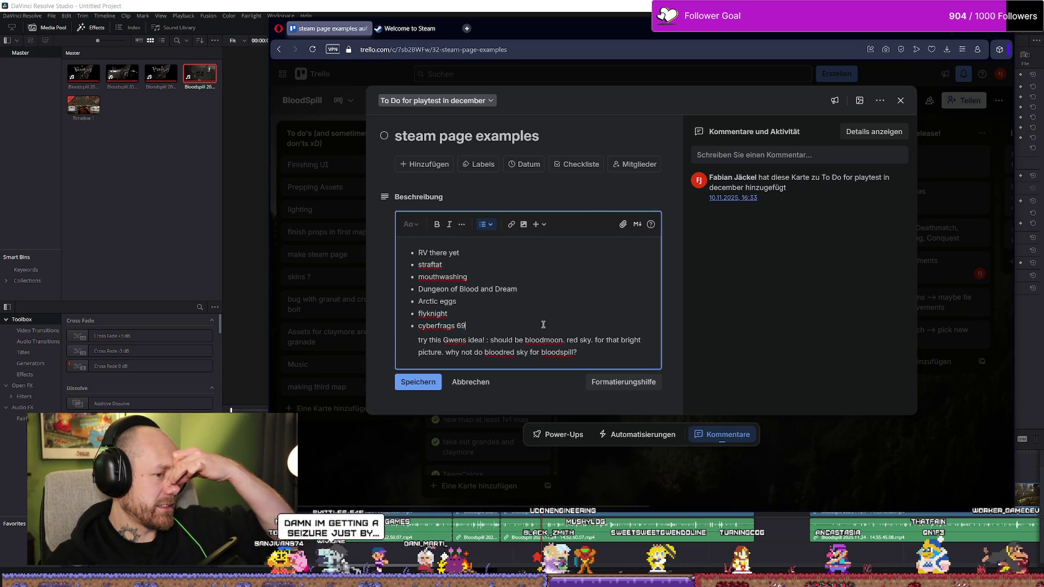
{"action": "left_click", "coordinate": [429, 5]}
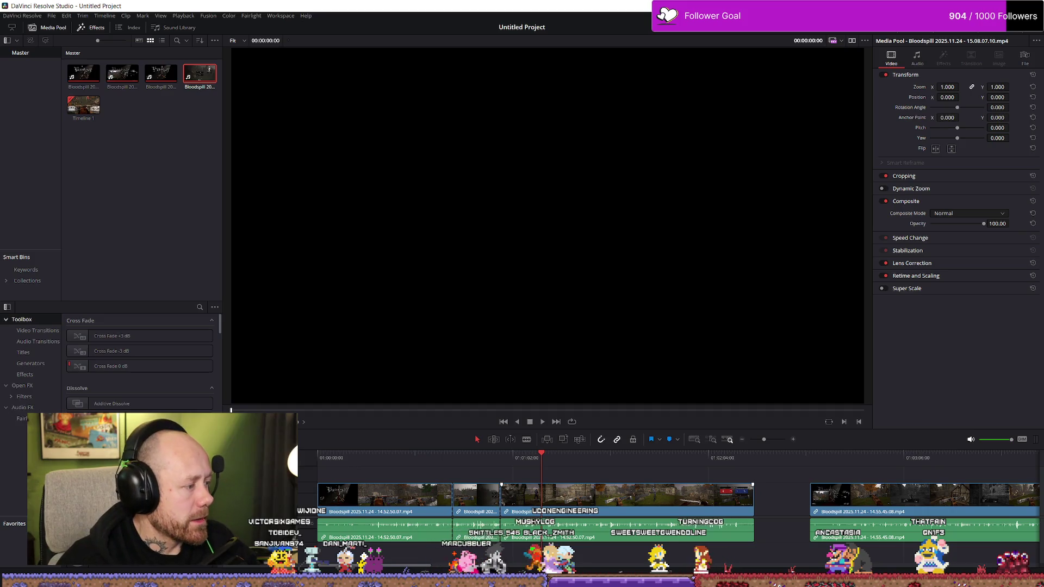
{"action": "key", "text": "alt+Tab"}
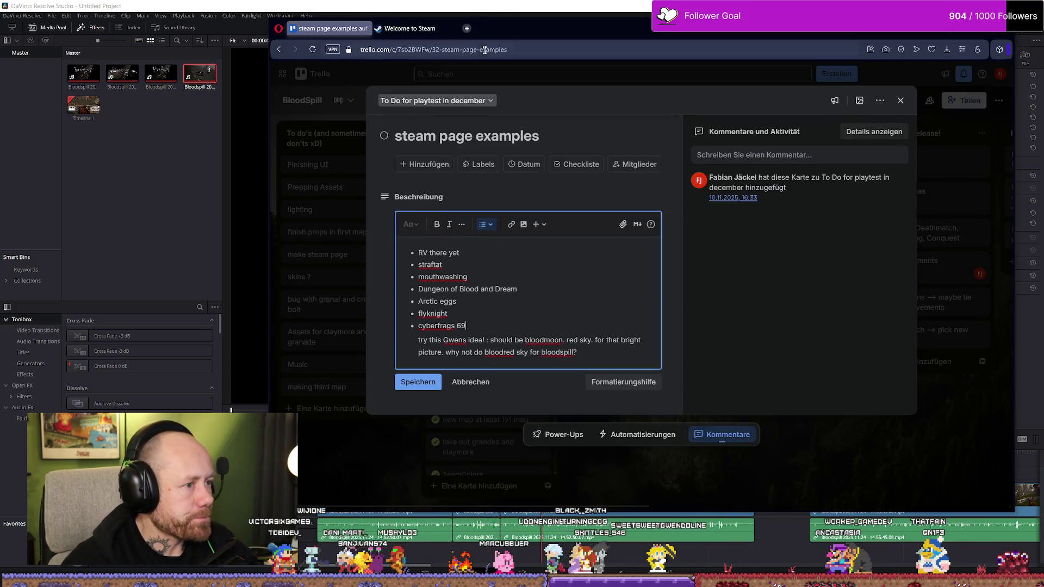
{"action": "left_click", "coordinate": [431, 28]}
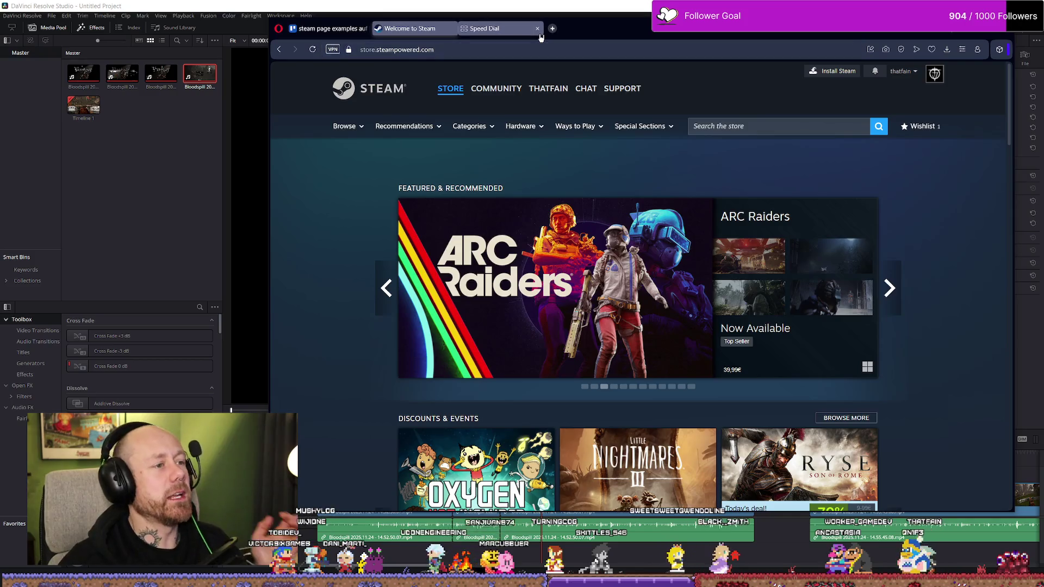
Open and close a Speed Dial tab, then start a new tab for a web search.
{"action": "left_click", "coordinate": [526, 28]}
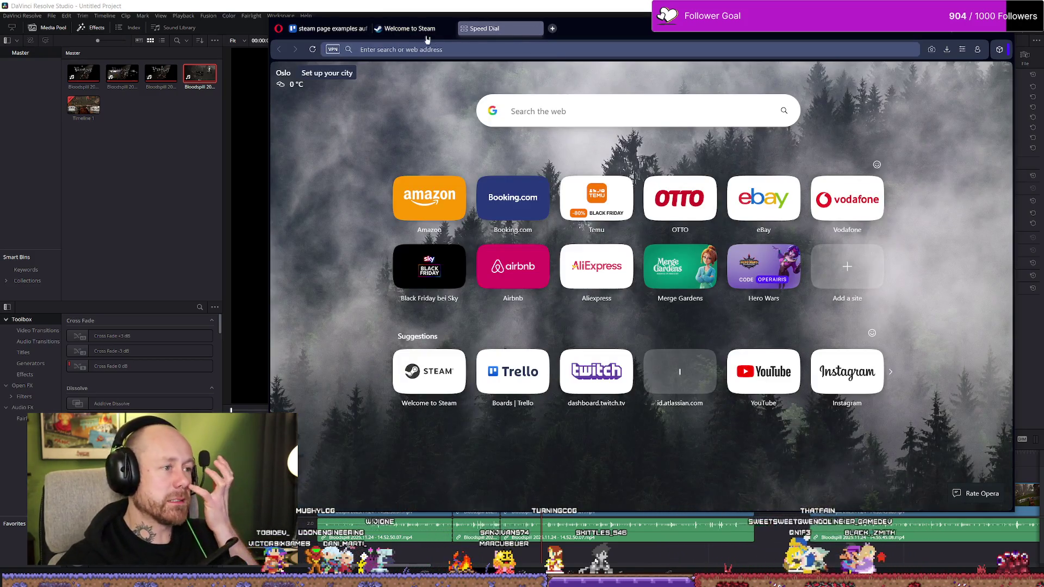
{"action": "left_click", "coordinate": [537, 29]}
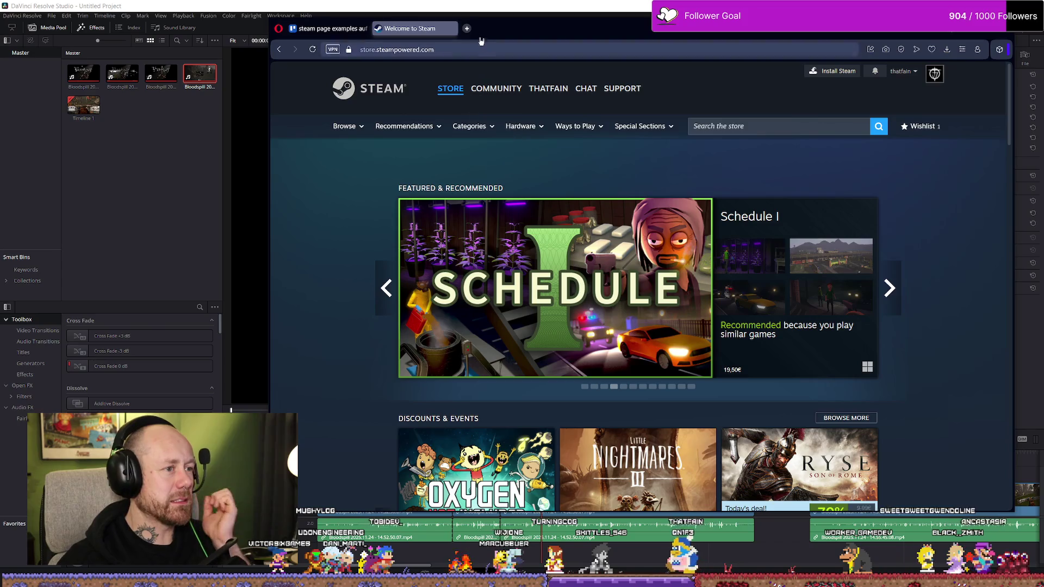
{"action": "key", "text": "ctrl+t"}
{"action": "type", "text": "best"}
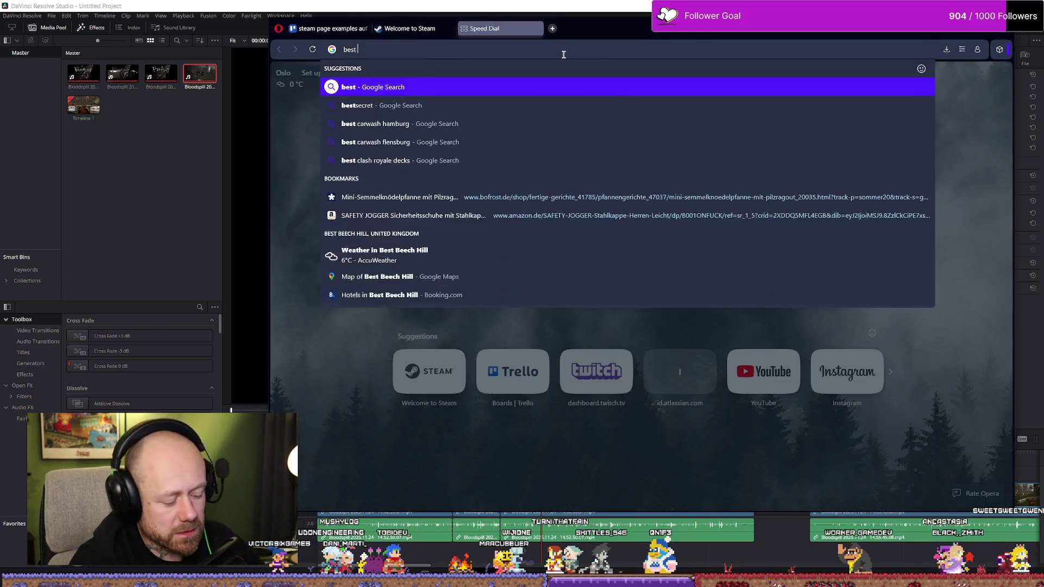
{"action": "type", "text": " game trailer"}
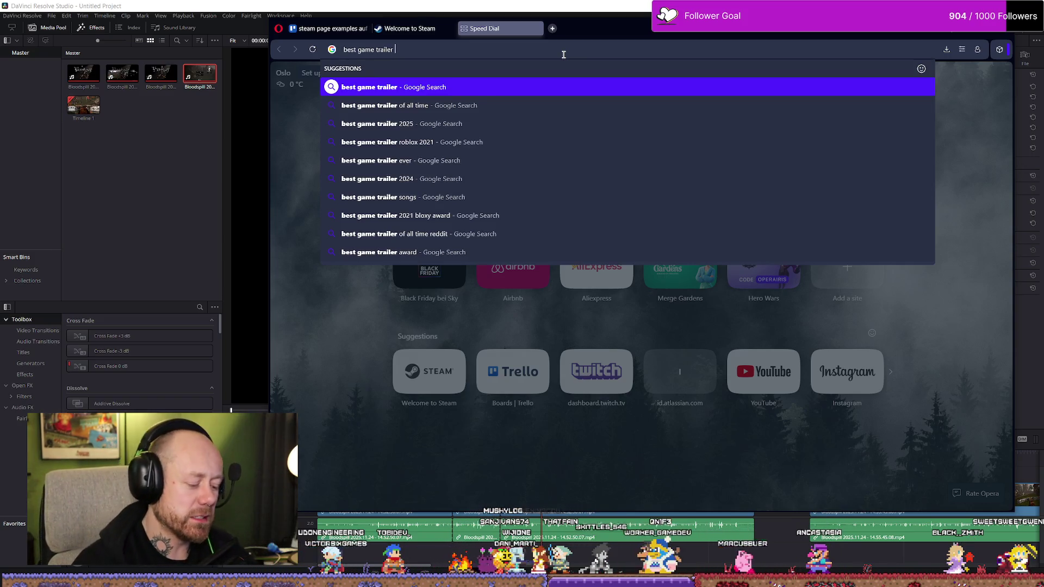
{"action": "type", "text": " under a "}
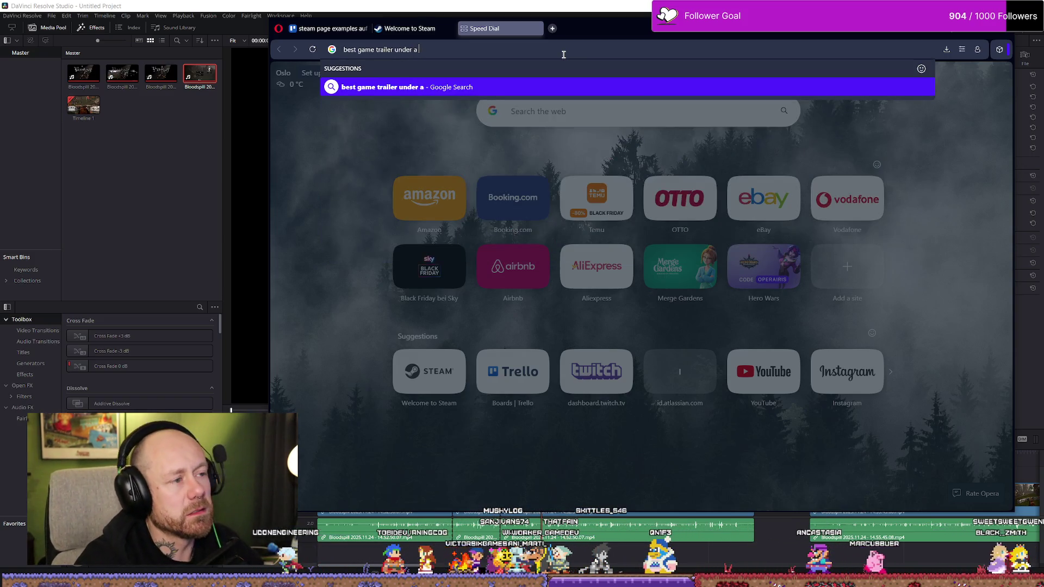
{"action": "type", "text": "mi ute"}
Search 'best game trailer under a minute', view the top video result and return to the results.
{"action": "key", "text": "Return"}
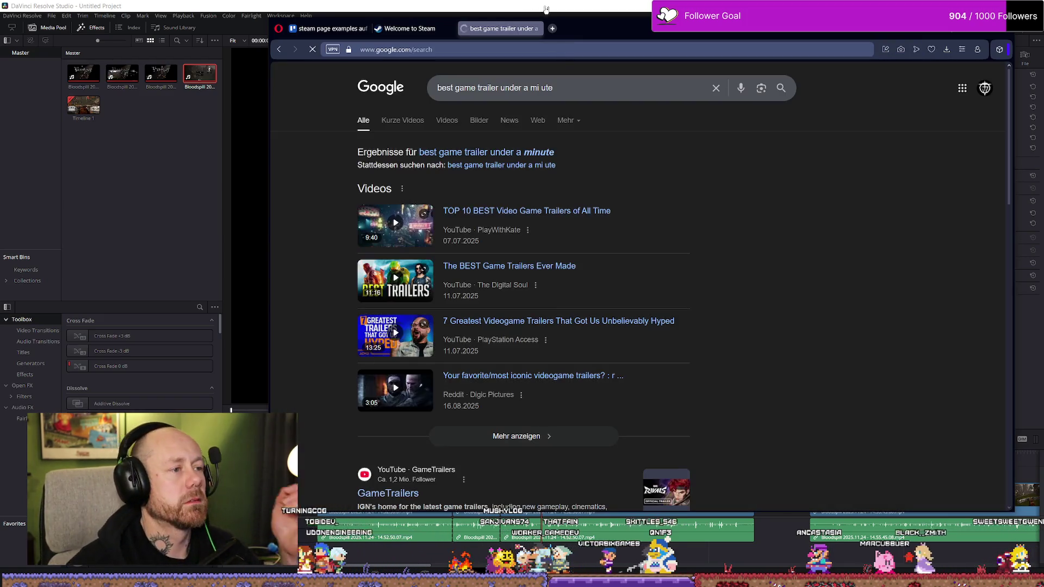
{"action": "left_click", "coordinate": [528, 160]}
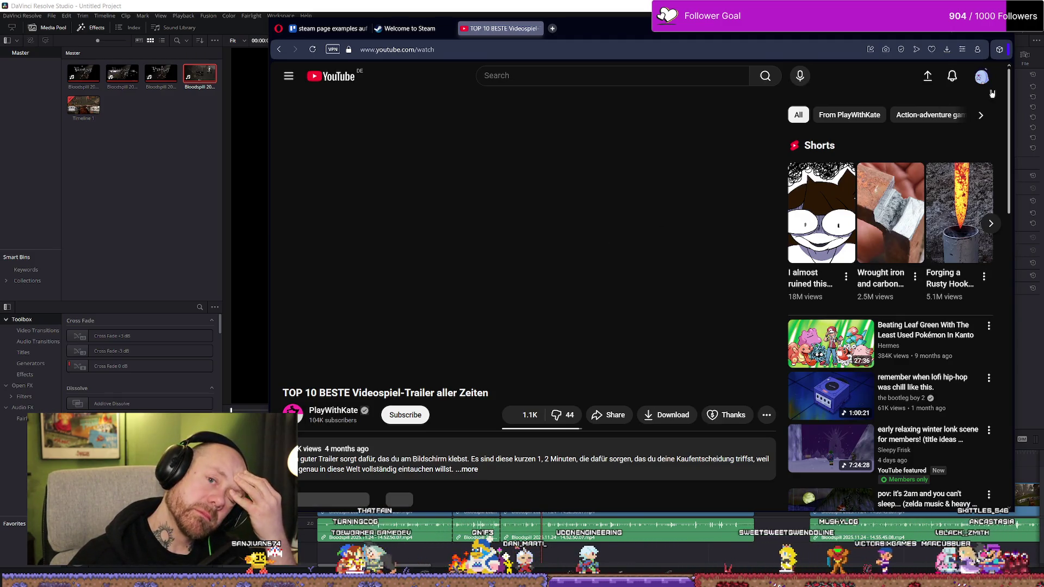
{"action": "key", "text": "alt+Left"}
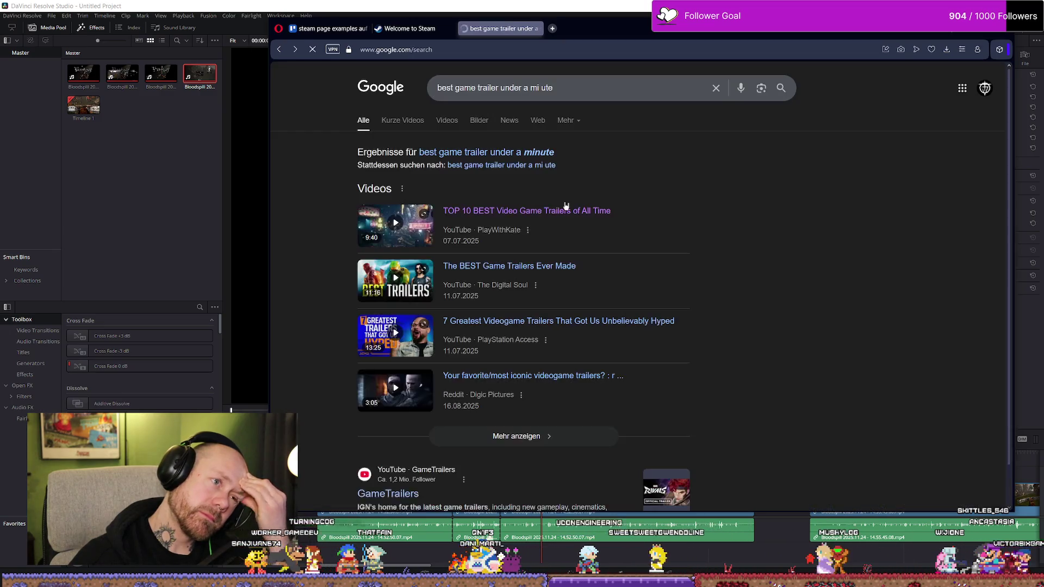
{"action": "scroll", "coordinate": [571, 352], "scroll_direction": "down", "scroll_amount": 3}
{"action": "scroll", "coordinate": [571, 352], "scroll_direction": "down", "scroll_amount": 2}
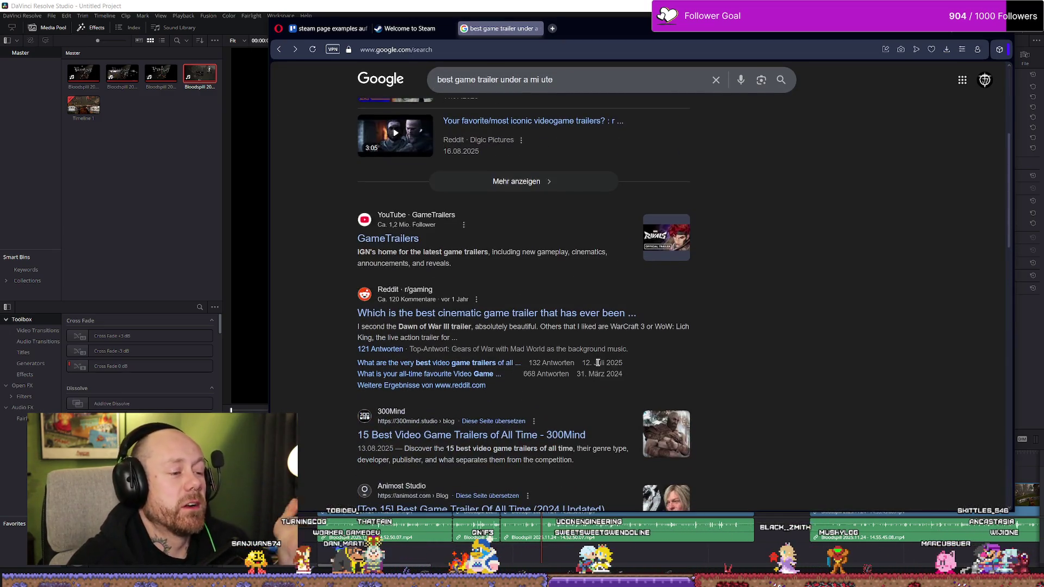
{"action": "scroll", "coordinate": [573, 346], "scroll_direction": "down", "scroll_amount": 2}
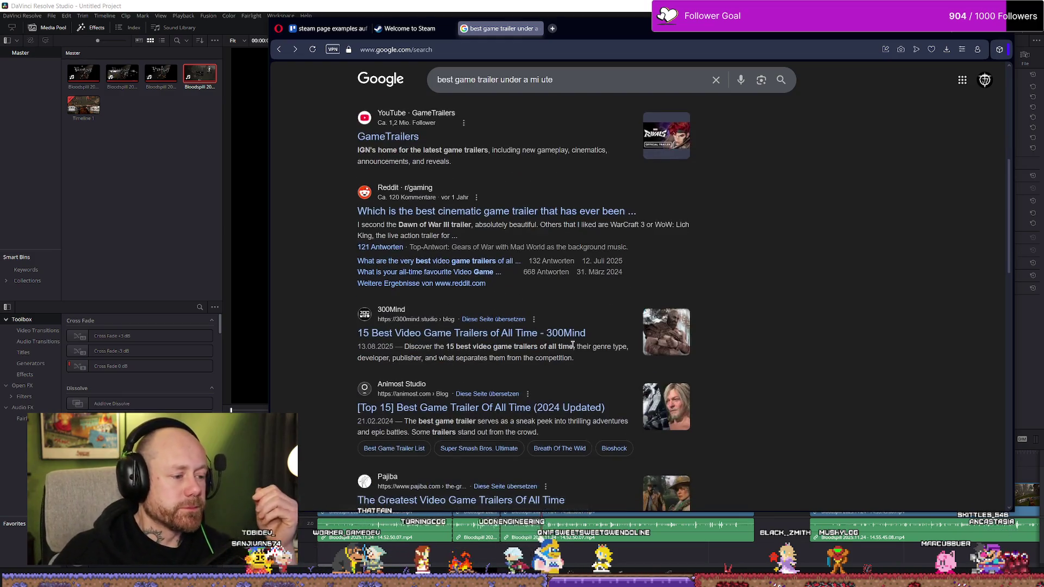
{"action": "scroll", "coordinate": [591, 311], "scroll_direction": "up", "scroll_amount": 5}
{"action": "scroll", "coordinate": [620, 333], "scroll_direction": "down", "scroll_amount": 5}
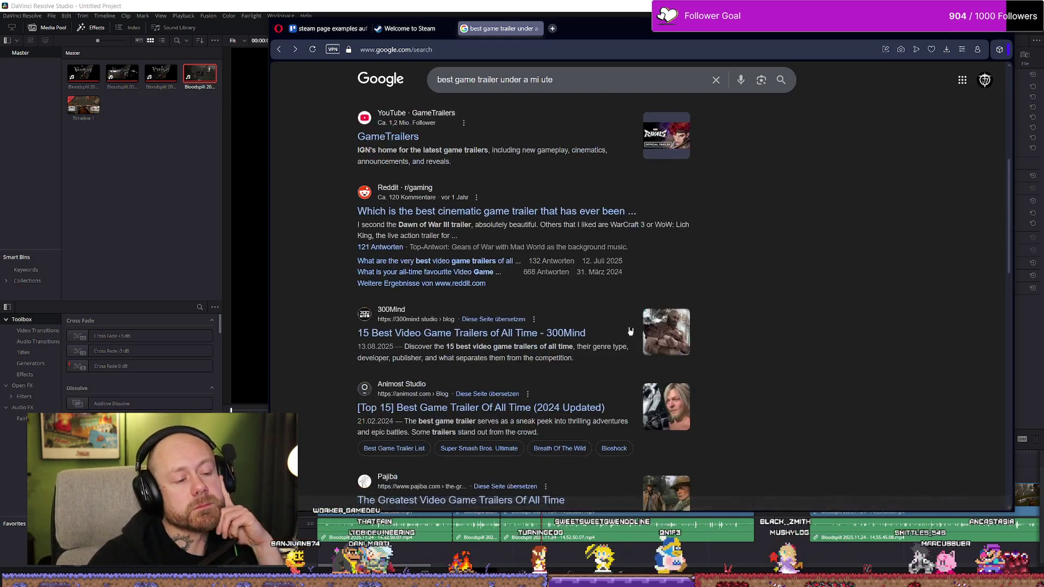
{"action": "scroll", "coordinate": [638, 324], "scroll_direction": "down", "scroll_amount": 5}
{"action": "scroll", "coordinate": [612, 310], "scroll_direction": "down", "scroll_amount": 4}
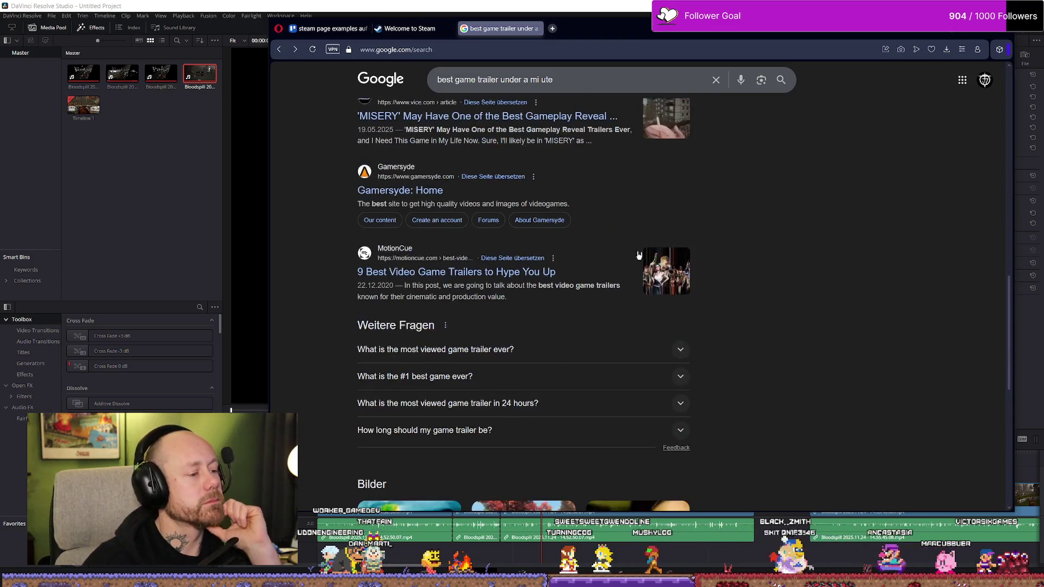
Close the search and Steam store tabs, hide the browser and bring up the Steam client.
{"action": "left_click", "coordinate": [536, 29]}
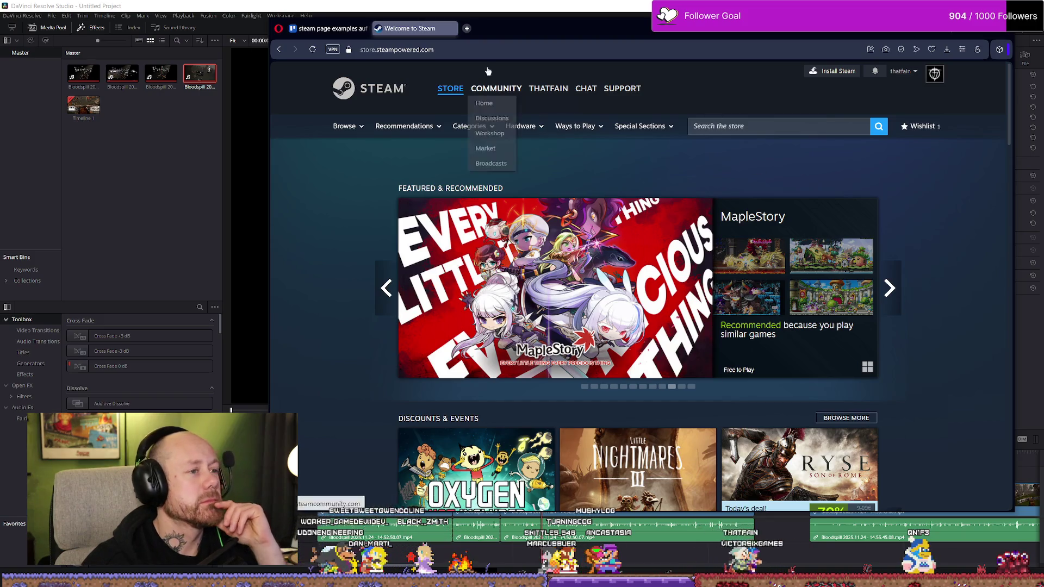
{"action": "key", "text": "ctrl+w"}
{"action": "left_click", "coordinate": [970, 32]}
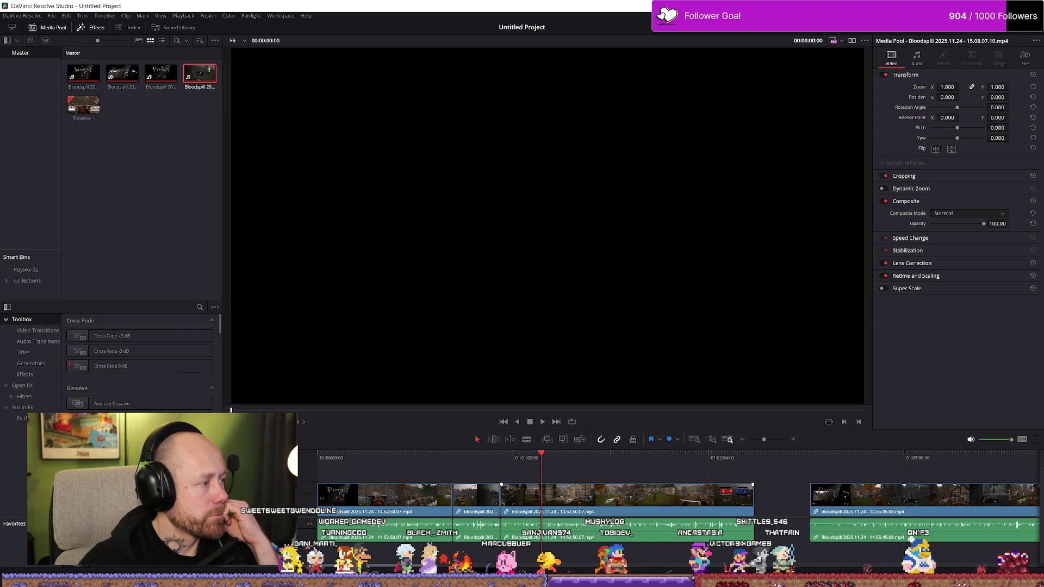
{"action": "key", "text": "alt+Tab"}
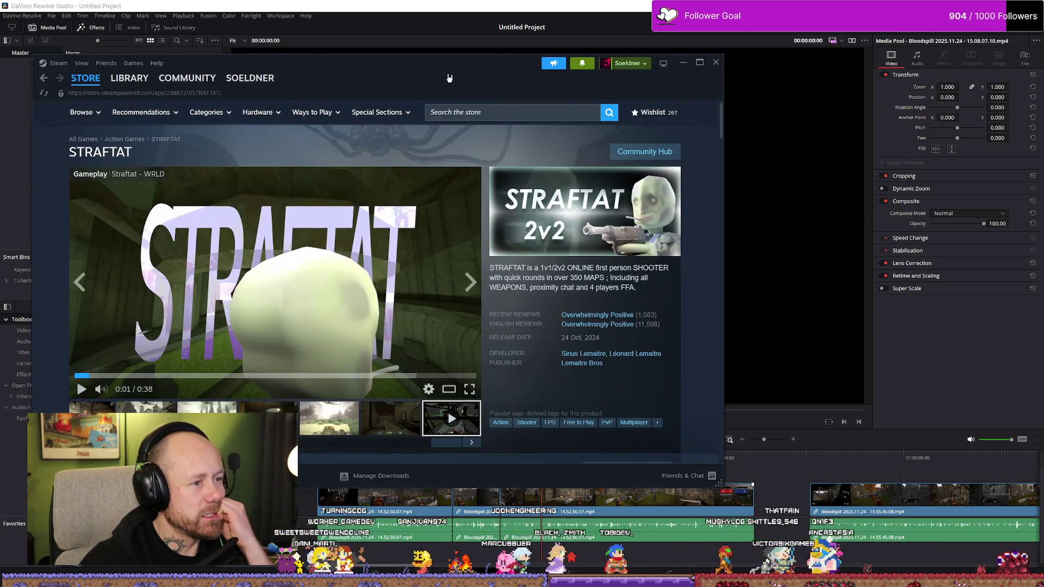
Reposition the Steam window and go to the account's wishlist.
{"action": "left_click_drag", "start_coordinate": [447, 77], "coordinate": [614, 78]}
{"action": "left_click", "coordinate": [793, 63]}
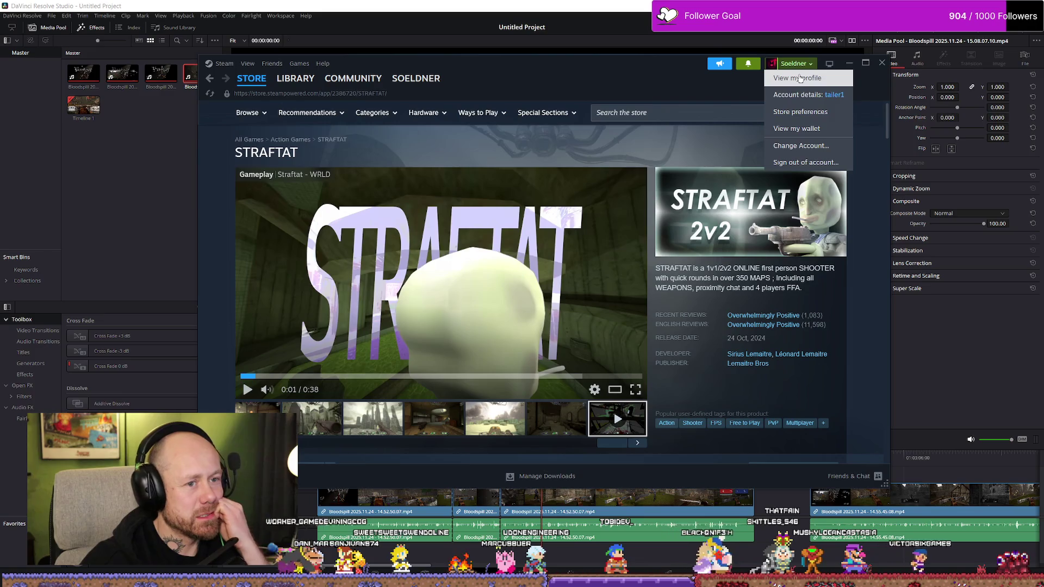
{"action": "left_click", "coordinate": [254, 127]}
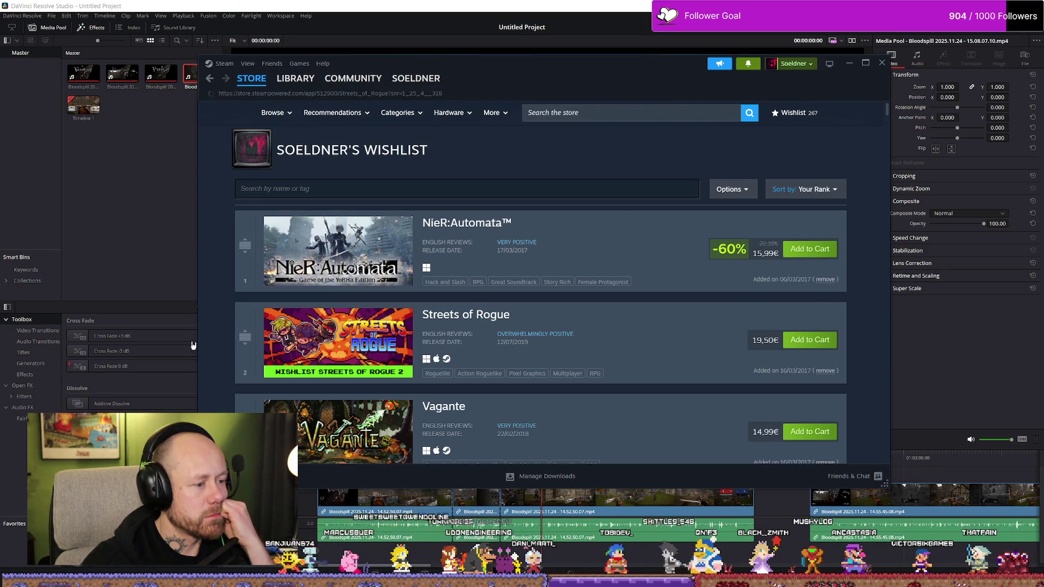
{"action": "scroll", "coordinate": [571, 331], "scroll_direction": "down", "scroll_amount": 1}
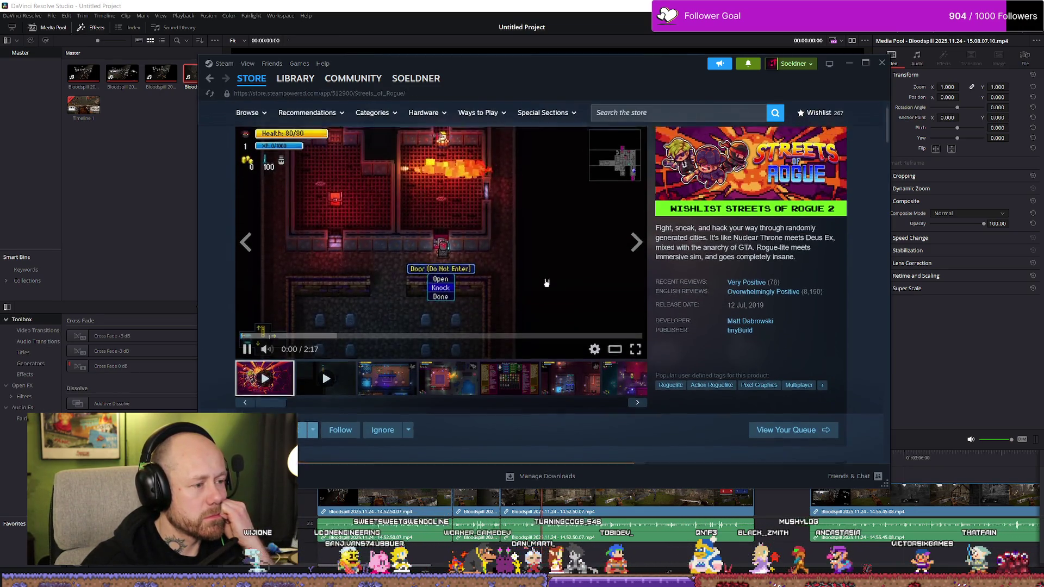
{"action": "scroll", "coordinate": [547, 282], "scroll_direction": "up", "scroll_amount": 1}
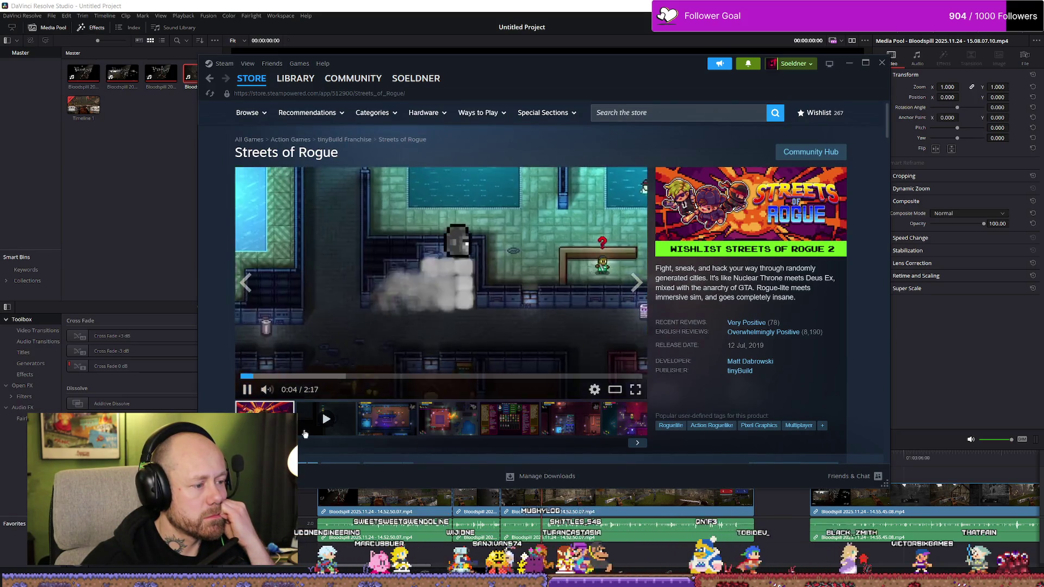
Watch the shorter Streets of Rogue trailer, return to the wishlist and open Vagante.
{"action": "left_click", "coordinate": [306, 432]}
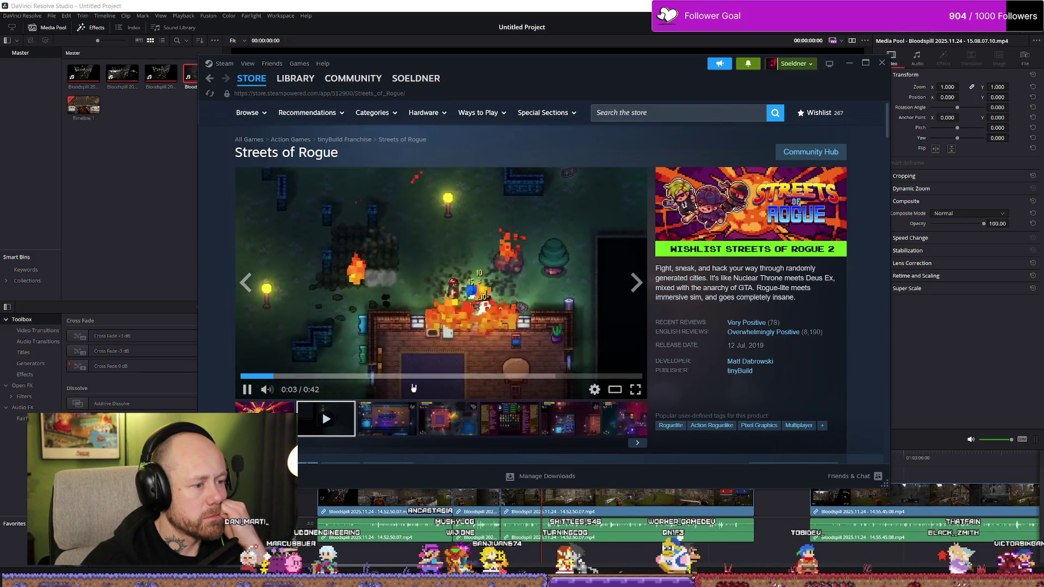
{"action": "left_click", "coordinate": [513, 351]}
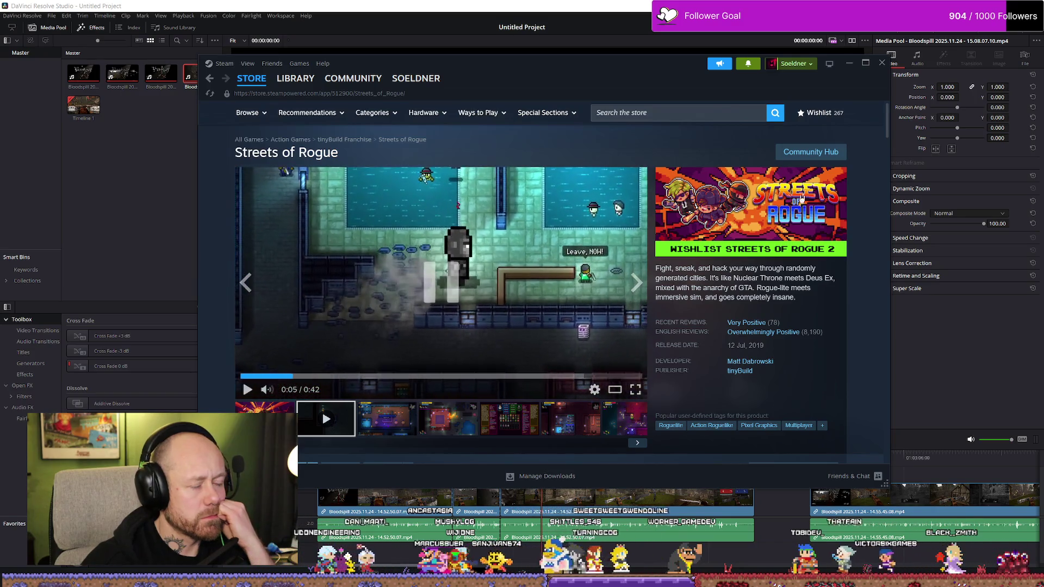
{"action": "left_click", "coordinate": [813, 113]}
{"action": "scroll", "coordinate": [625, 292], "scroll_direction": "down", "scroll_amount": 2}
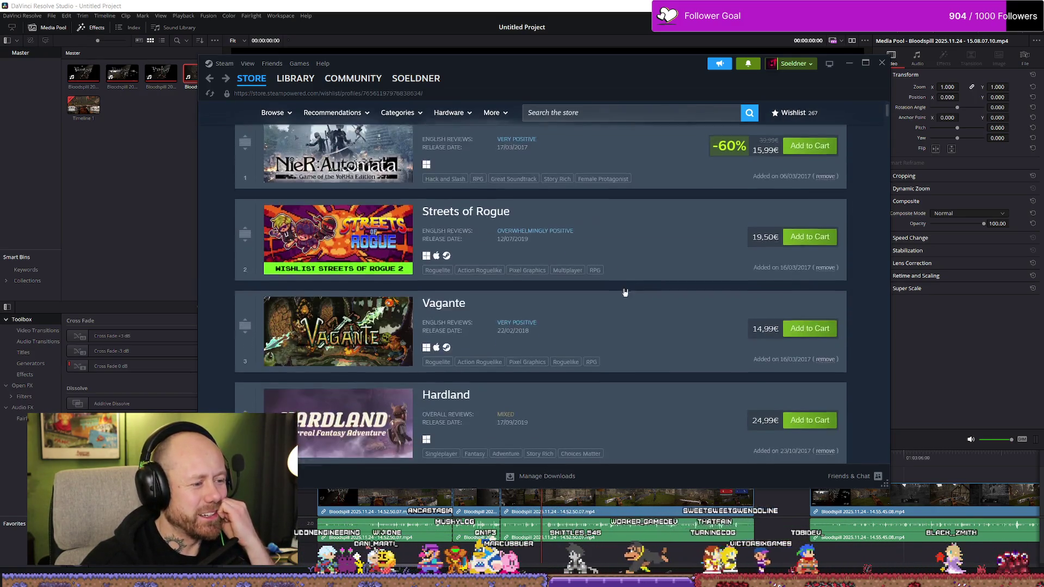
{"action": "scroll", "coordinate": [624, 292], "scroll_direction": "down", "scroll_amount": 1}
{"action": "left_click", "coordinate": [595, 298]}
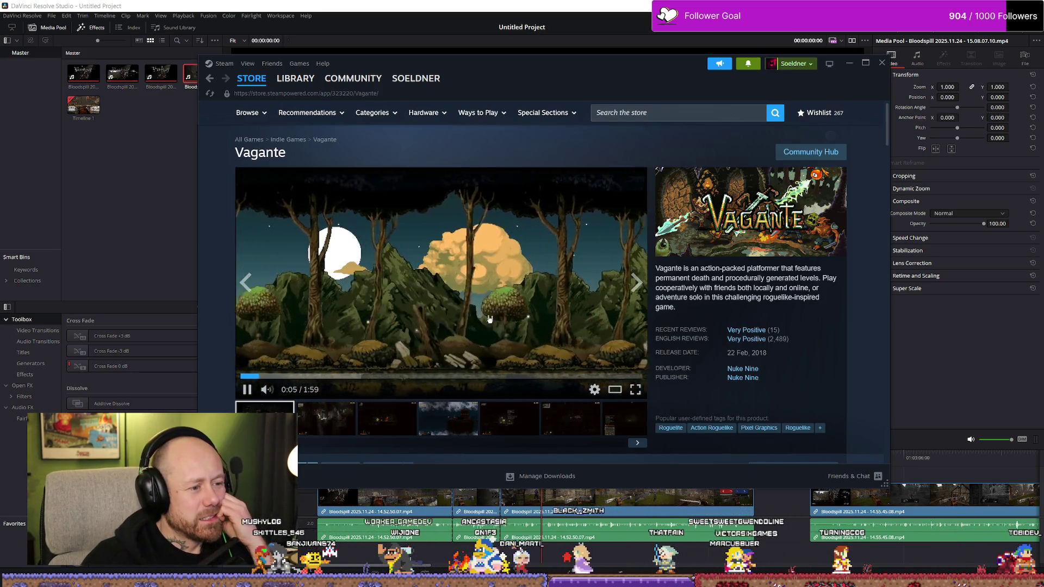
Watch the Vagante trailer in bursts, restart it from the beginning, then go back to the wishlist.
{"action": "left_click", "coordinate": [490, 318]}
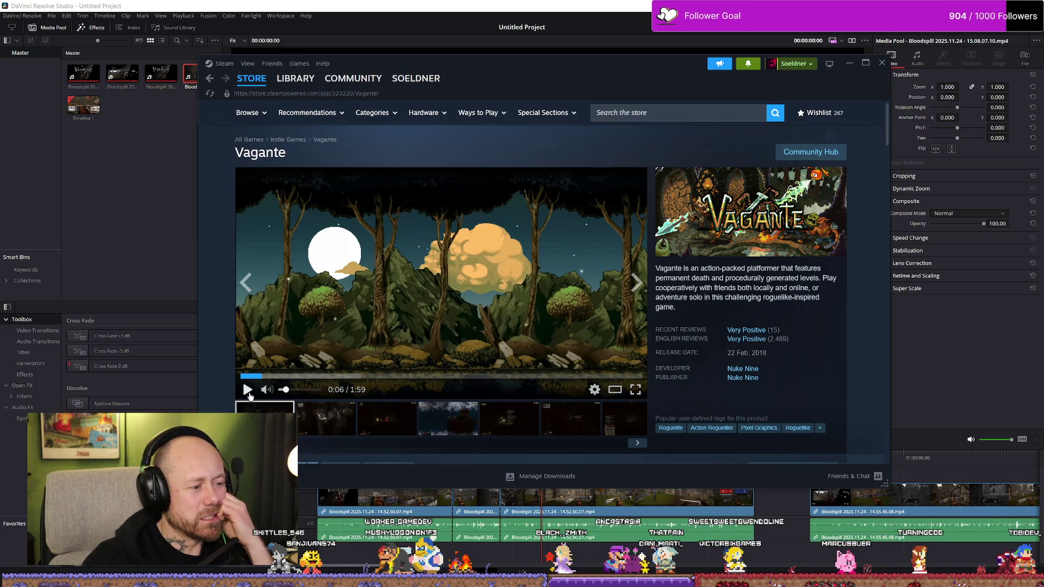
{"action": "key", "text": "space"}
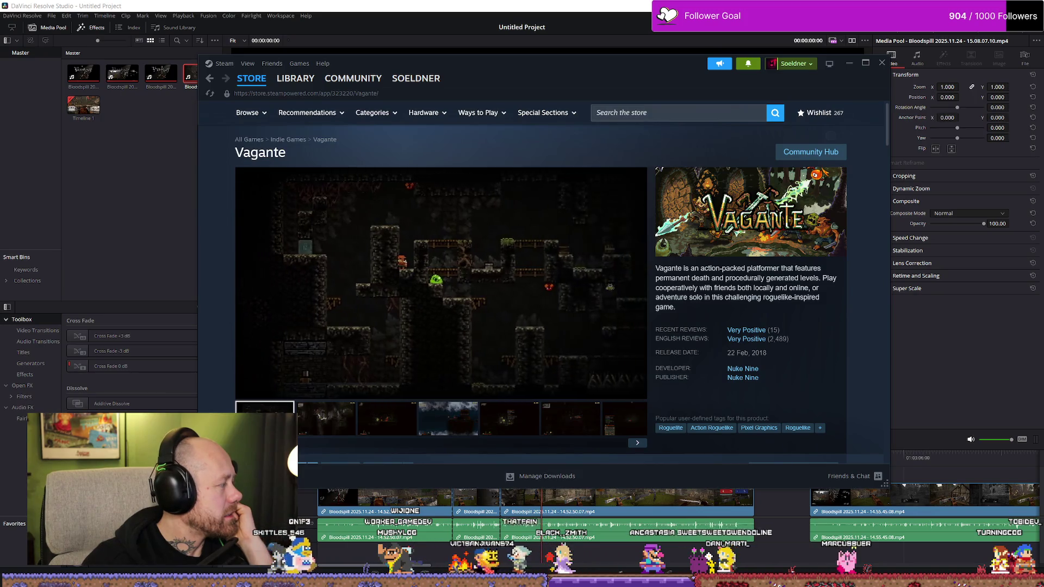
{"action": "left_click", "coordinate": [344, 327]}
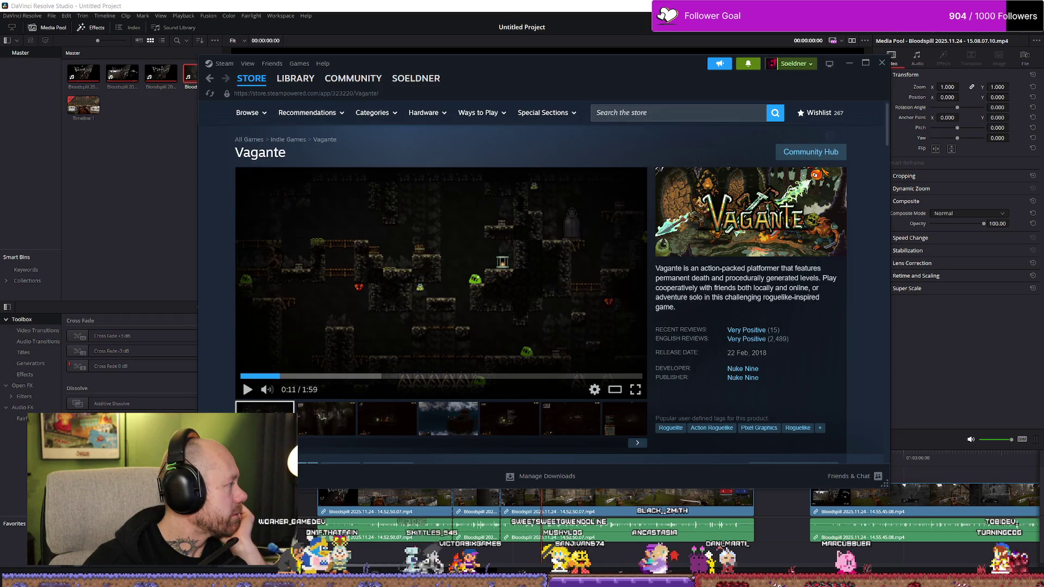
{"action": "left_click", "coordinate": [442, 307]}
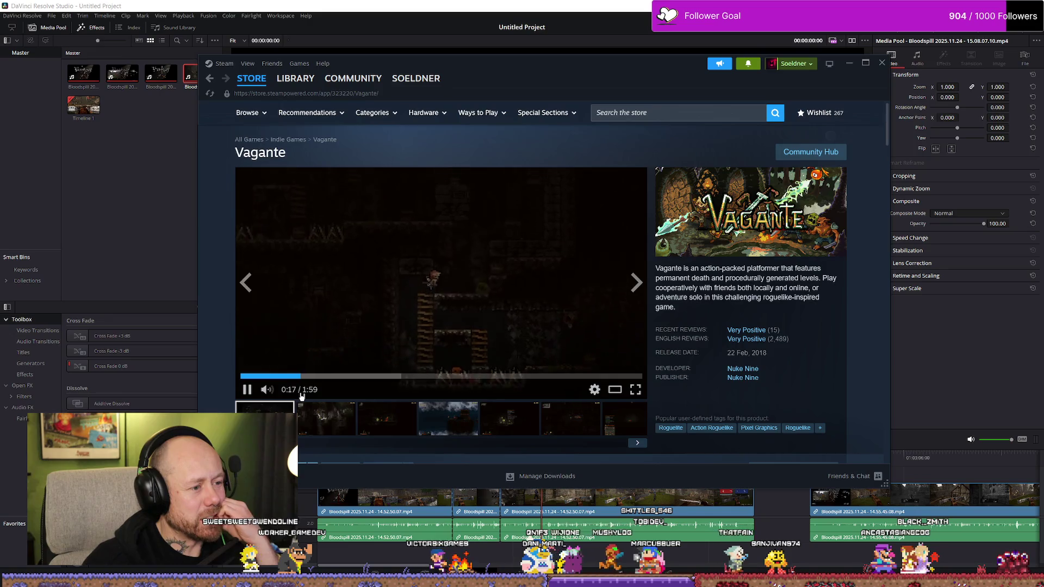
{"action": "left_click", "coordinate": [244, 377]}
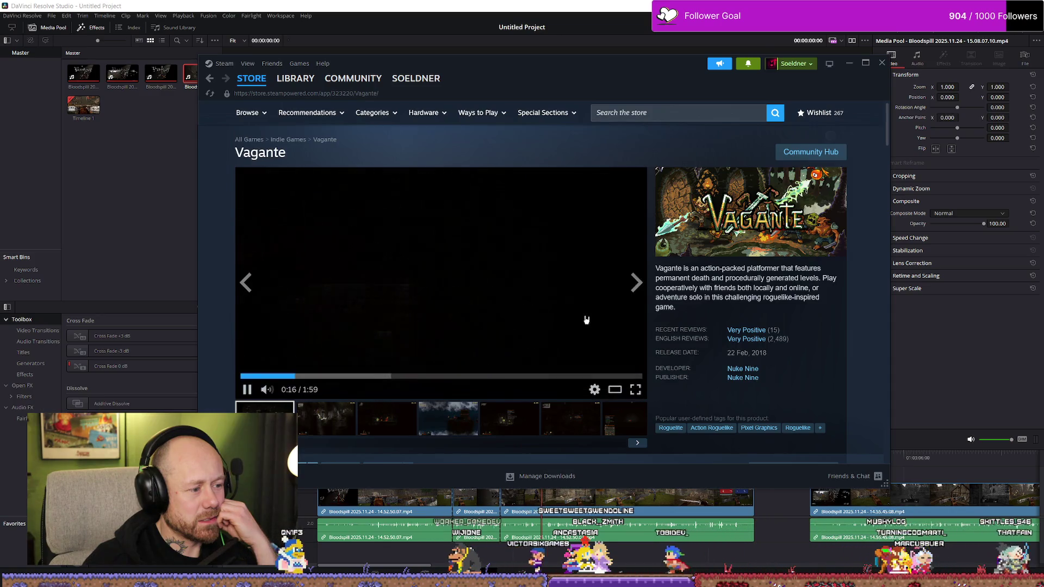
{"action": "key", "text": "alt+Left"}
{"action": "scroll", "coordinate": [481, 293], "scroll_direction": "down", "scroll_amount": 1}
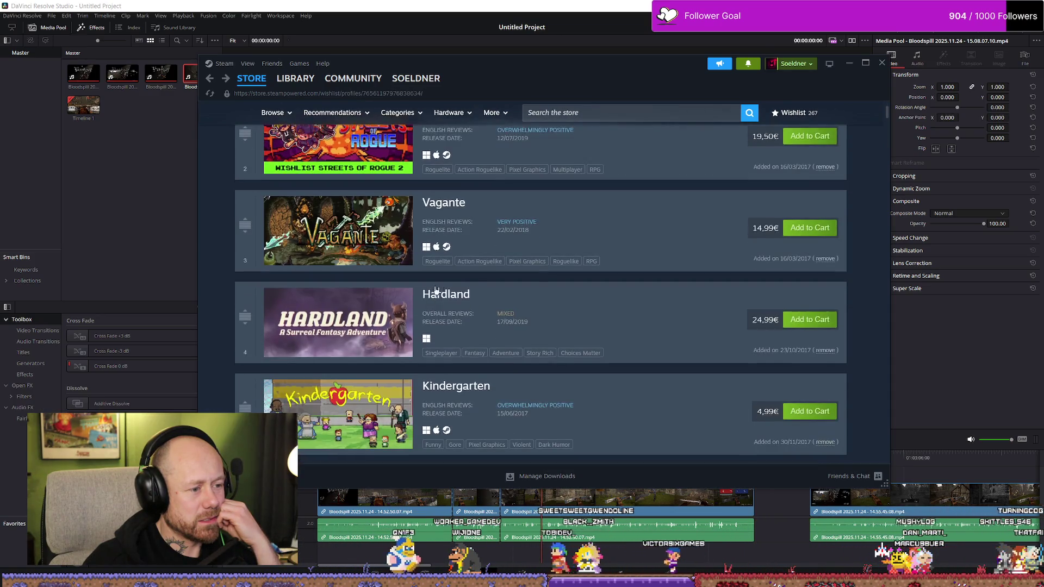
Look at Hardland's store page, then return and open Deep Rock Galactic.
{"action": "left_click", "coordinate": [444, 351]}
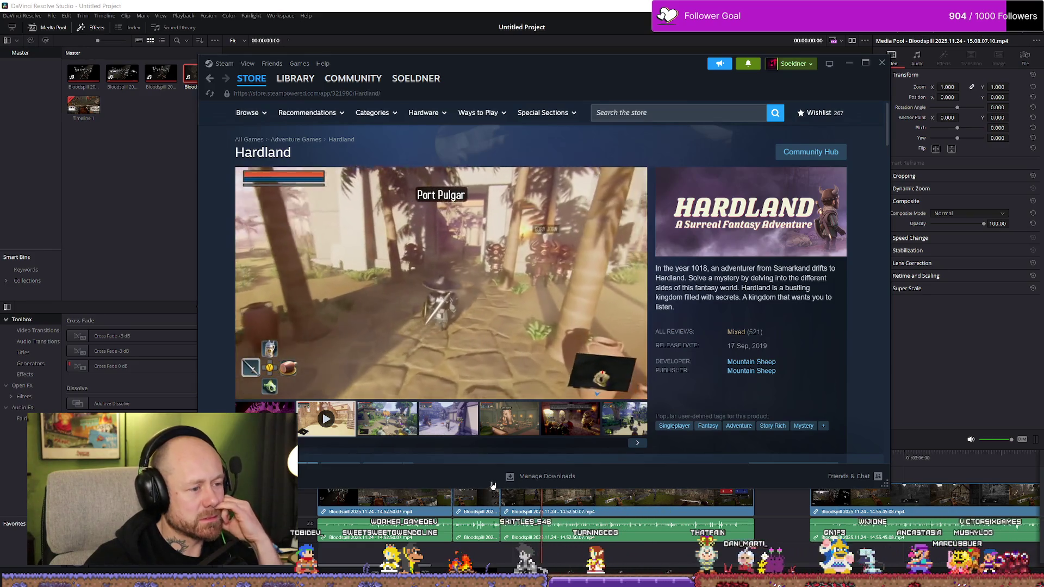
{"action": "key", "text": "alt+Left"}
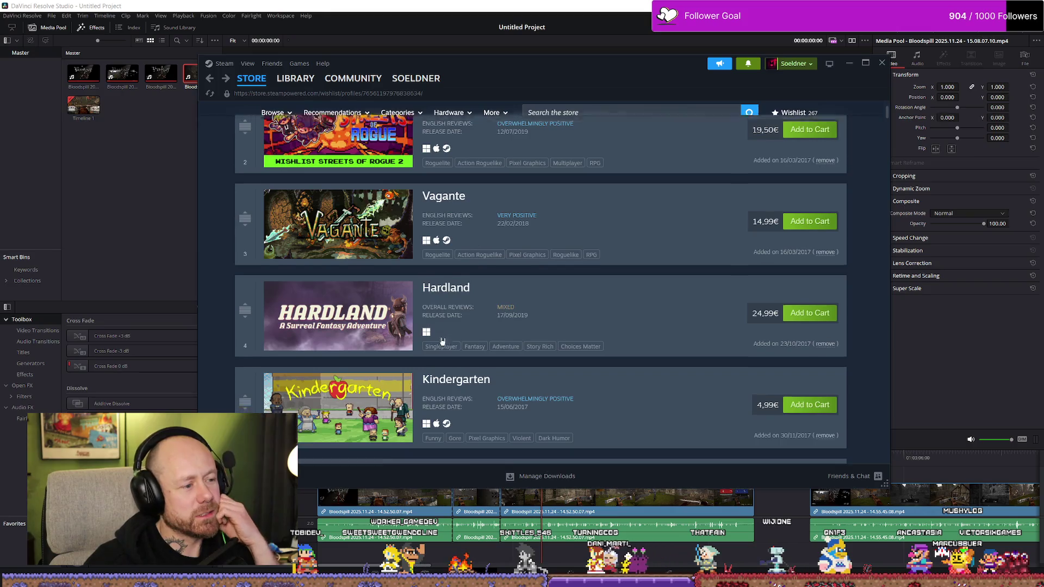
{"action": "scroll", "coordinate": [355, 300], "scroll_direction": "down", "scroll_amount": 2}
{"action": "scroll", "coordinate": [355, 301], "scroll_direction": "down", "scroll_amount": 2}
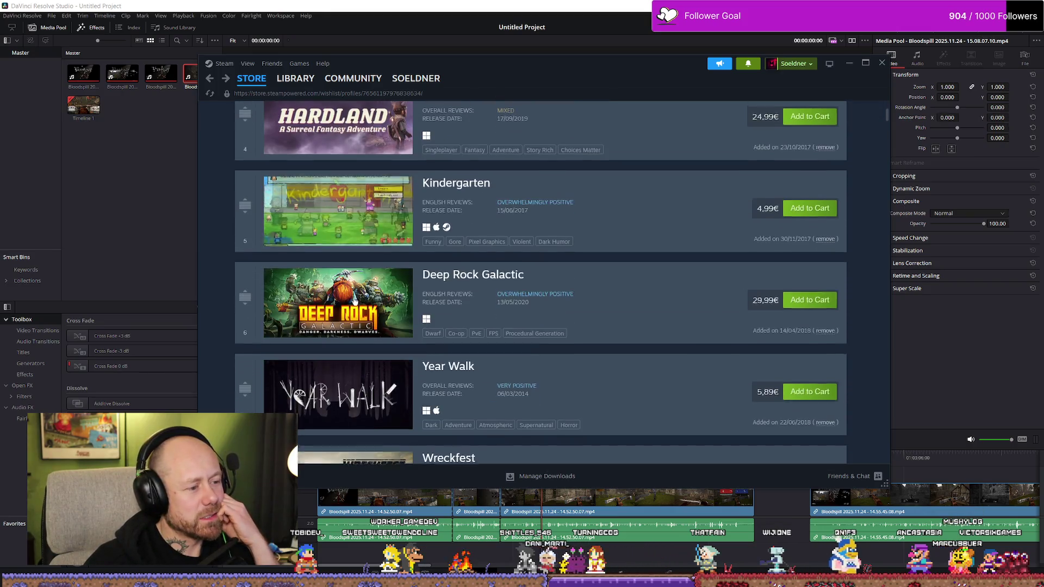
{"action": "left_click", "coordinate": [389, 307]}
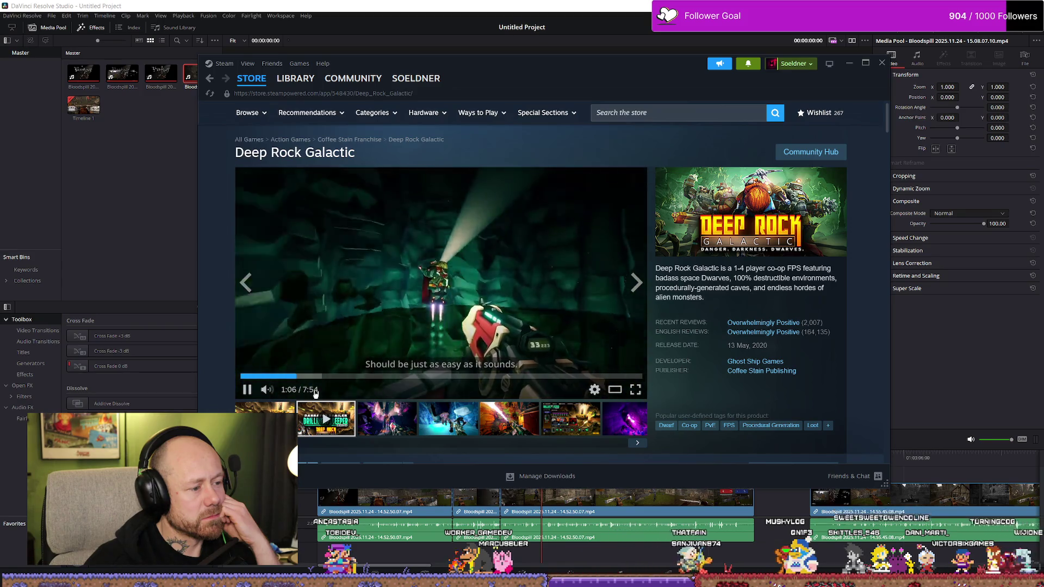
{"action": "scroll", "coordinate": [360, 325], "scroll_direction": "down", "scroll_amount": 3}
{"action": "scroll", "coordinate": [407, 331], "scroll_direction": "down", "scroll_amount": 5}
{"action": "scroll", "coordinate": [408, 331], "scroll_direction": "up", "scroll_amount": 5}
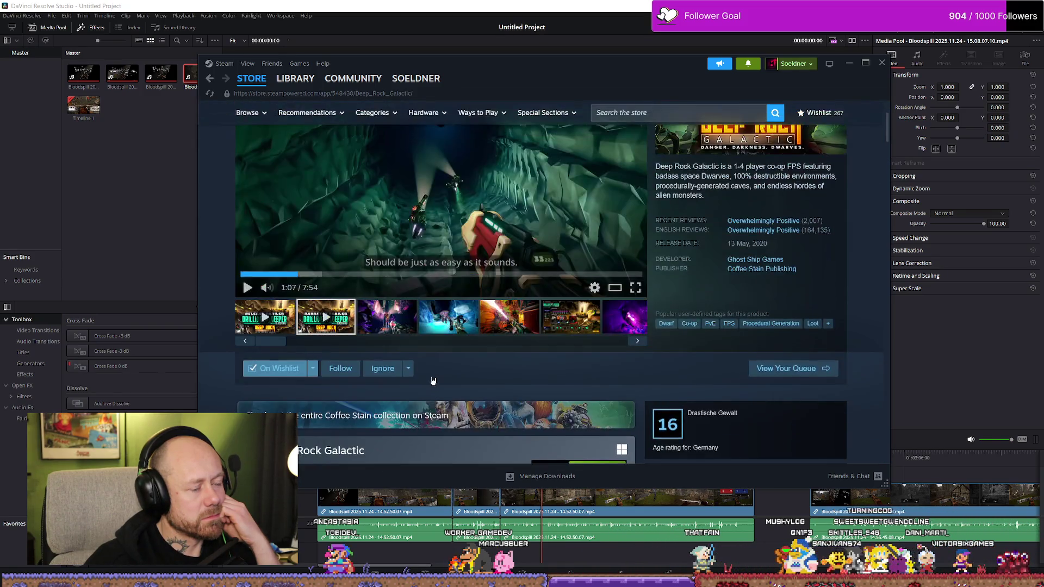
Return to the wishlist and open the Wreckfest store page.
{"action": "key", "text": "alt+Left"}
{"action": "scroll", "coordinate": [417, 378], "scroll_direction": "down", "scroll_amount": 1}
{"action": "scroll", "coordinate": [424, 343], "scroll_direction": "down", "scroll_amount": 2}
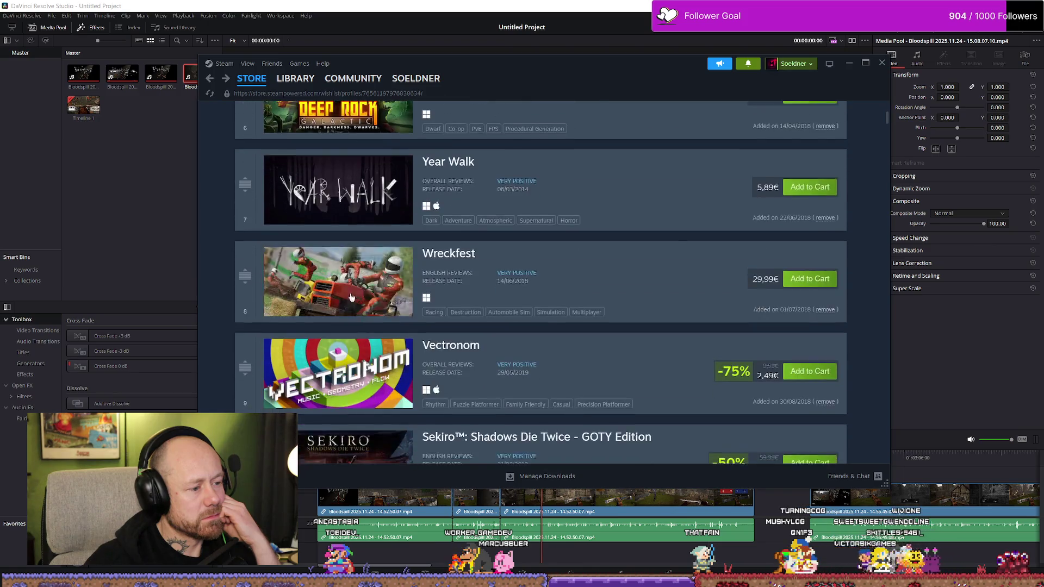
{"action": "scroll", "coordinate": [432, 302], "scroll_direction": "down", "scroll_amount": 2}
{"action": "left_click", "coordinate": [337, 135]}
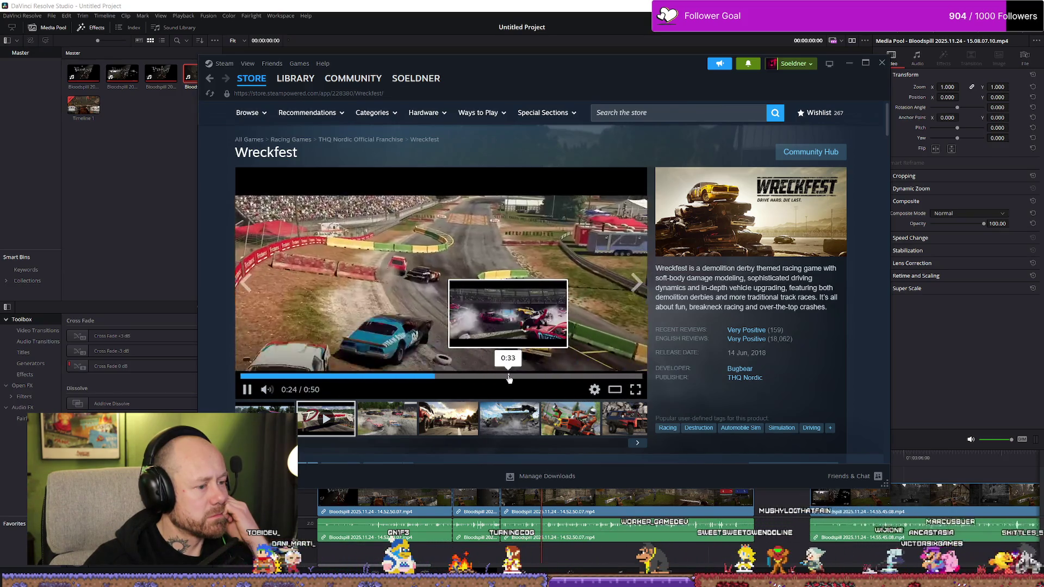
{"action": "scroll", "coordinate": [406, 383], "scroll_direction": "down", "scroll_amount": 1}
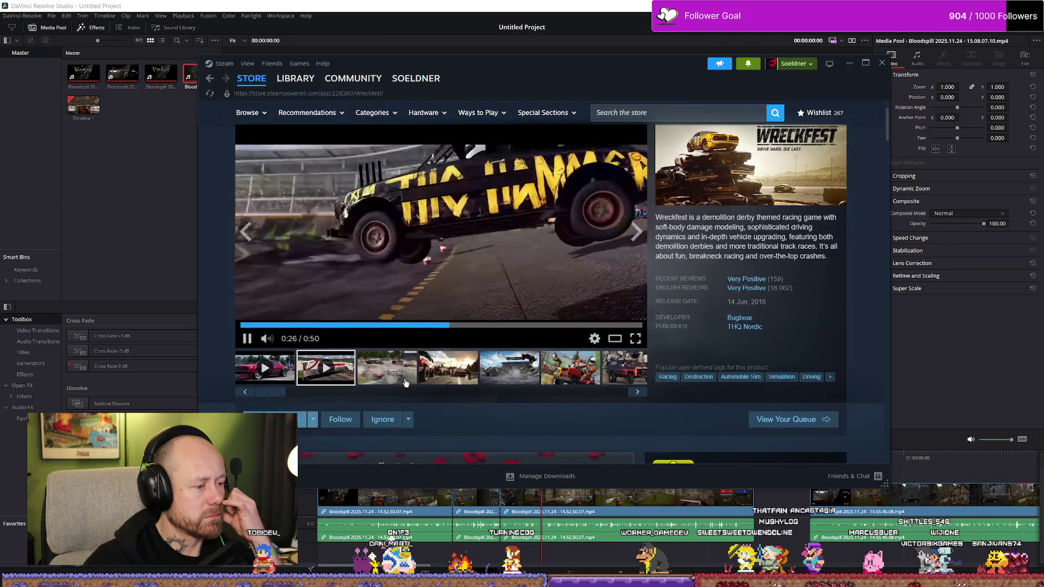
Go back to the wishlist and open Shady Knight from further down the list.
{"action": "key", "text": "alt+Left"}
{"action": "scroll", "coordinate": [400, 352], "scroll_direction": "down", "scroll_amount": 2}
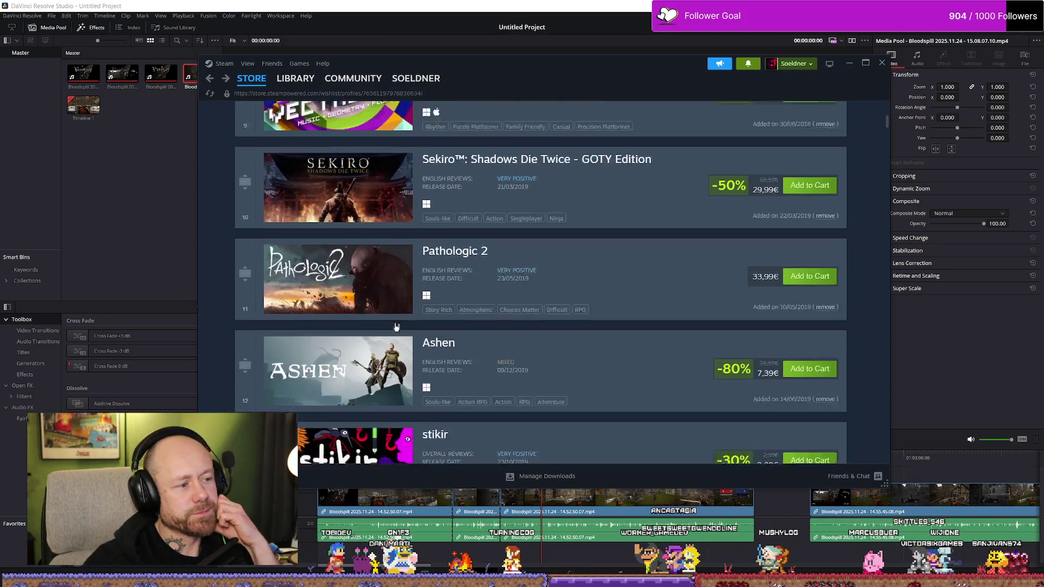
{"action": "scroll", "coordinate": [395, 327], "scroll_direction": "down", "scroll_amount": 2}
{"action": "scroll", "coordinate": [371, 272], "scroll_direction": "down", "scroll_amount": 2}
{"action": "scroll", "coordinate": [367, 273], "scroll_direction": "down", "scroll_amount": 2}
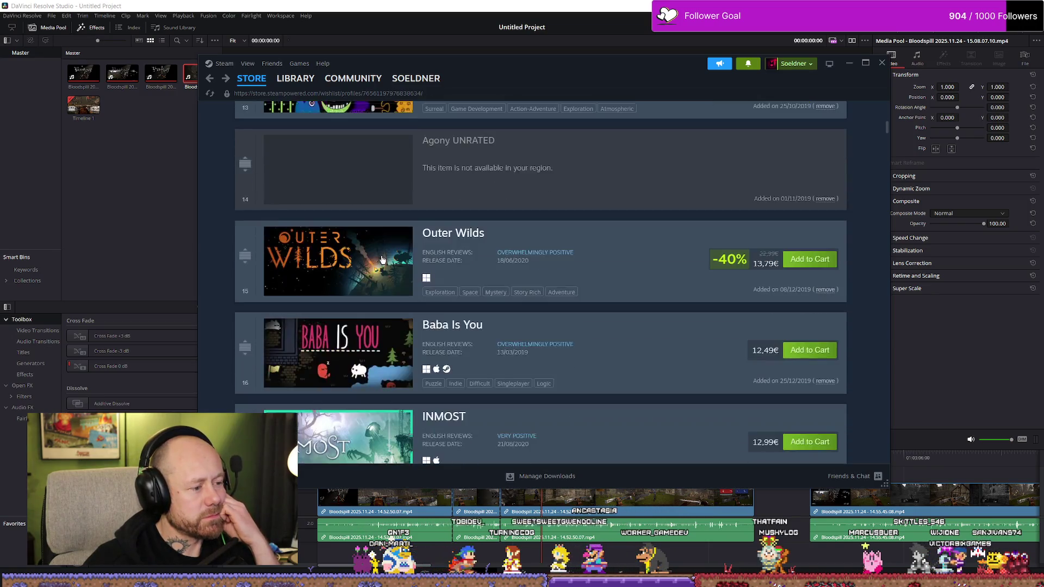
{"action": "scroll", "coordinate": [364, 270], "scroll_direction": "down", "scroll_amount": 2}
{"action": "scroll", "coordinate": [351, 250], "scroll_direction": "down", "scroll_amount": 2}
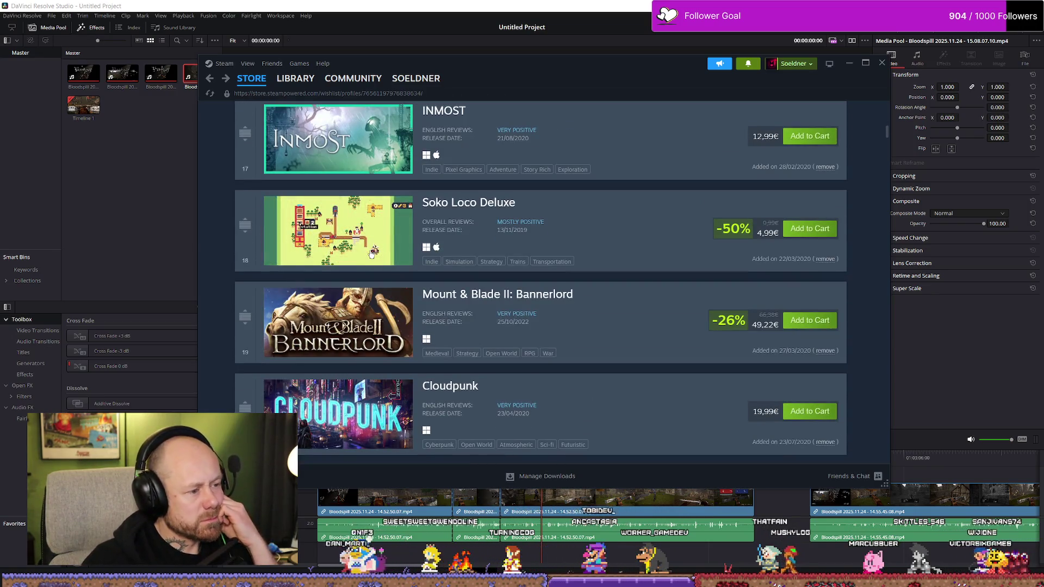
{"action": "scroll", "coordinate": [371, 257], "scroll_direction": "down", "scroll_amount": 2}
{"action": "scroll", "coordinate": [368, 281], "scroll_direction": "down", "scroll_amount": 2}
{"action": "scroll", "coordinate": [365, 302], "scroll_direction": "down", "scroll_amount": 3}
{"action": "scroll", "coordinate": [378, 234], "scroll_direction": "down", "scroll_amount": 2}
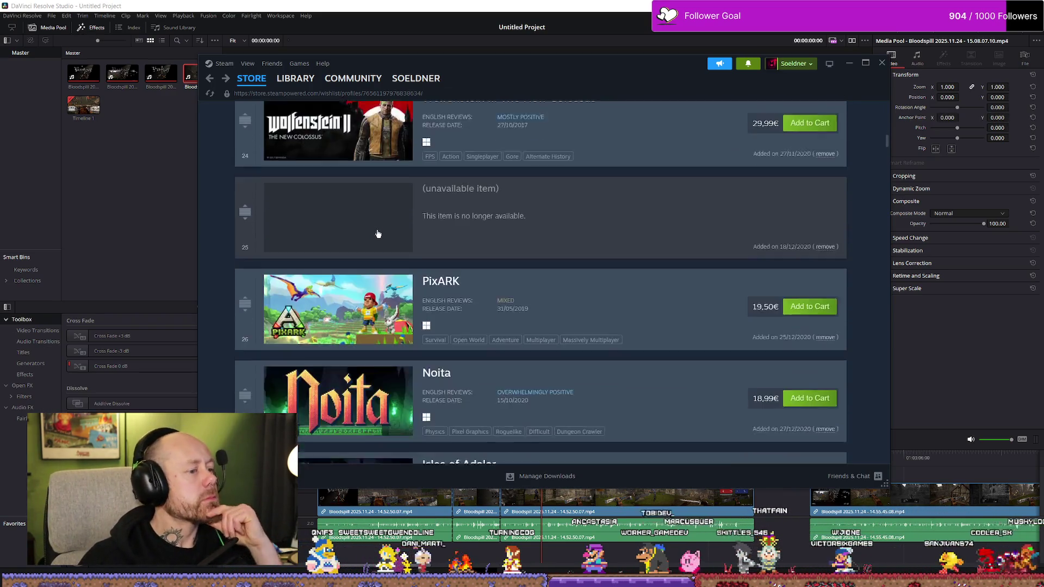
{"action": "scroll", "coordinate": [378, 234], "scroll_direction": "down", "scroll_amount": 2}
{"action": "scroll", "coordinate": [367, 228], "scroll_direction": "down", "scroll_amount": 1}
{"action": "scroll", "coordinate": [358, 224], "scroll_direction": "down", "scroll_amount": 2}
{"action": "scroll", "coordinate": [347, 218], "scroll_direction": "down", "scroll_amount": 2}
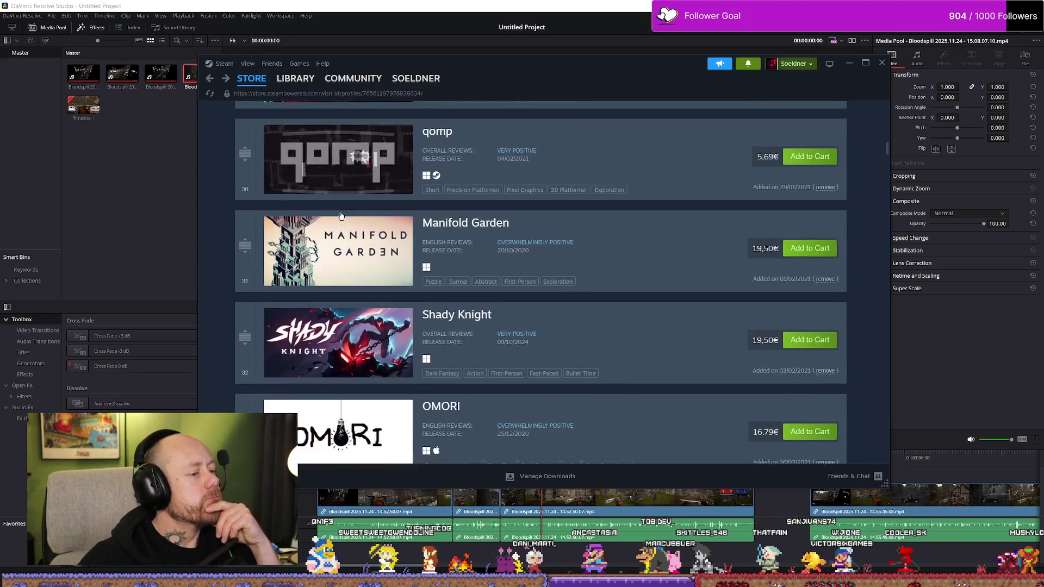
{"action": "scroll", "coordinate": [341, 215], "scroll_direction": "down", "scroll_amount": 2}
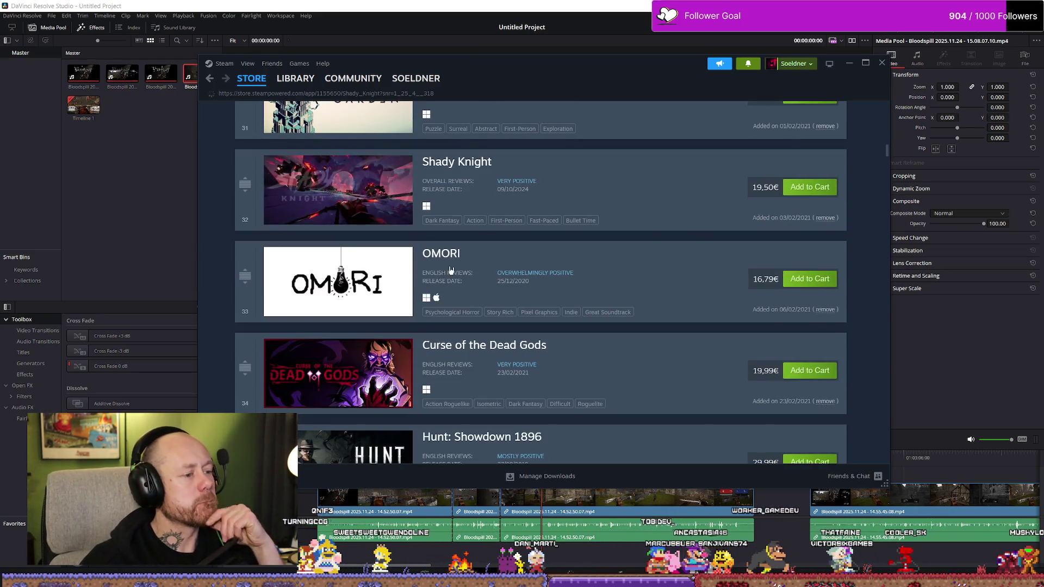
{"action": "left_click", "coordinate": [318, 202]}
{"action": "scroll", "coordinate": [503, 289], "scroll_direction": "down", "scroll_amount": 1}
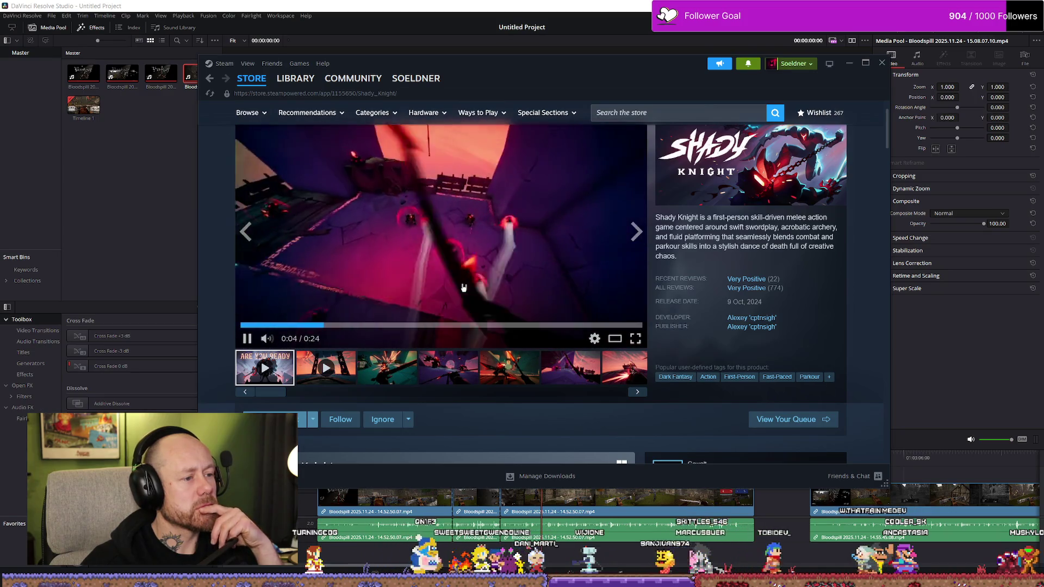
Replay the Shady Knight trailer from its start in short bursts and rewind it to 0:00.
{"action": "left_click", "coordinate": [300, 326]}
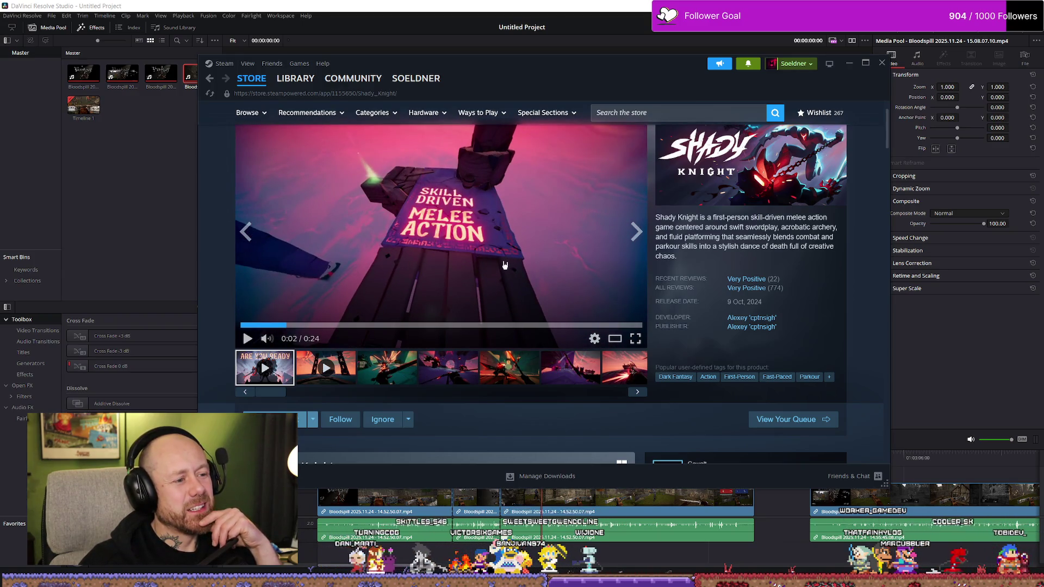
{"action": "left_click", "coordinate": [245, 324]}
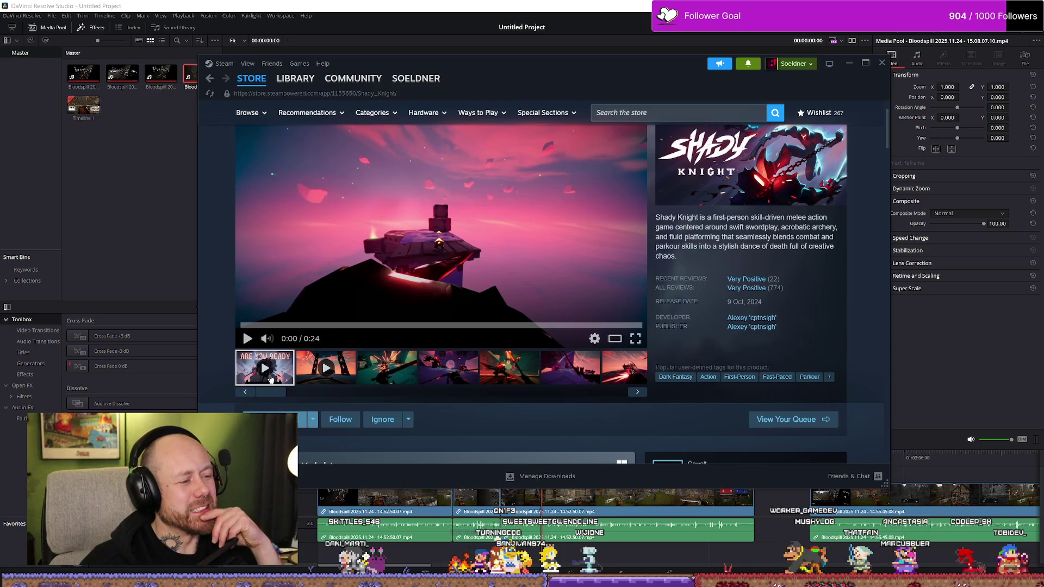
{"action": "left_click", "coordinate": [248, 340]}
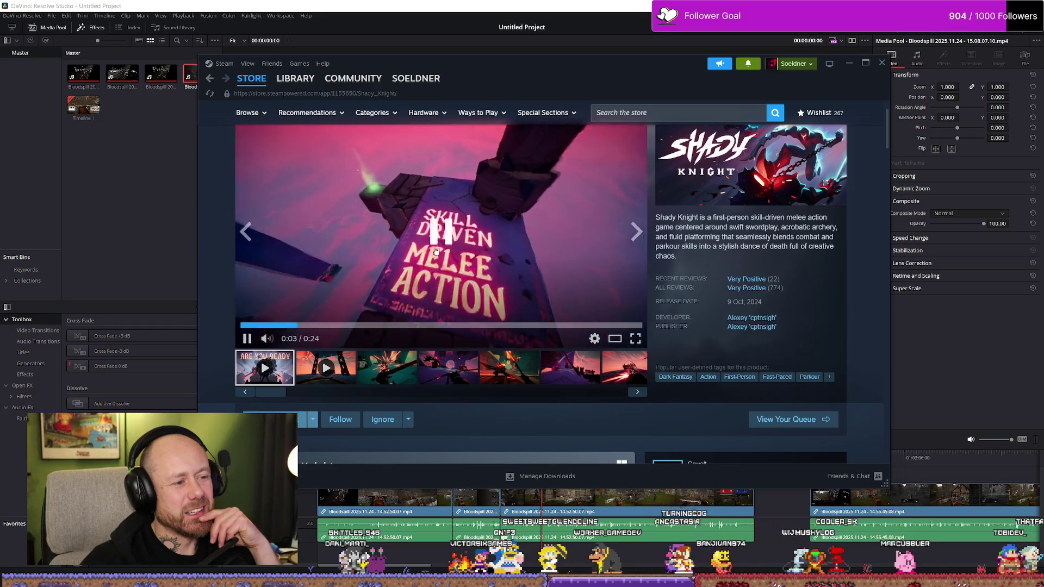
{"action": "left_click", "coordinate": [436, 251]}
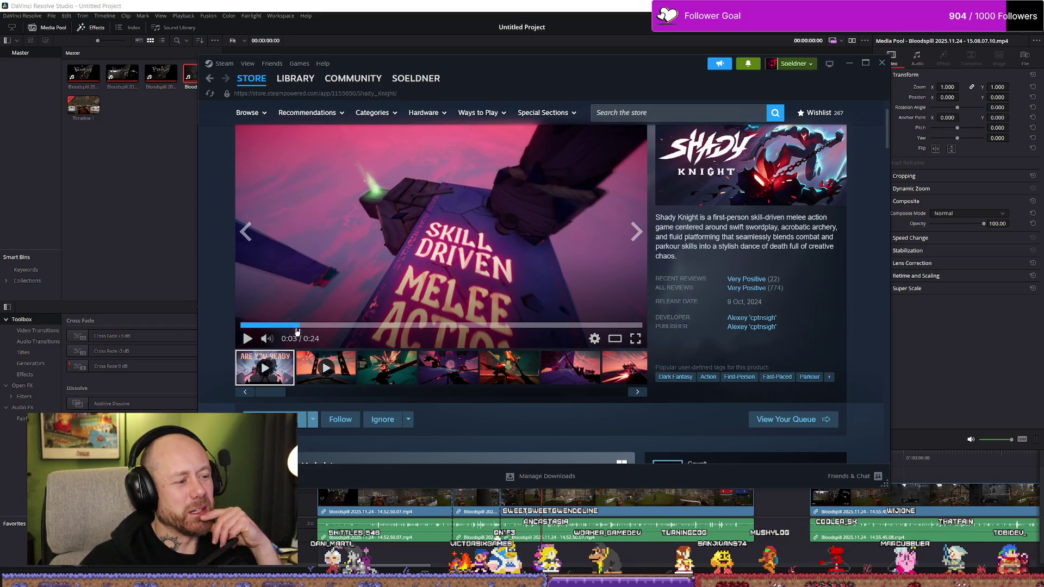
{"action": "left_click_drag", "start_coordinate": [297, 325], "coordinate": [210, 331]}
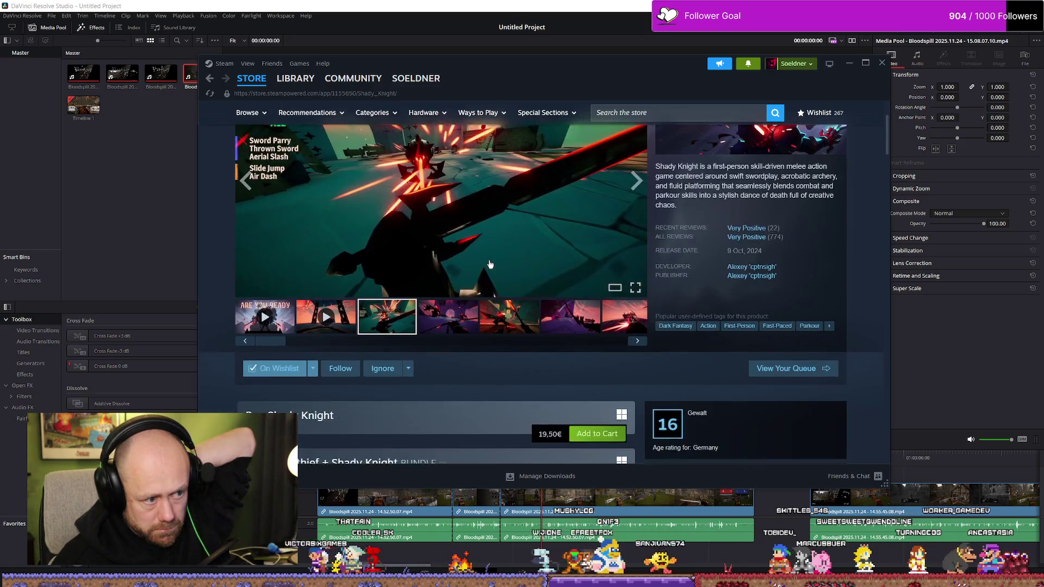
{"action": "scroll", "coordinate": [527, 285], "scroll_direction": "up", "scroll_amount": 1}
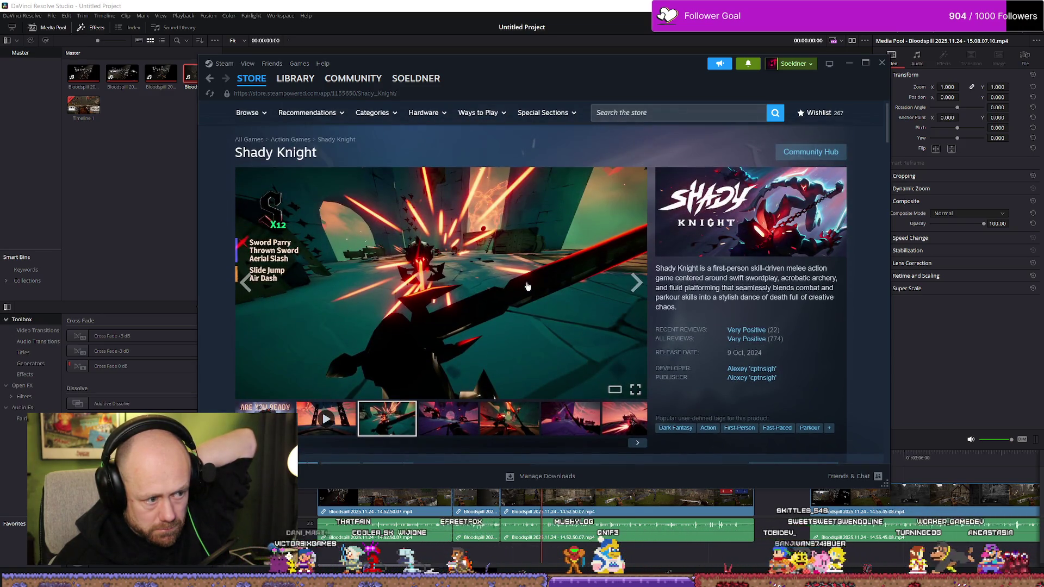
{"action": "scroll", "coordinate": [526, 286], "scroll_direction": "down", "scroll_amount": 1}
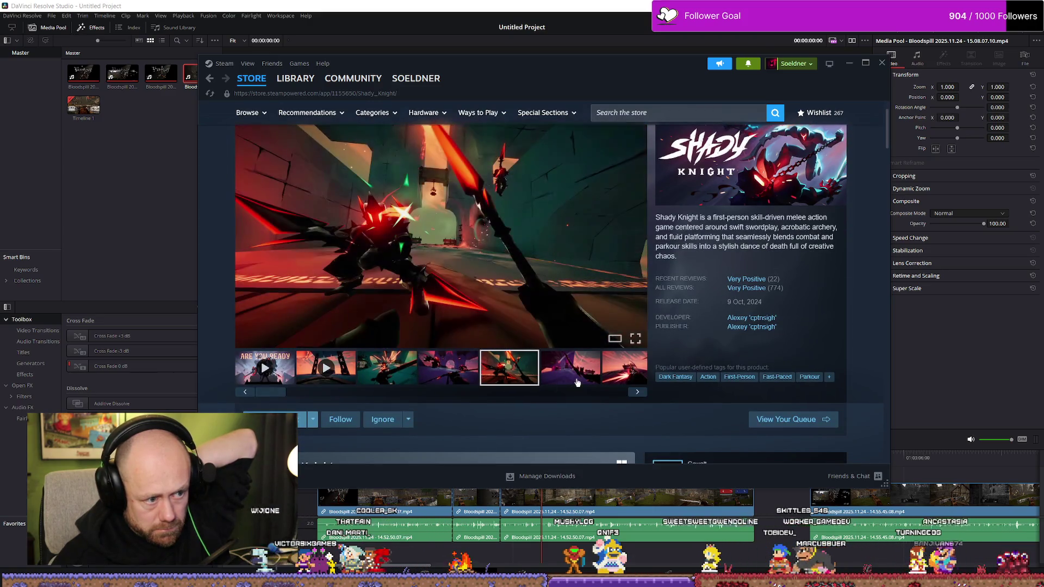
{"action": "left_click", "coordinate": [577, 381]}
{"action": "left_click", "coordinate": [637, 392]}
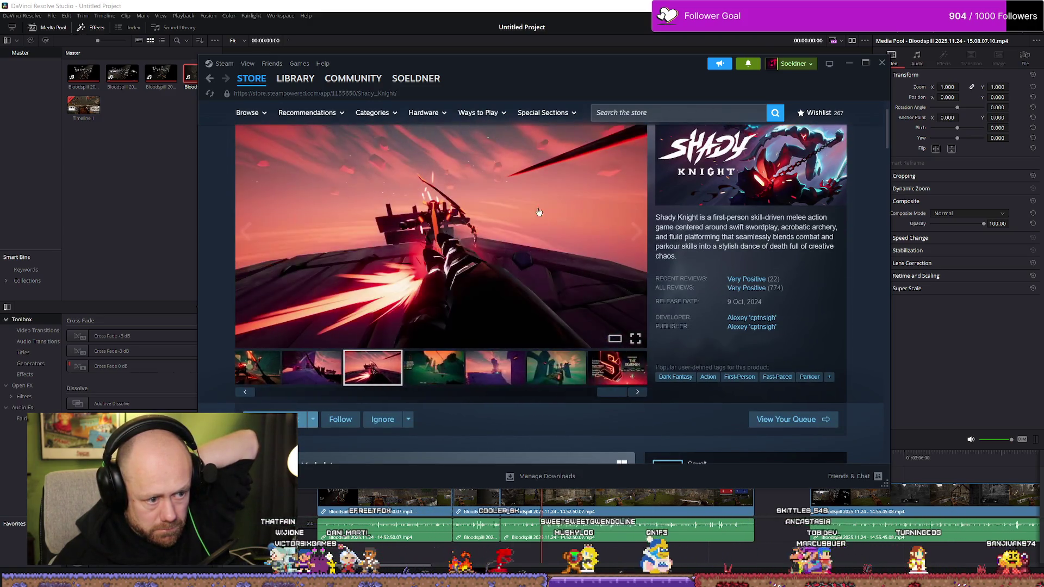
{"action": "key", "text": "alt+Left"}
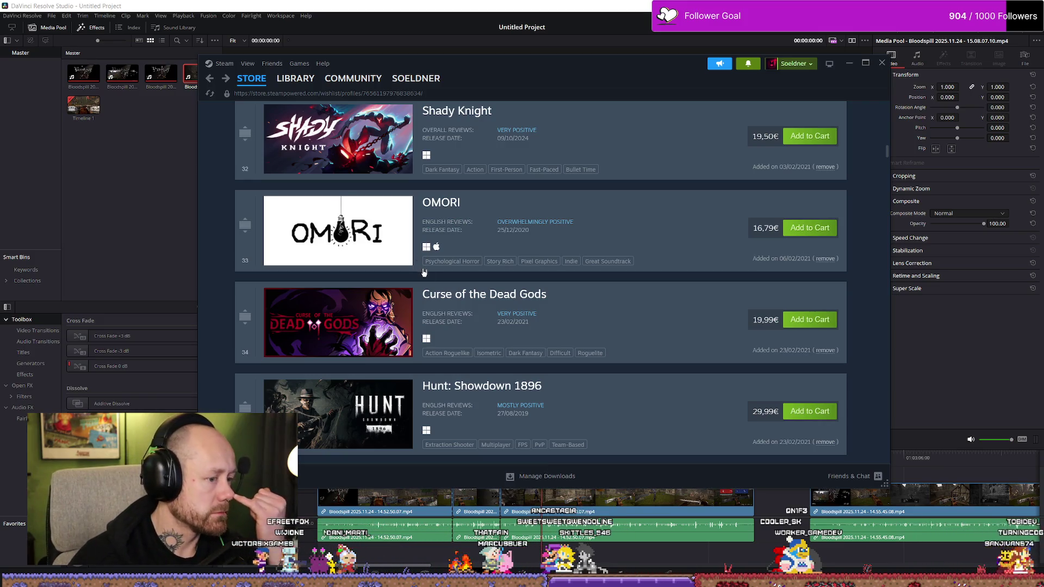
{"action": "scroll", "coordinate": [439, 279], "scroll_direction": "down", "scroll_amount": 1}
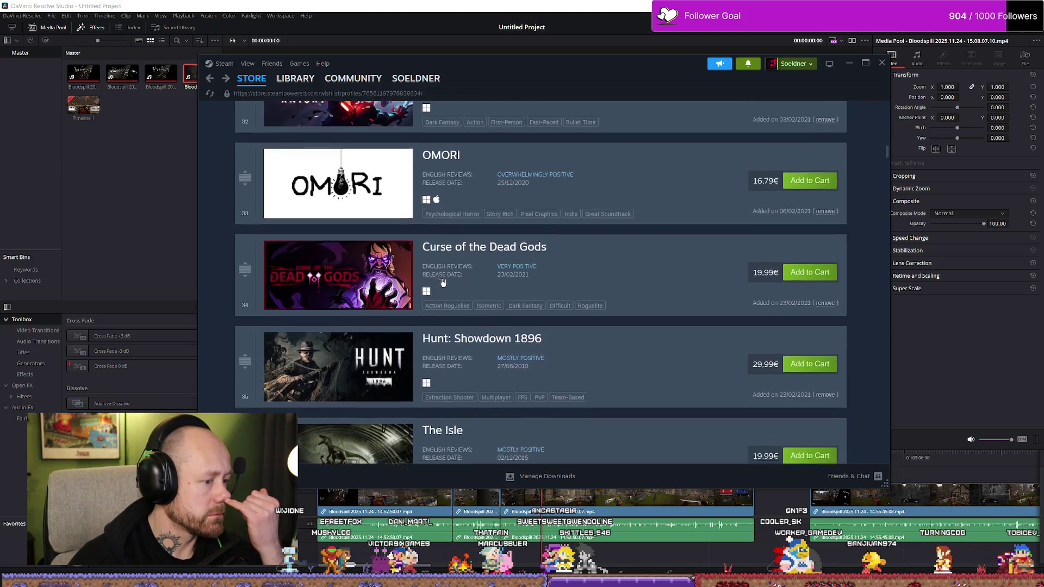
{"action": "scroll", "coordinate": [444, 283], "scroll_direction": "down", "scroll_amount": 1}
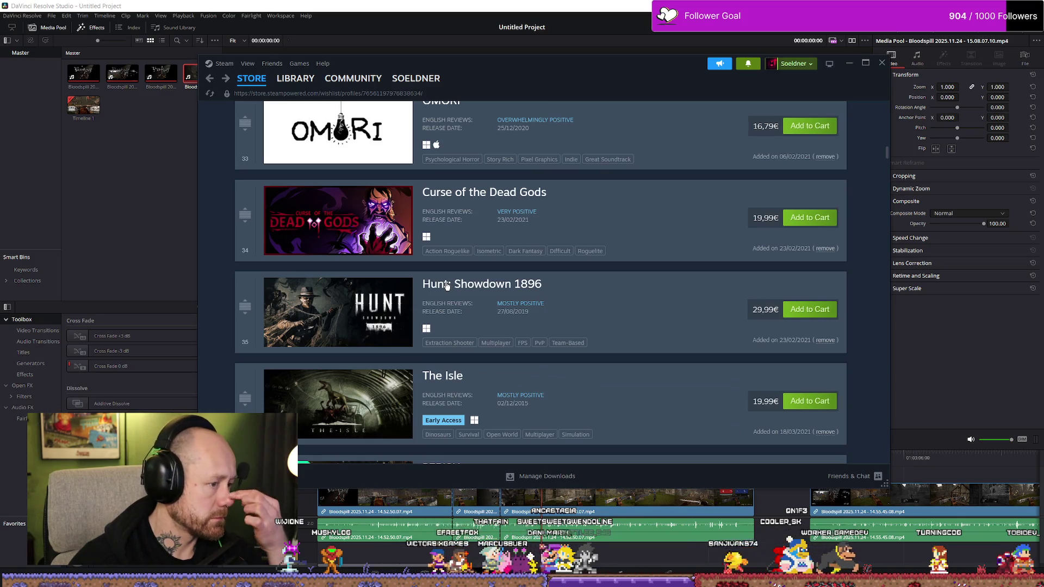
{"action": "scroll", "coordinate": [446, 287], "scroll_direction": "down", "scroll_amount": 1}
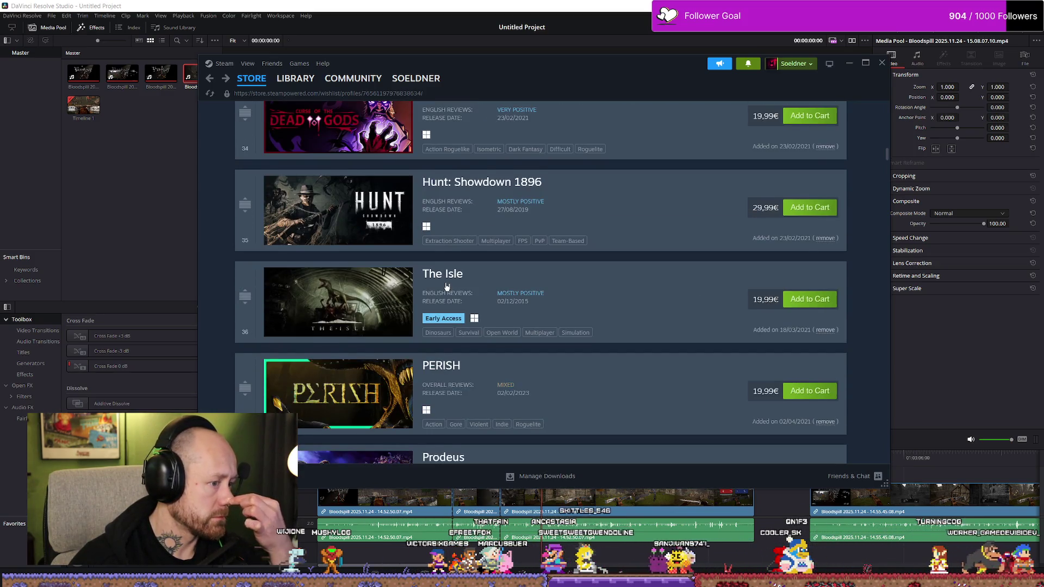
{"action": "scroll", "coordinate": [446, 285], "scroll_direction": "down", "scroll_amount": 1}
{"action": "scroll", "coordinate": [441, 276], "scroll_direction": "down", "scroll_amount": 1}
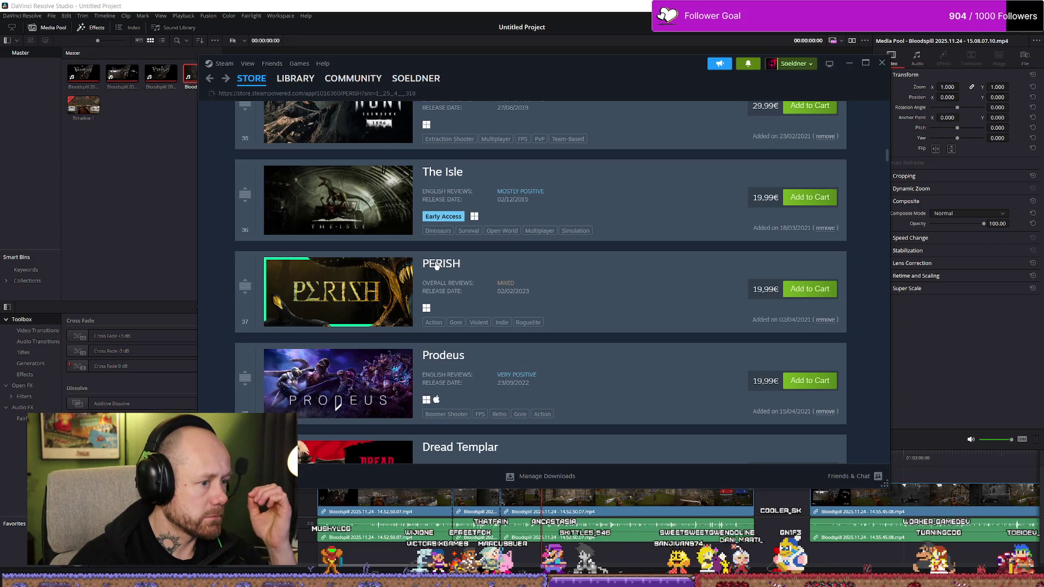
{"action": "left_click", "coordinate": [436, 265]}
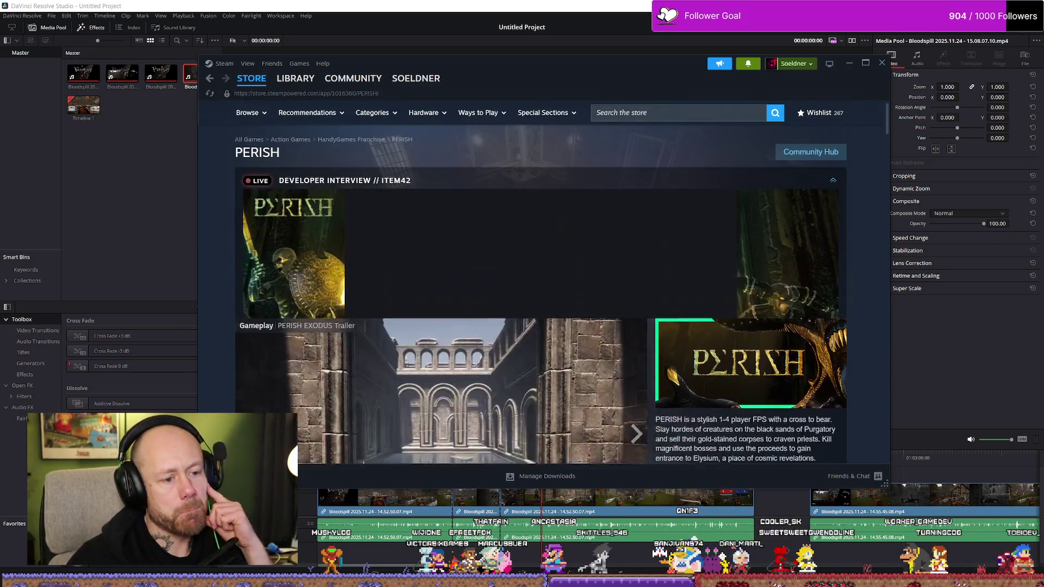
{"action": "scroll", "coordinate": [552, 287], "scroll_direction": "down", "scroll_amount": 1}
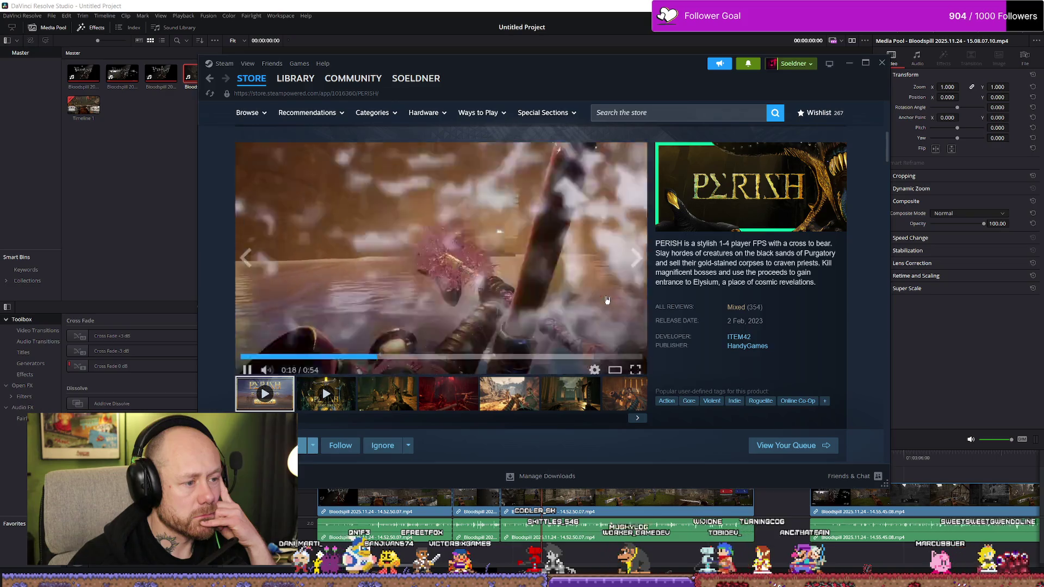
{"action": "key", "text": "alt+Left"}
{"action": "scroll", "coordinate": [585, 292], "scroll_direction": "down", "scroll_amount": 1}
{"action": "scroll", "coordinate": [584, 292], "scroll_direction": "down", "scroll_amount": 1}
{"action": "scroll", "coordinate": [585, 292], "scroll_direction": "down", "scroll_amount": 1}
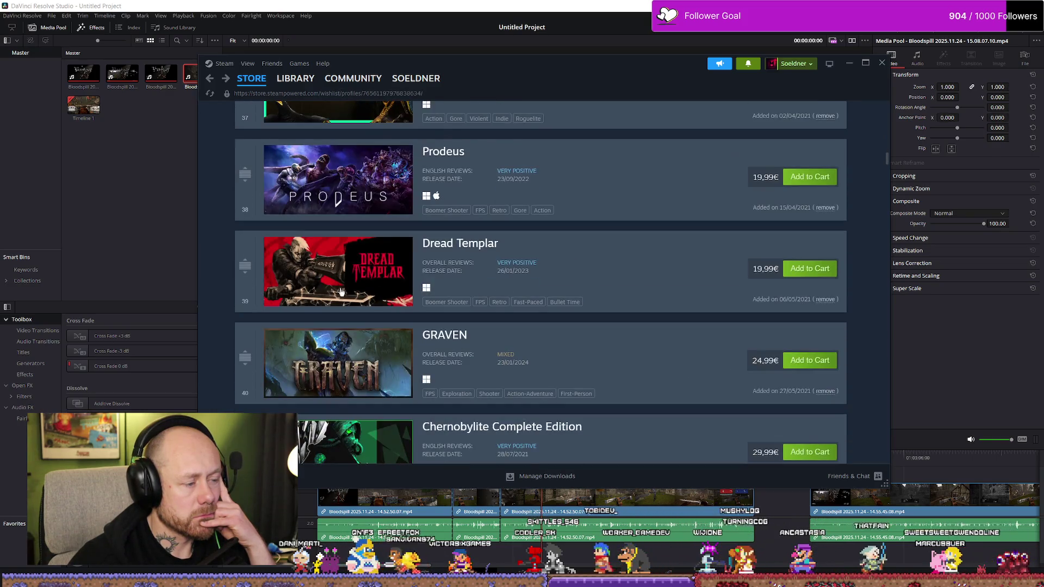
Open Dread Templar, rewind its trailer to about 0:15 and watch it full screen.
{"action": "left_click", "coordinate": [705, 303]}
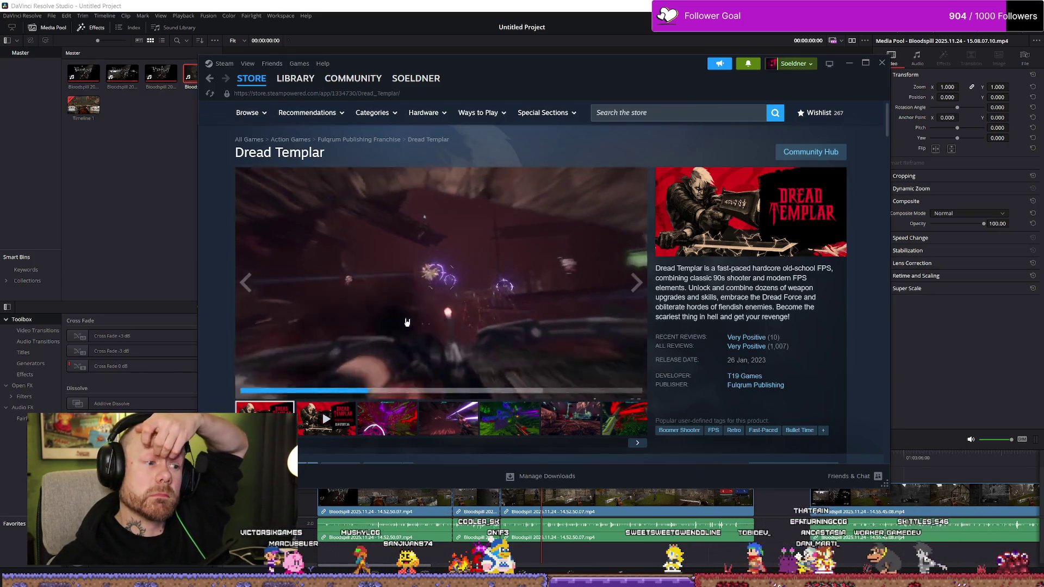
{"action": "left_click_drag", "start_coordinate": [348, 377], "coordinate": [333, 377]}
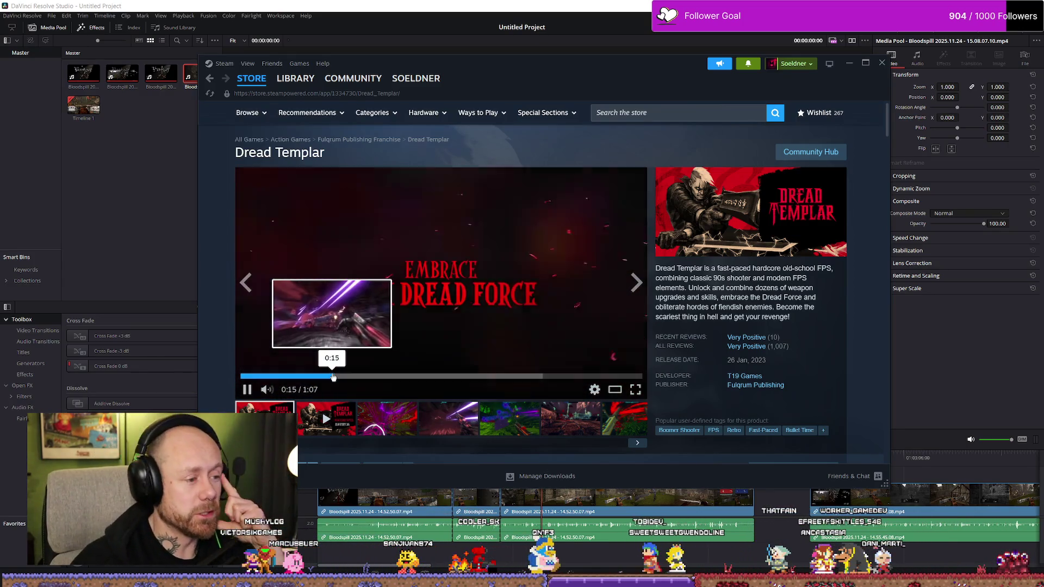
{"action": "left_click", "coordinate": [636, 390]}
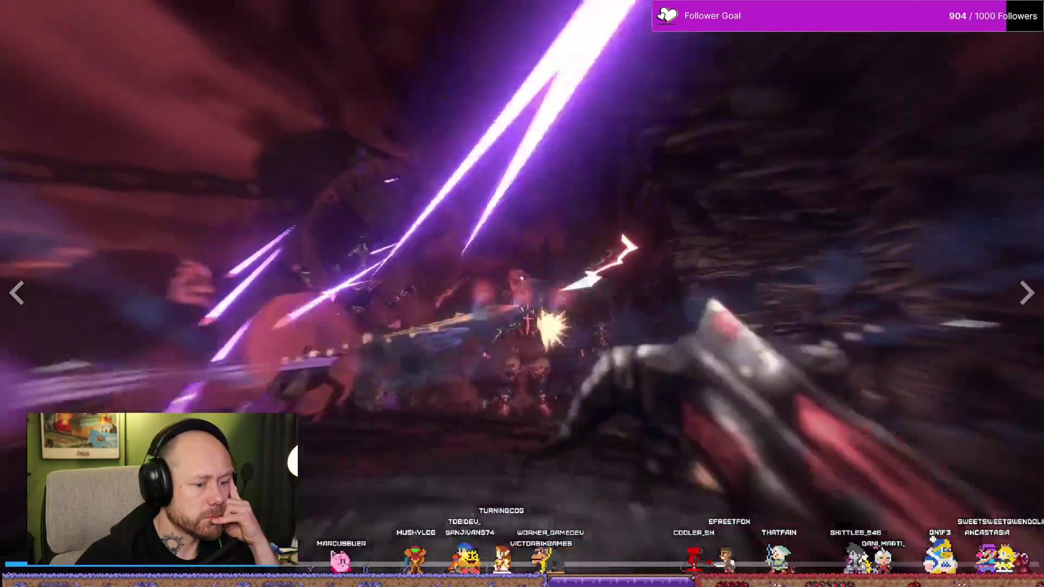
Leave full screen, pause the Dread Templar trailer around 0:37 and return to the wishlist.
{"action": "key", "text": "Escape"}
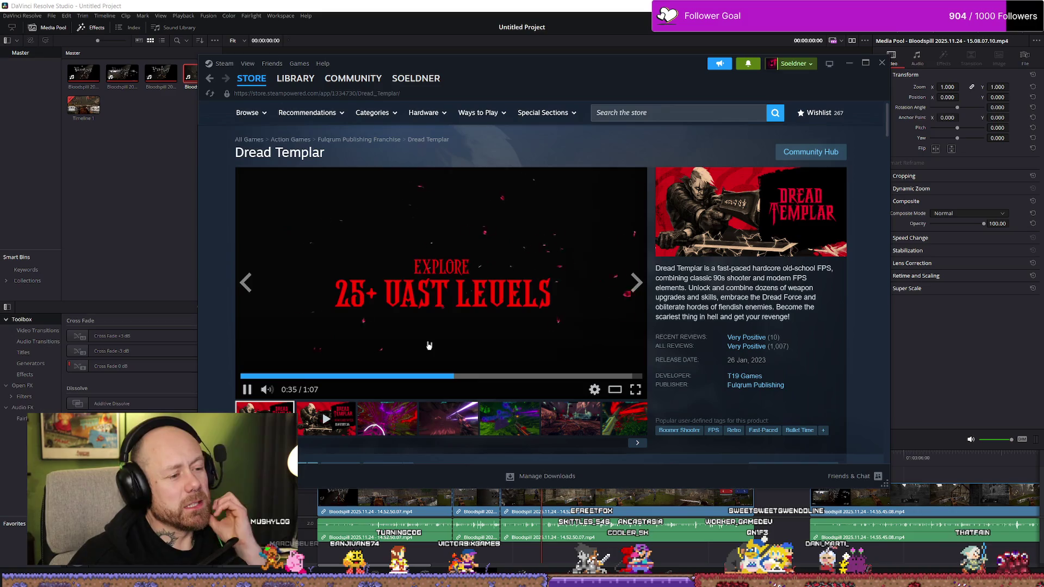
{"action": "left_click", "coordinate": [384, 290]}
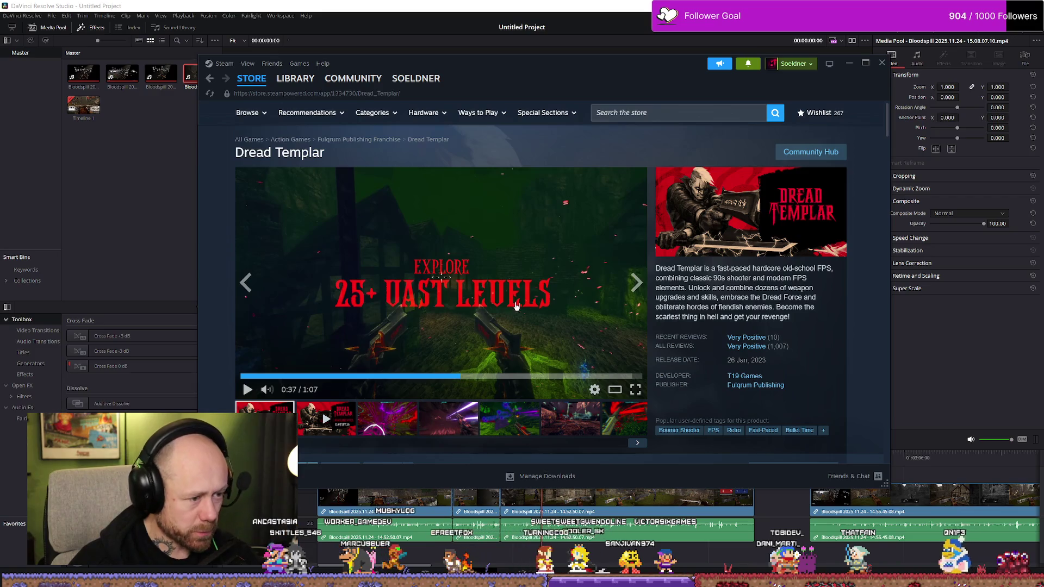
{"action": "key", "text": "alt+Left"}
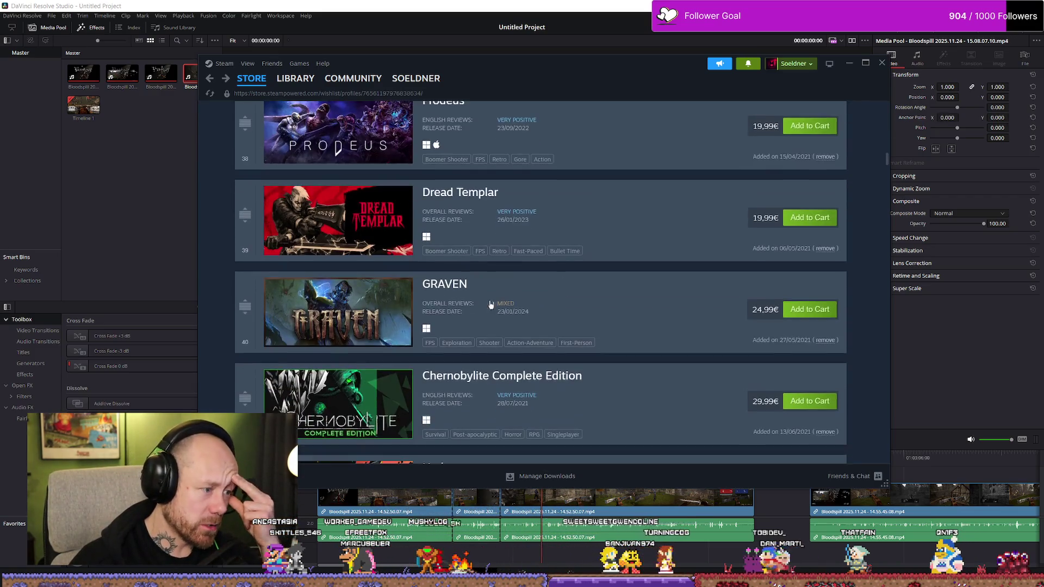
{"action": "left_click", "coordinate": [450, 285]}
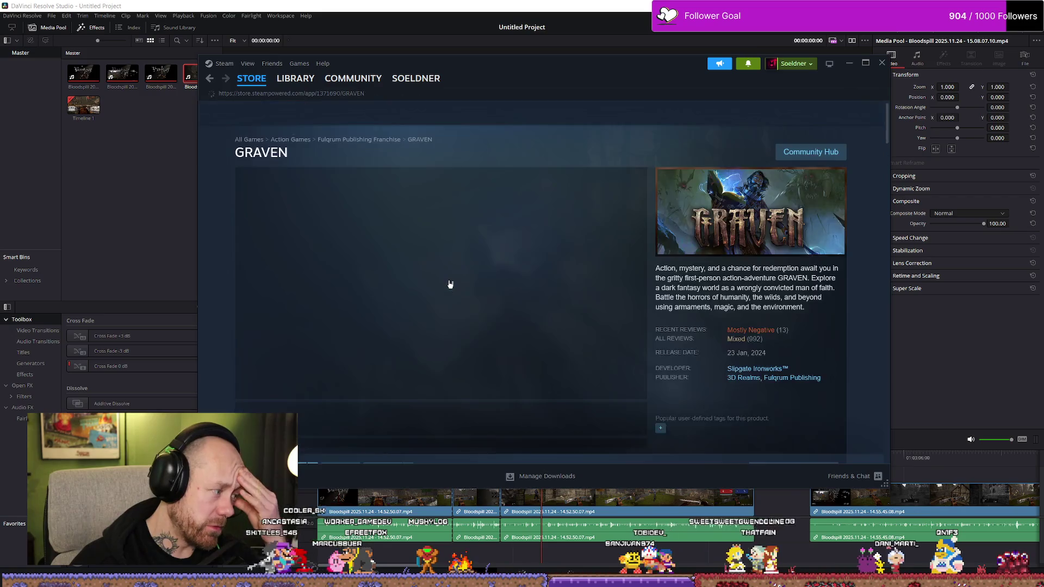
{"action": "left_click", "coordinate": [451, 307]}
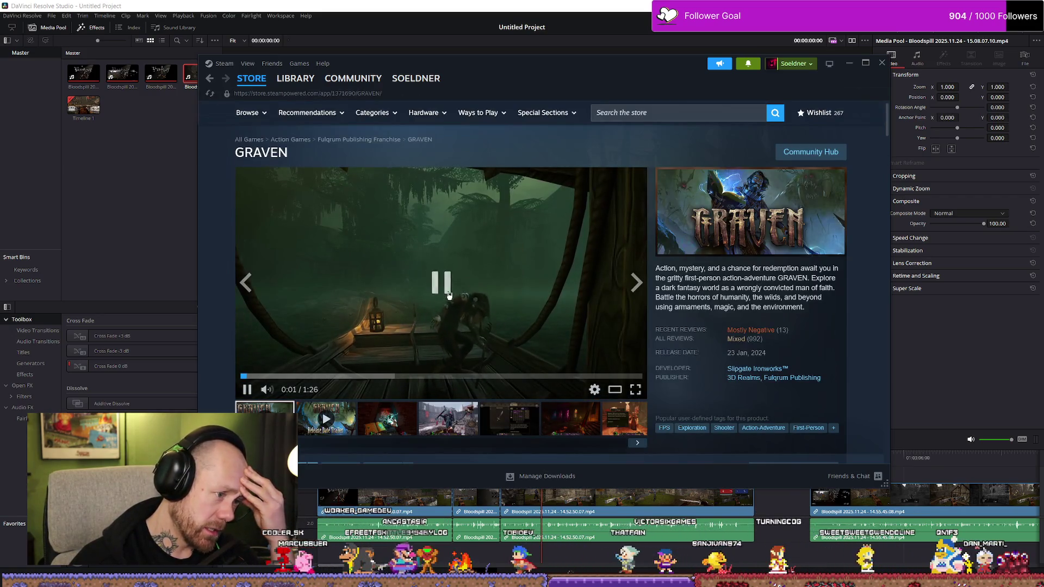
{"action": "left_click", "coordinate": [501, 330]}
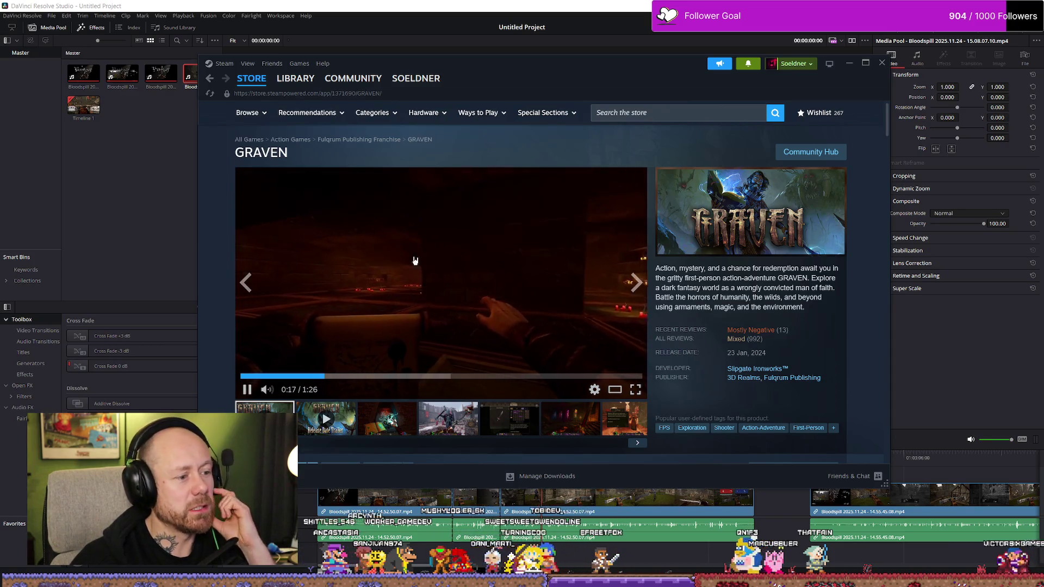
{"action": "left_click", "coordinate": [746, 338]}
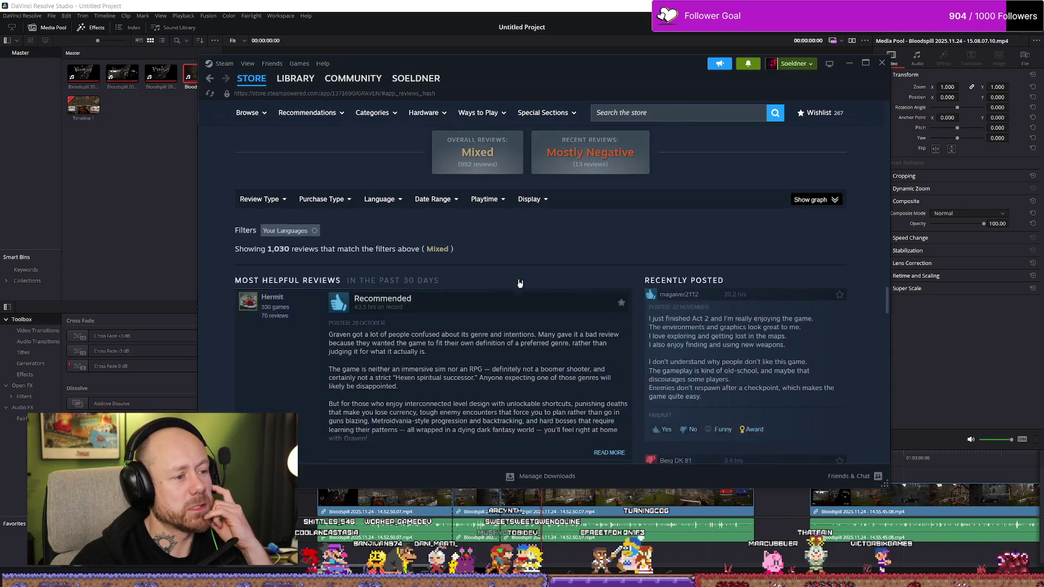
{"action": "scroll", "coordinate": [690, 305], "scroll_direction": "down", "scroll_amount": 4}
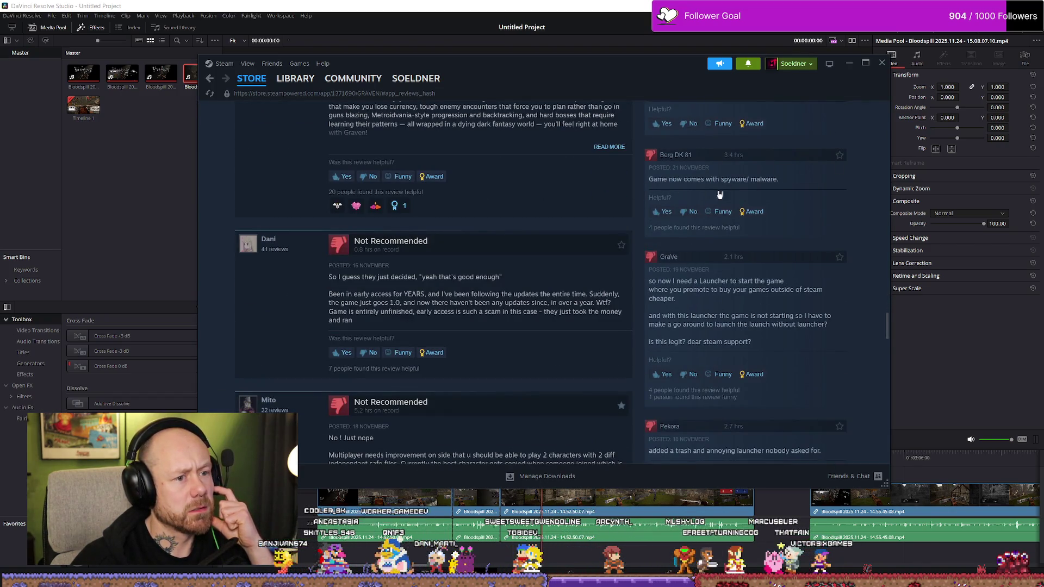
{"action": "triple_click", "coordinate": [342, 287]}
{"action": "left_click", "coordinate": [448, 290]}
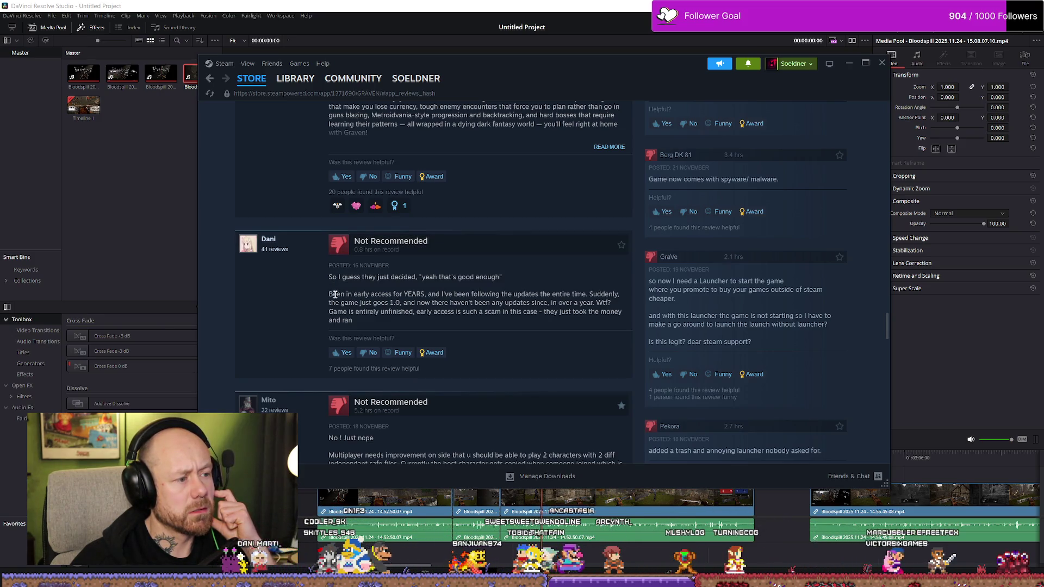
{"action": "left_click_drag", "start_coordinate": [385, 294], "coordinate": [429, 296]}
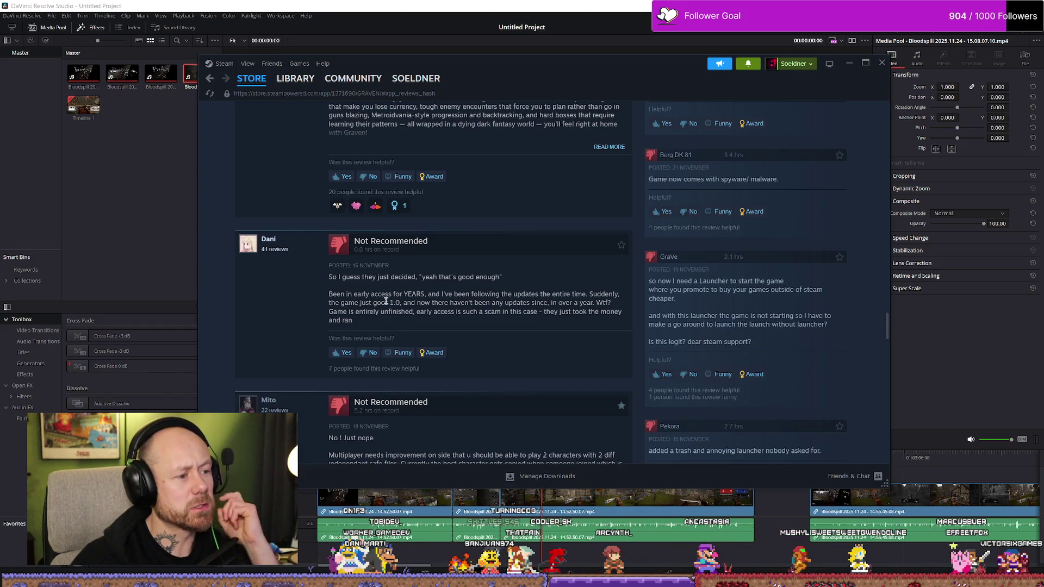
{"action": "left_click_drag", "start_coordinate": [413, 304], "coordinate": [369, 302]}
{"action": "left_click", "coordinate": [500, 306]}
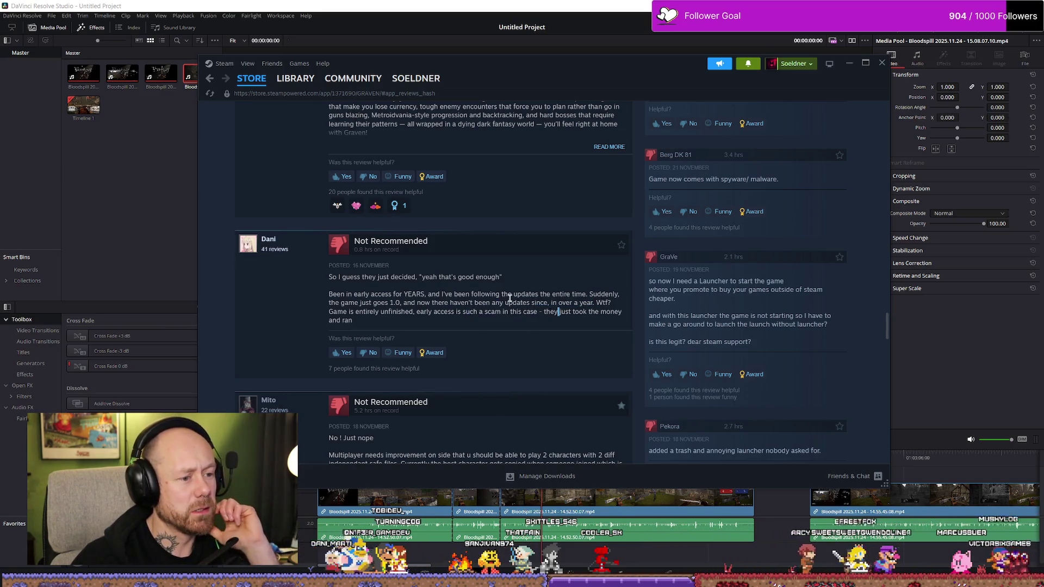
{"action": "scroll", "coordinate": [510, 297], "scroll_direction": "down", "scroll_amount": 1}
{"action": "left_click_drag", "start_coordinate": [337, 261], "coordinate": [561, 260]}
{"action": "left_click", "coordinate": [468, 260]}
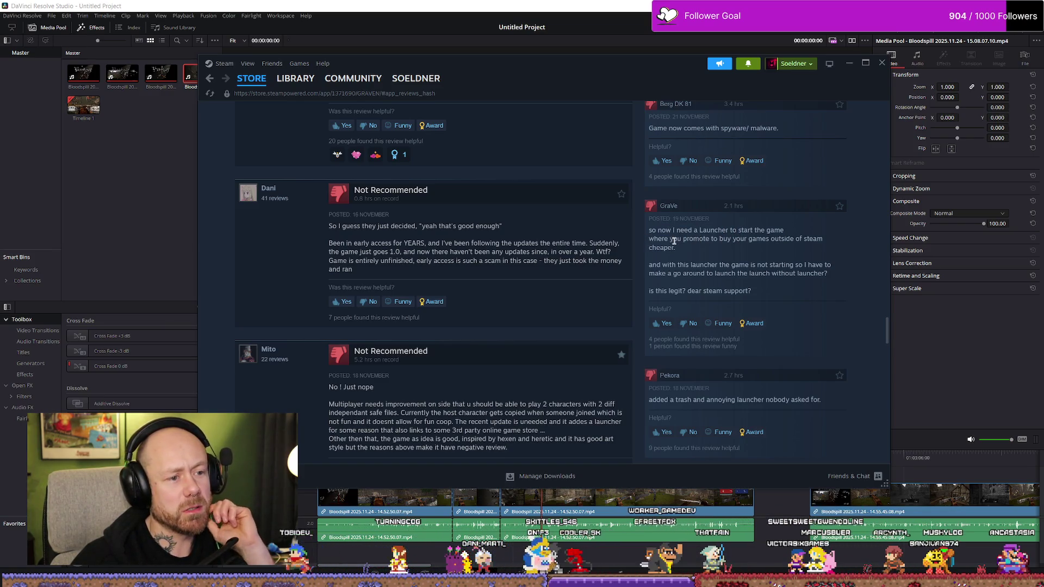
{"action": "left_click", "coordinate": [732, 241]}
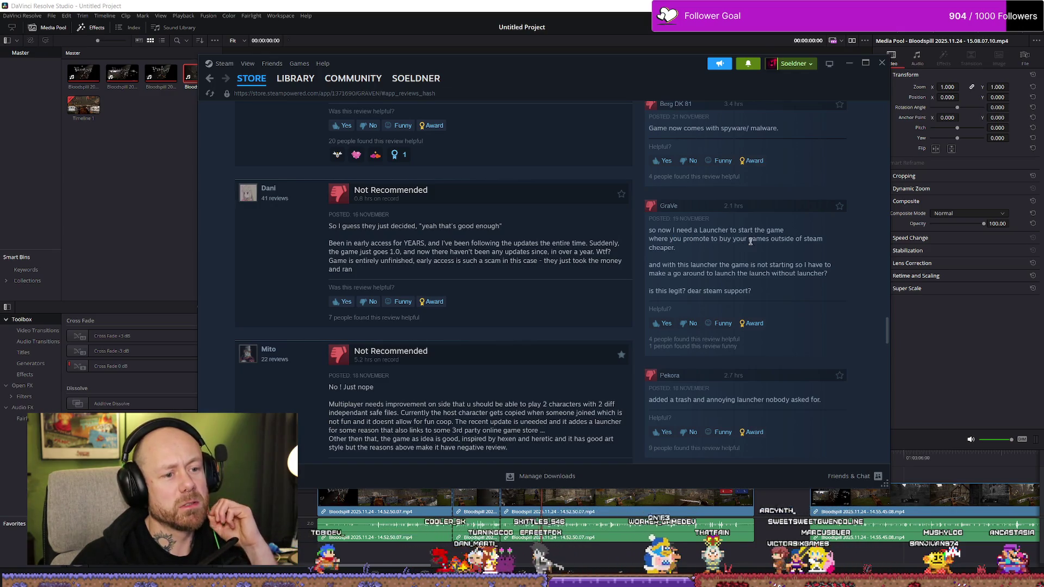
{"action": "left_click_drag", "start_coordinate": [669, 266], "coordinate": [734, 267]}
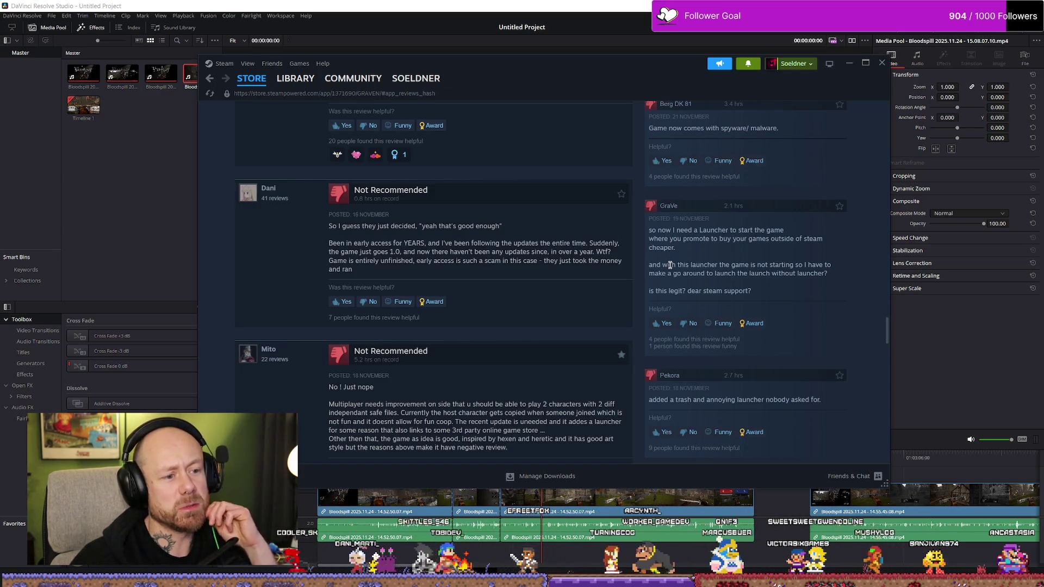
{"action": "left_click", "coordinate": [734, 266]}
{"action": "scroll", "coordinate": [710, 310], "scroll_direction": "down", "scroll_amount": 2}
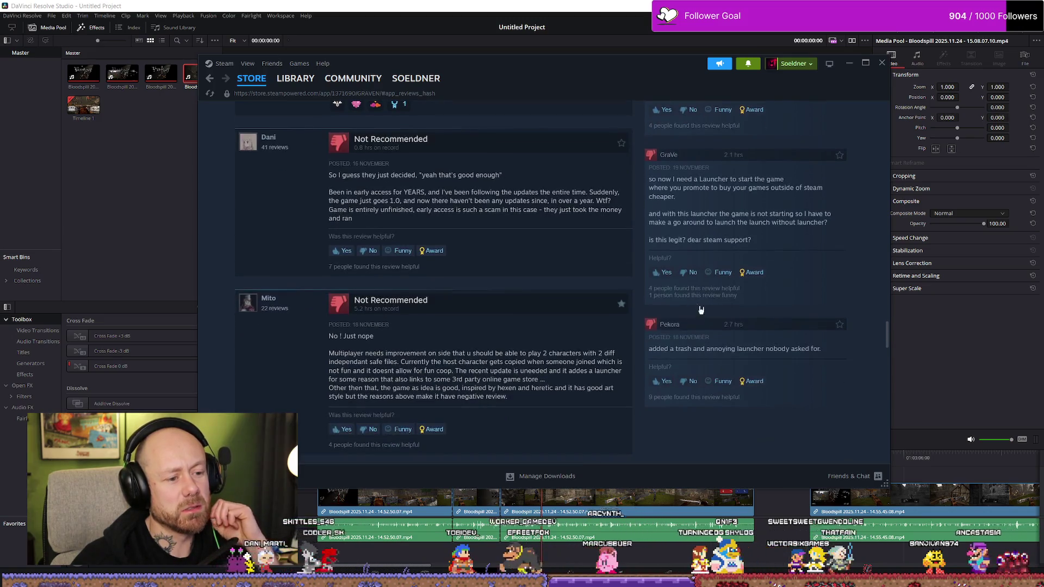
{"action": "scroll", "coordinate": [704, 330], "scroll_direction": "down", "scroll_amount": 2}
{"action": "left_click_drag", "start_coordinate": [706, 298], "coordinate": [784, 299]}
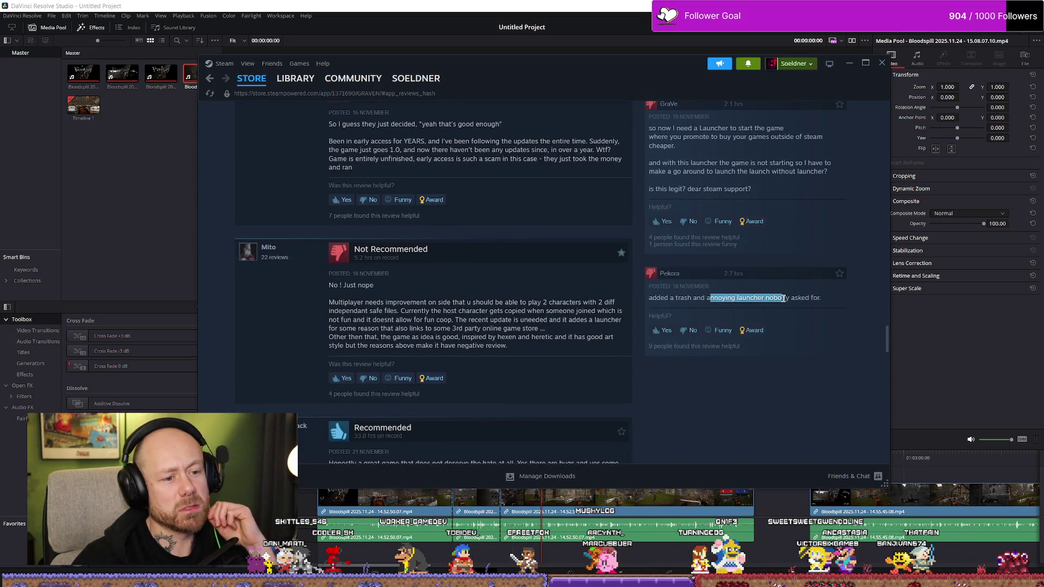
{"action": "key", "text": "alt+Left"}
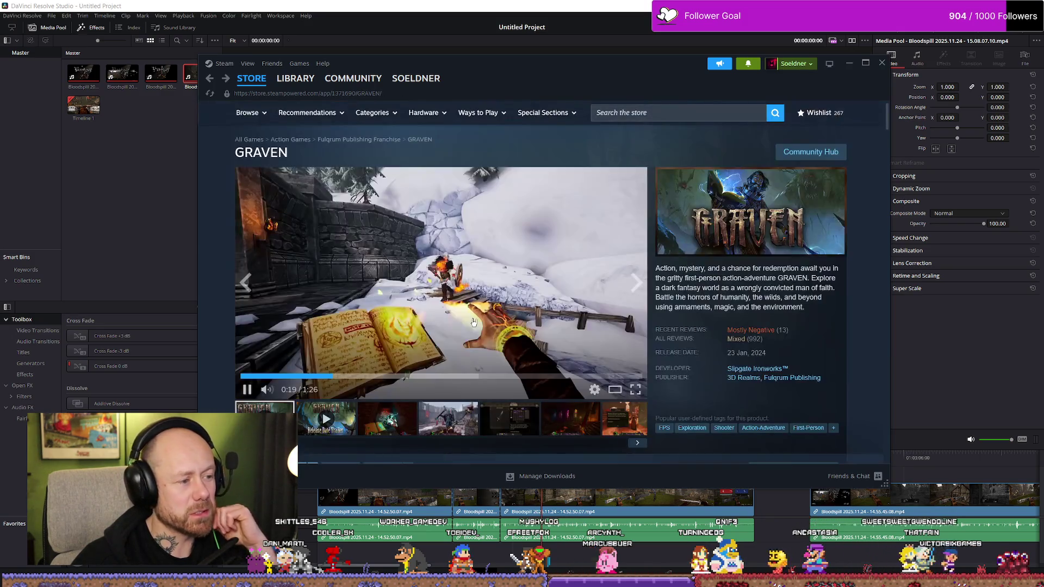
{"action": "key", "text": "alt+Left"}
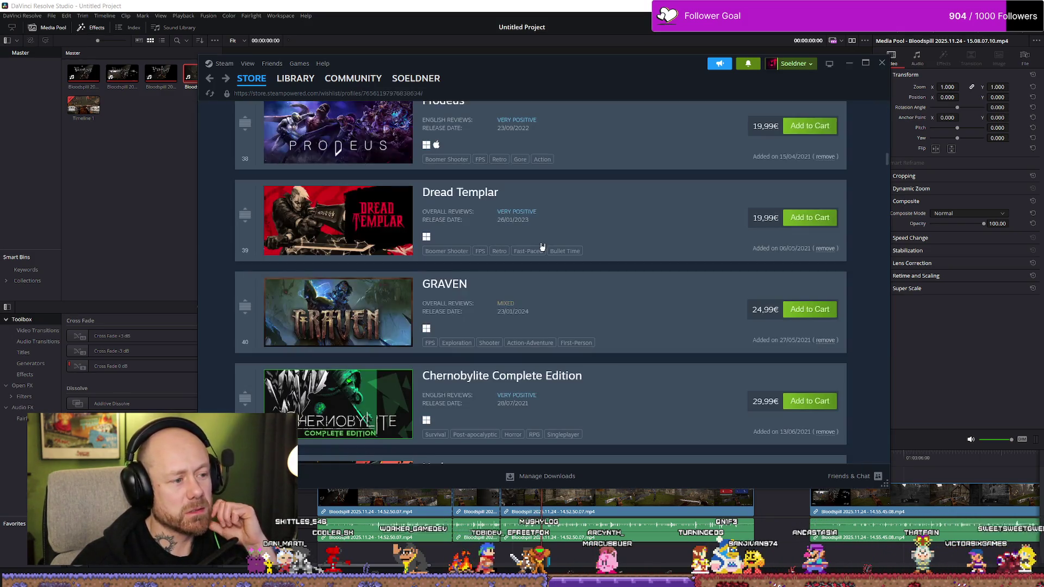
{"action": "scroll", "coordinate": [509, 224], "scroll_direction": "down", "scroll_amount": 2}
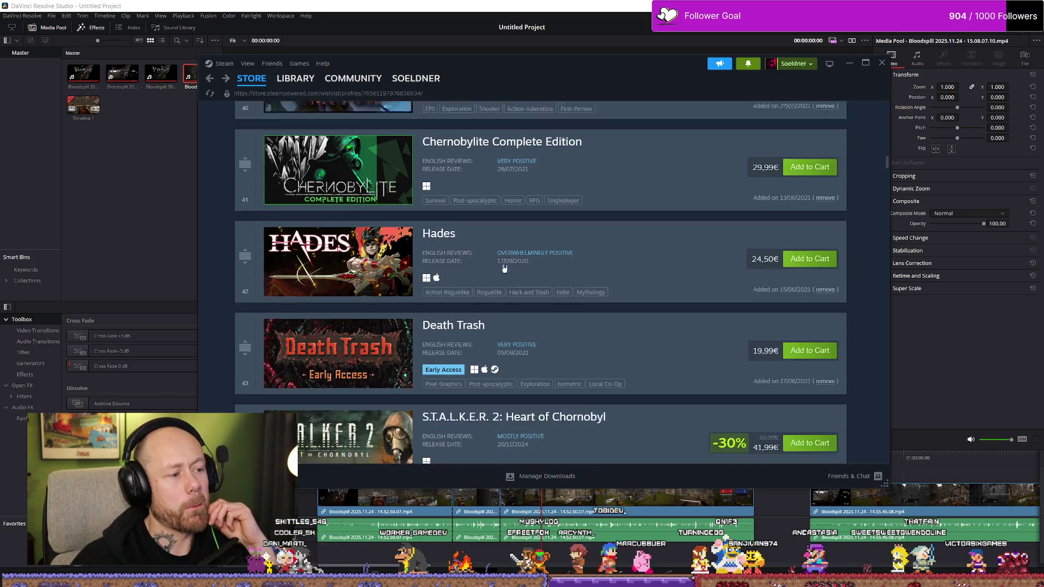
{"action": "scroll", "coordinate": [462, 250], "scroll_direction": "down", "scroll_amount": 2}
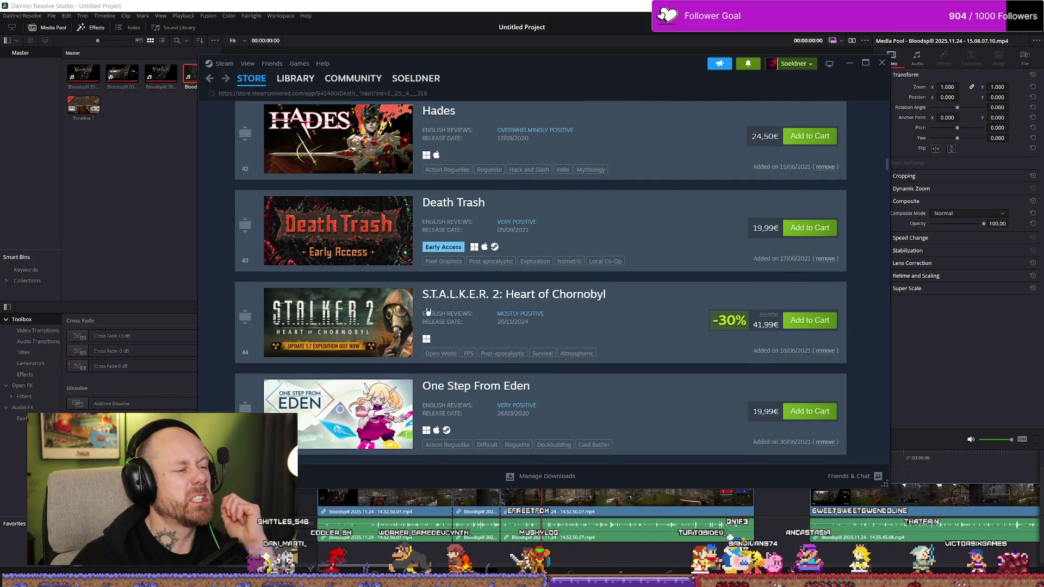
Watch the Death Trash trailer, pausing it to view a cat photo in the chat window.
{"action": "left_click", "coordinate": [454, 202]}
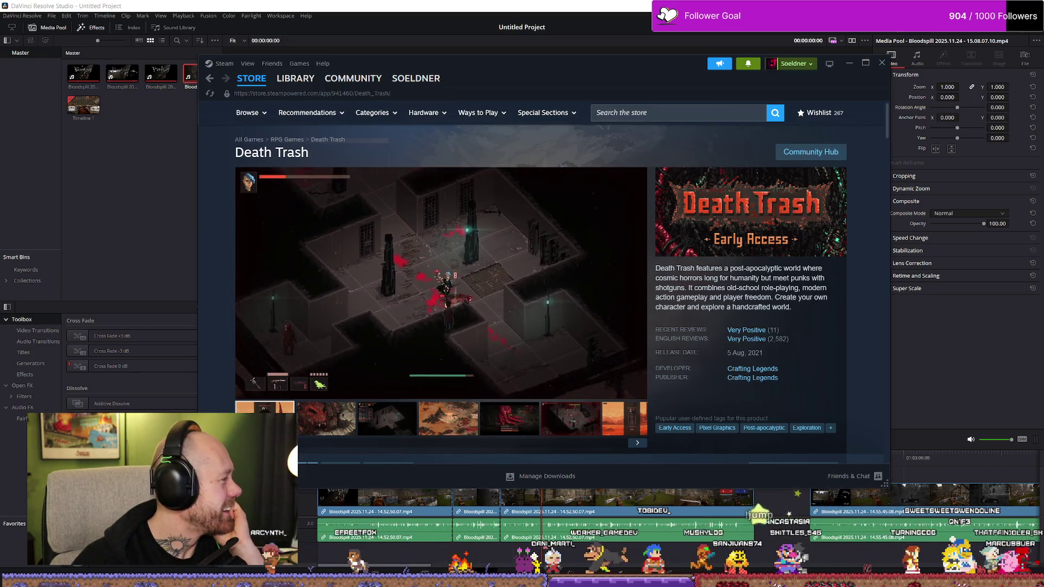
{"action": "key", "text": "space"}
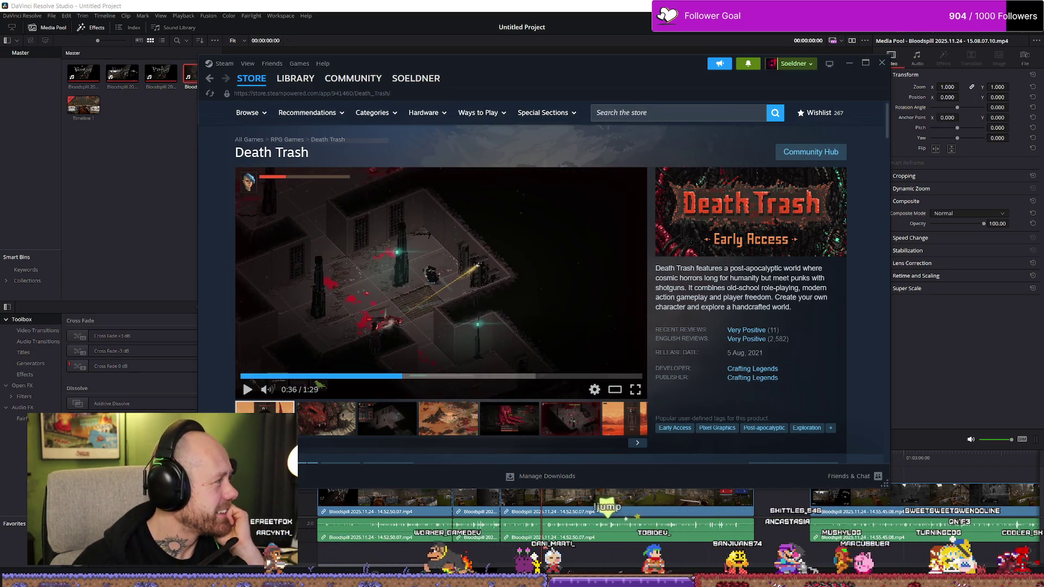
{"action": "key", "text": "alt+Tab"}
{"action": "left_click", "coordinate": [341, 357]}
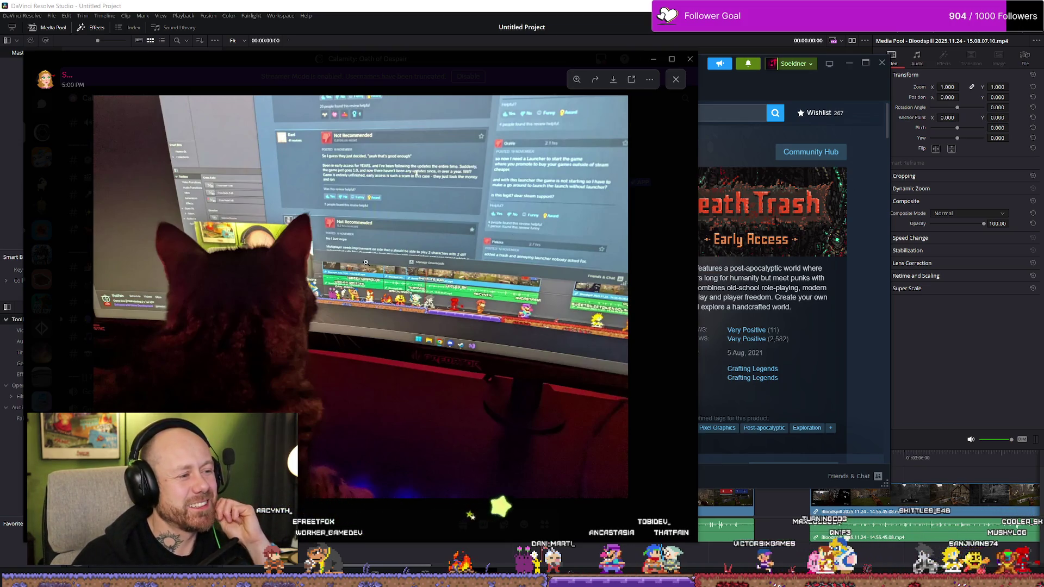
{"action": "left_click", "coordinate": [337, 78]}
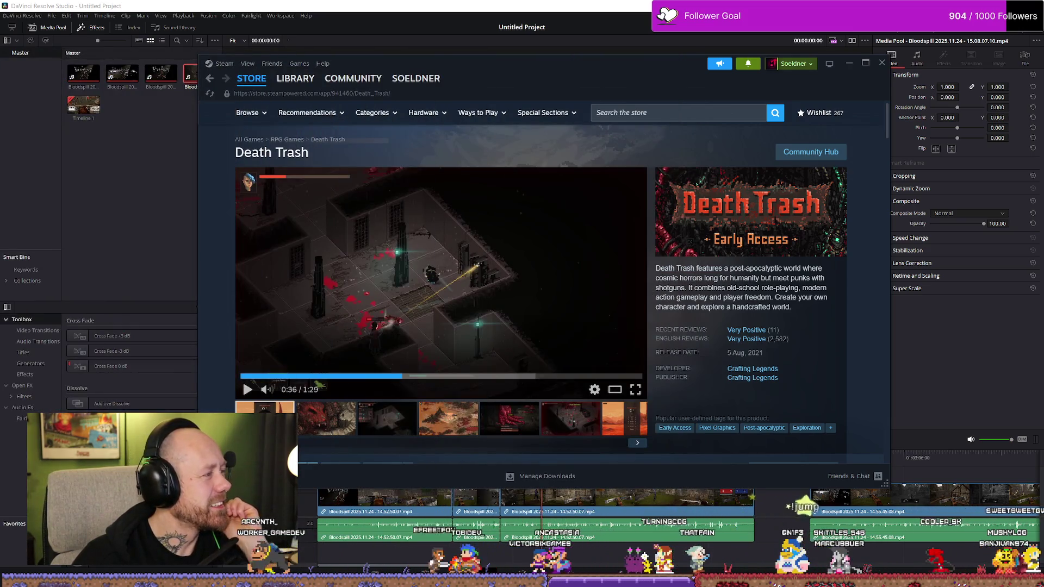
Resume the Death Trash trailer to about 0:51, then return to the wishlist.
{"action": "left_click", "coordinate": [523, 260]}
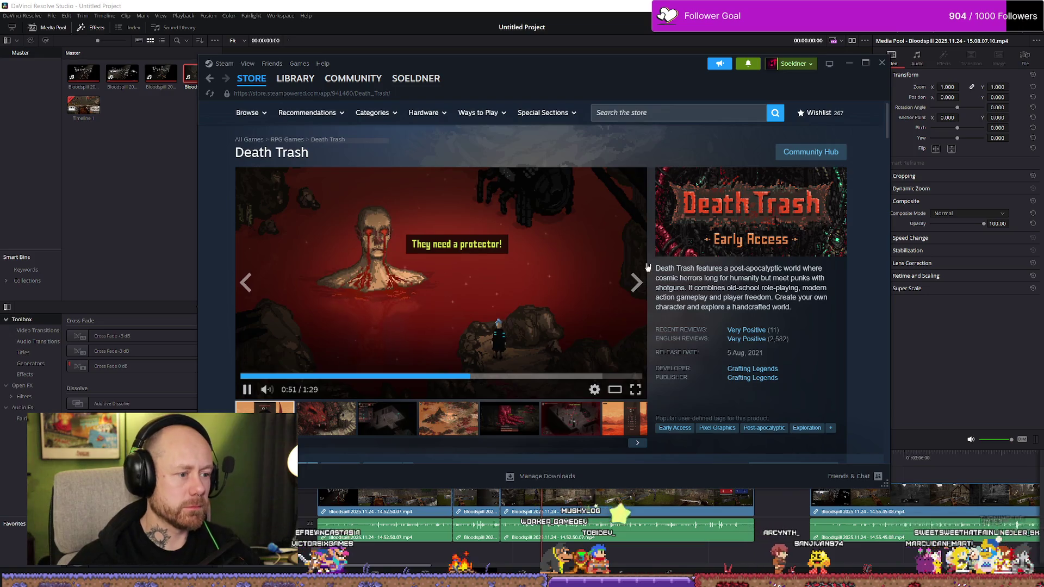
{"action": "key", "text": "alt+Left"}
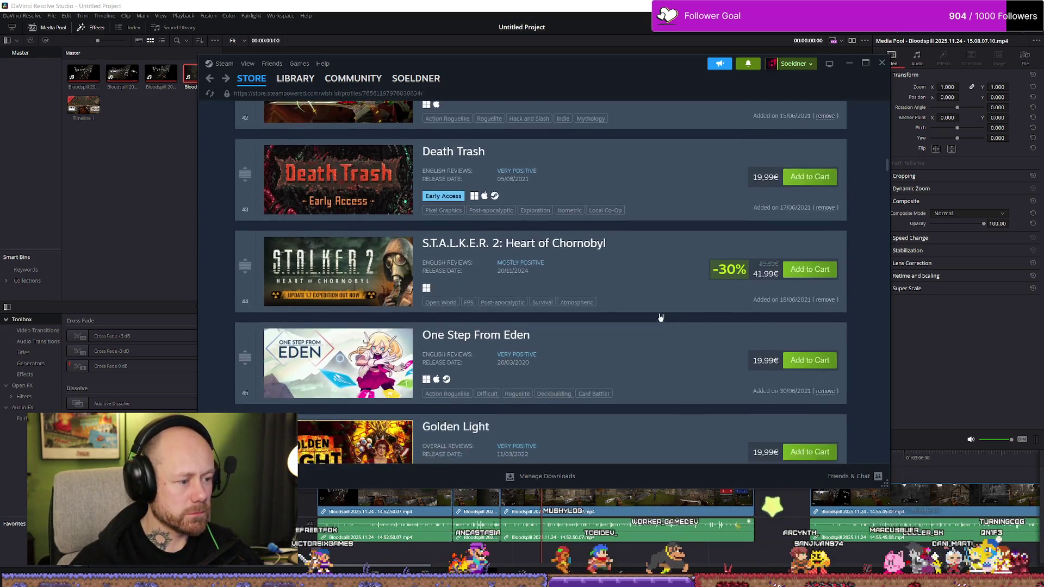
{"action": "scroll", "coordinate": [661, 318], "scroll_direction": "down", "scroll_amount": 2}
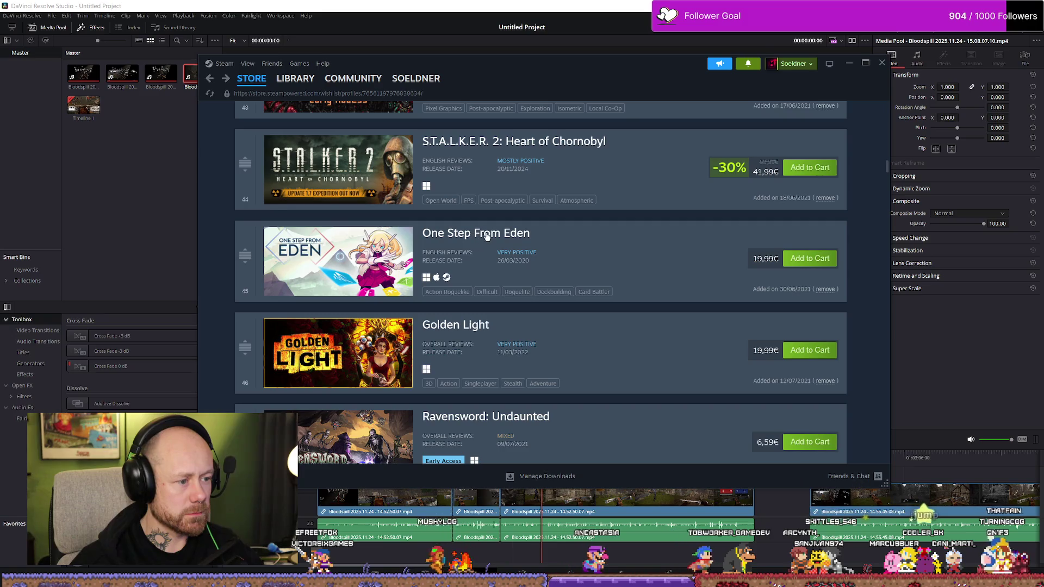
Briefly view the One Step From Eden store page and return to the wishlist.
{"action": "left_click", "coordinate": [500, 248]}
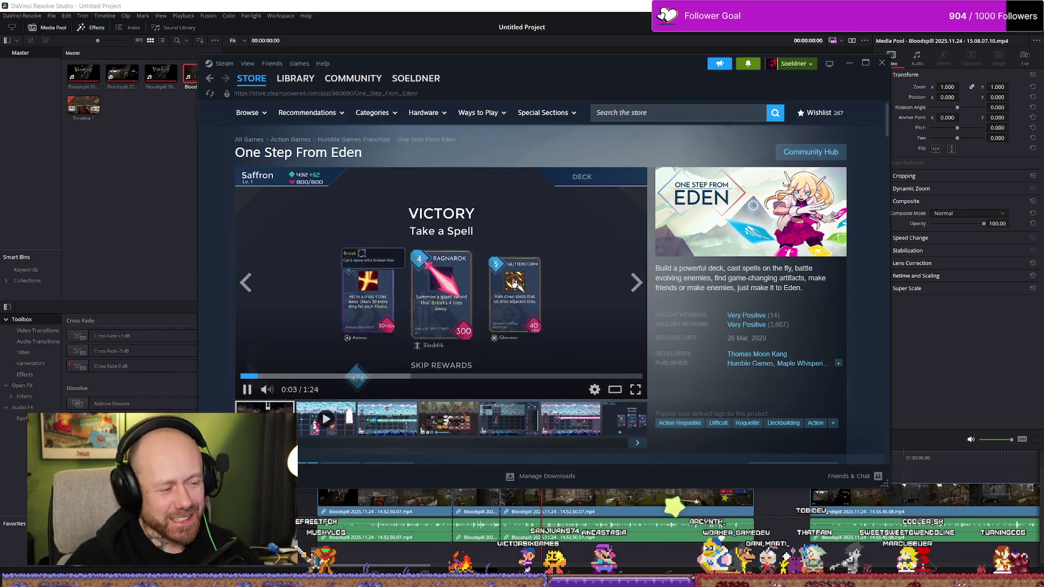
{"action": "key", "text": "alt+Left"}
{"action": "scroll", "coordinate": [497, 276], "scroll_direction": "down", "scroll_amount": 1}
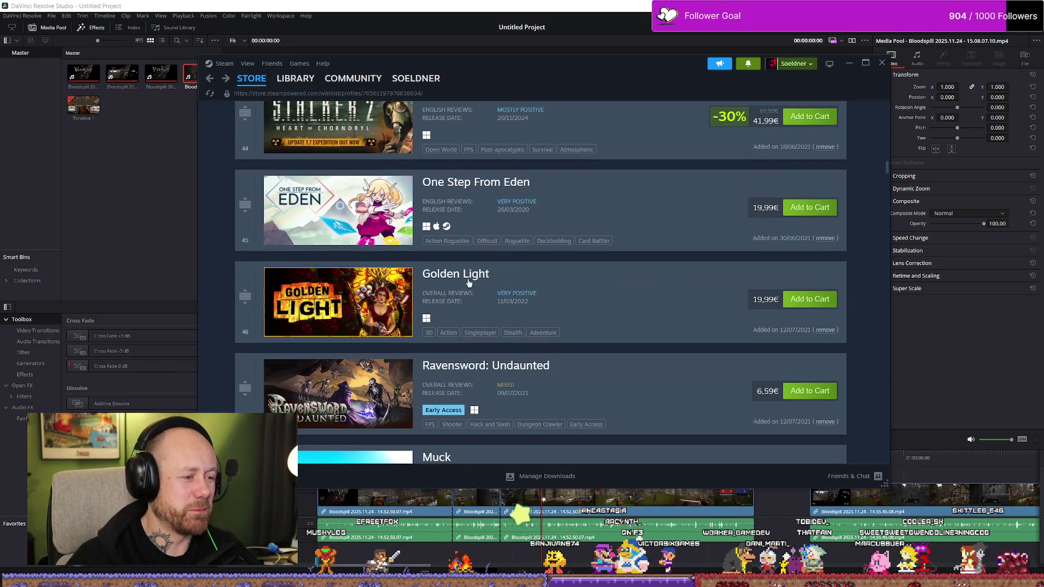
Watch the Golden Light trailer full screen past a minute, then return to the wishlist.
{"action": "left_click", "coordinate": [480, 292]}
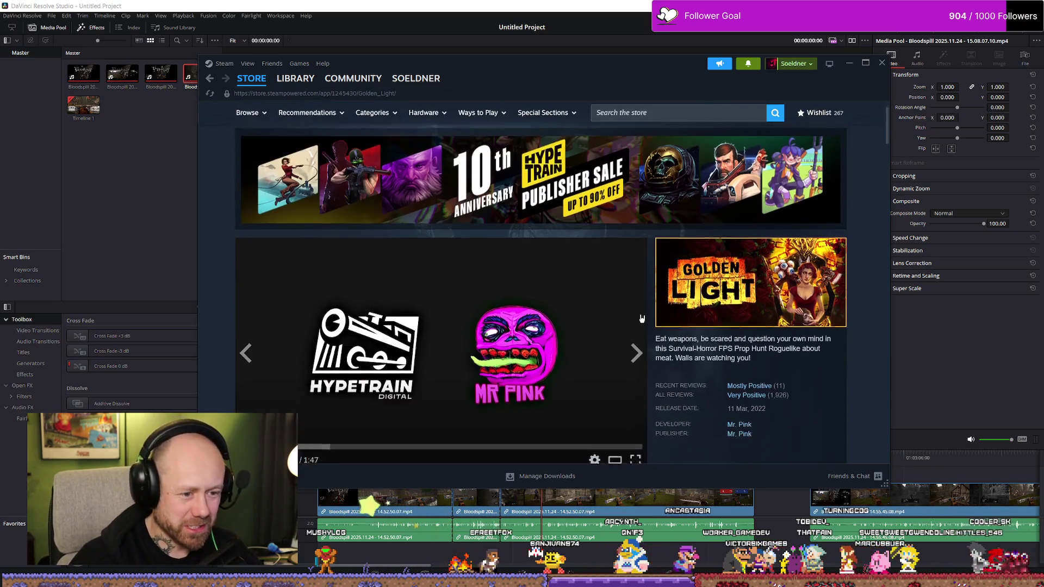
{"action": "scroll", "coordinate": [556, 298], "scroll_direction": "down", "scroll_amount": 1}
{"action": "scroll", "coordinate": [557, 298], "scroll_direction": "down", "scroll_amount": 1}
{"action": "scroll", "coordinate": [629, 343], "scroll_direction": "up", "scroll_amount": 1}
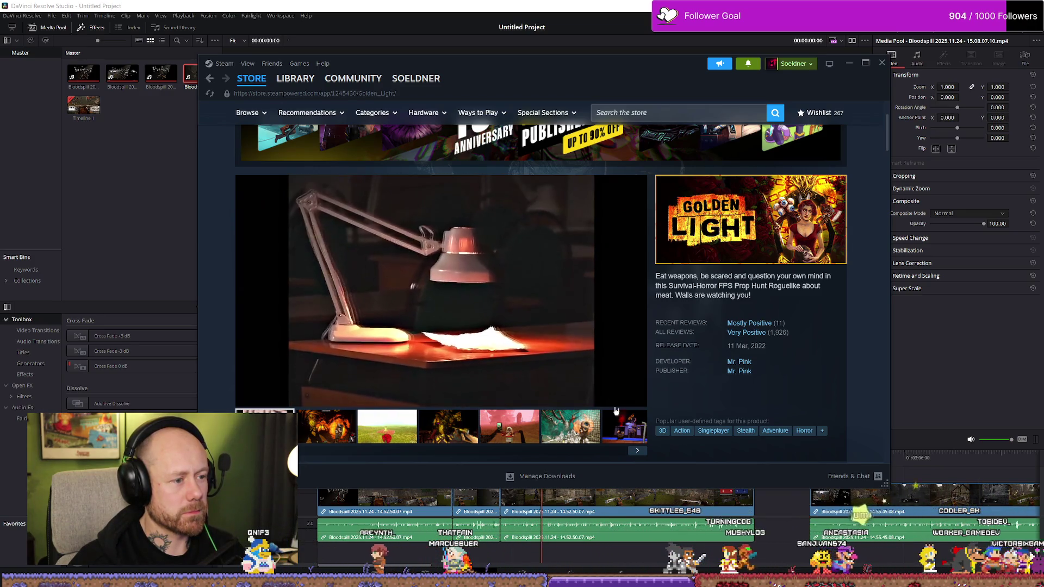
{"action": "left_click", "coordinate": [638, 399]}
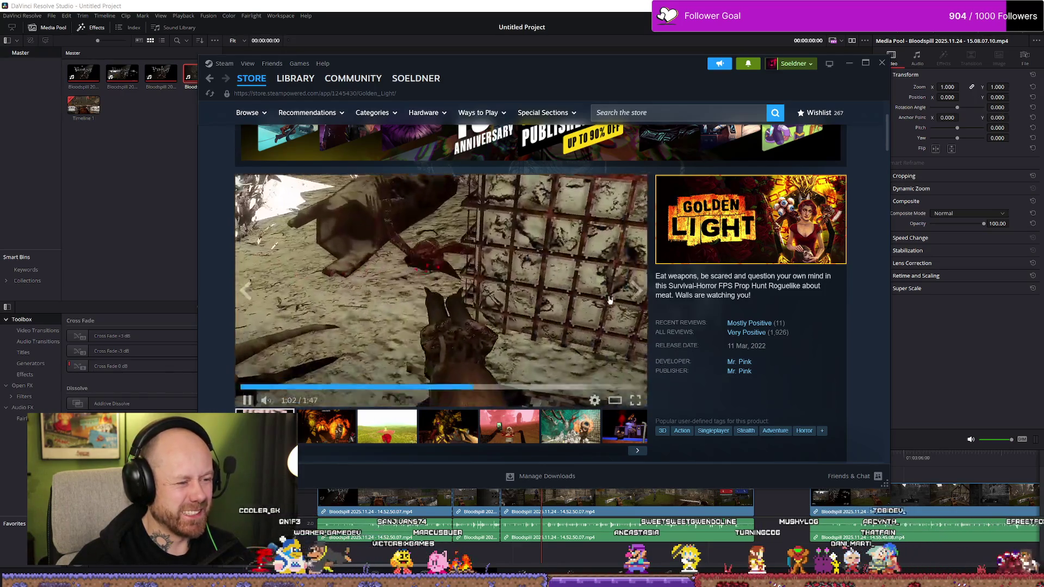
{"action": "scroll", "coordinate": [739, 334], "scroll_direction": "down", "scroll_amount": 3}
{"action": "scroll", "coordinate": [823, 299], "scroll_direction": "up", "scroll_amount": 4}
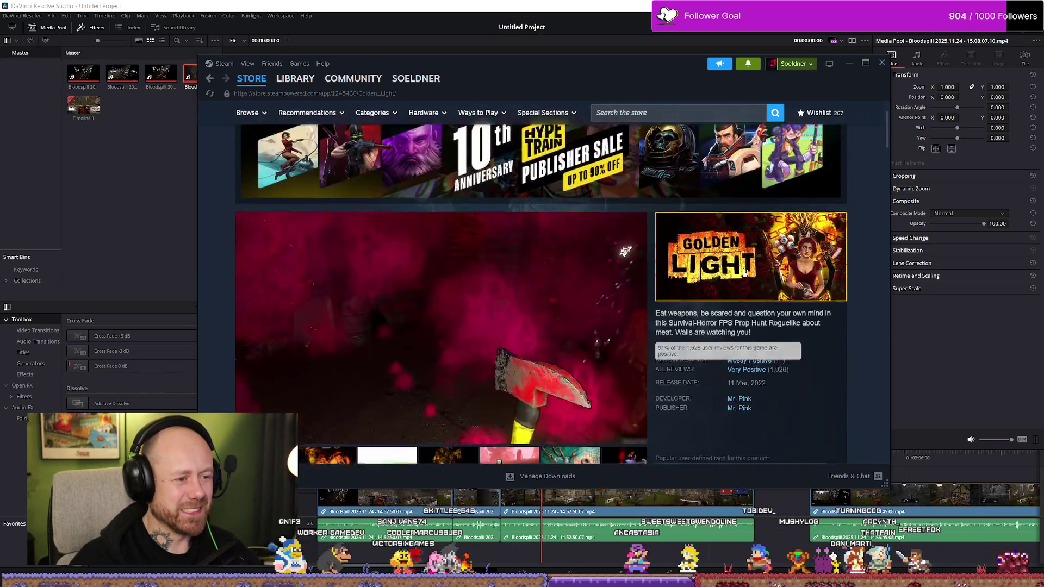
{"action": "key", "text": "alt+Left"}
{"action": "scroll", "coordinate": [466, 364], "scroll_direction": "down", "scroll_amount": 1}
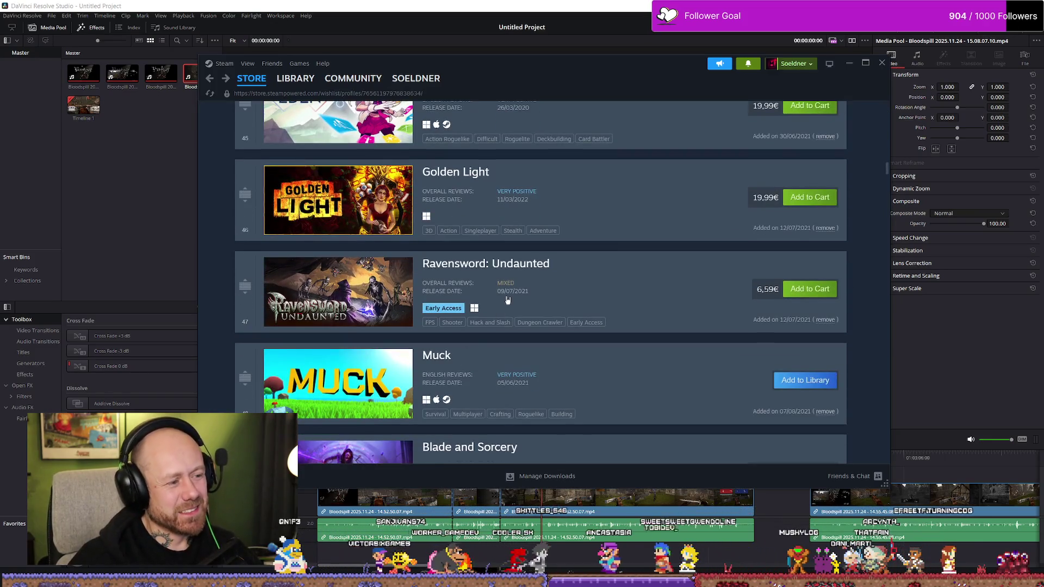
View the Ravensword: Undaunted store page, scrubbing its trailer ahead and back to the start.
{"action": "left_click", "coordinate": [534, 276]}
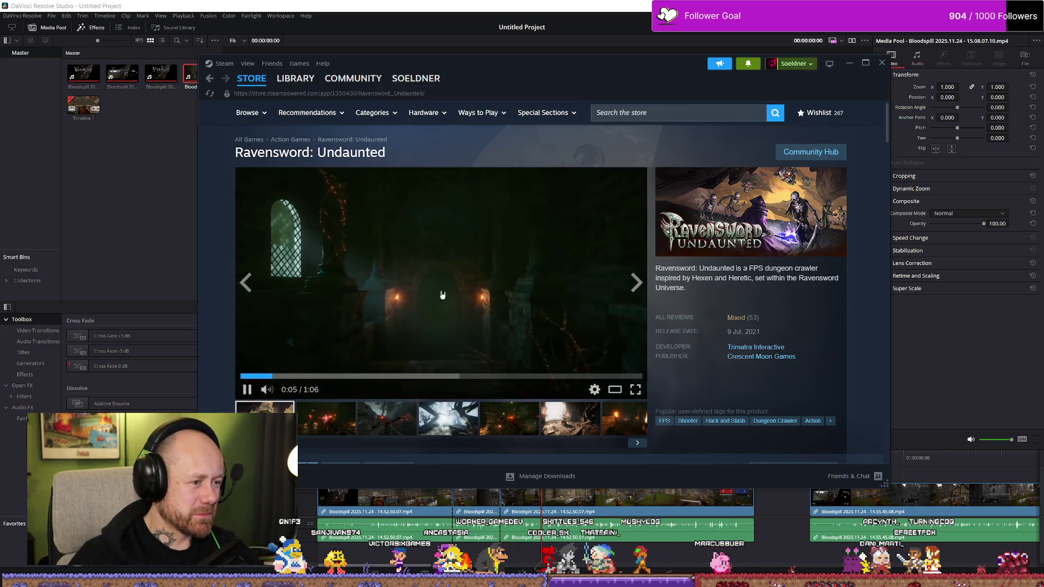
{"action": "key", "text": "alt+Left"}
{"action": "scroll", "coordinate": [645, 321], "scroll_direction": "down", "scroll_amount": 1}
{"action": "scroll", "coordinate": [586, 318], "scroll_direction": "down", "scroll_amount": 2}
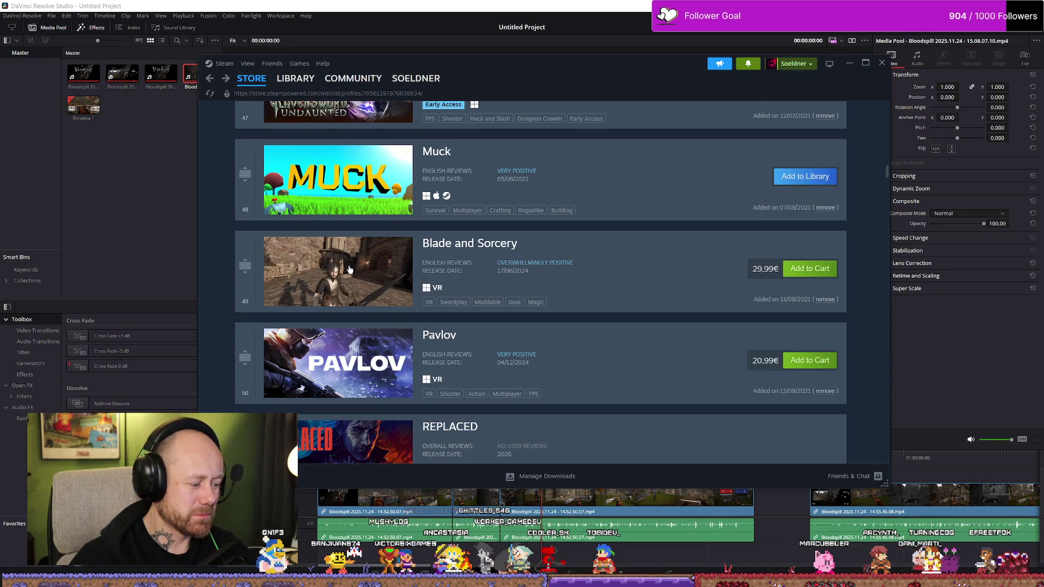
{"action": "scroll", "coordinate": [351, 269], "scroll_direction": "up", "scroll_amount": 1}
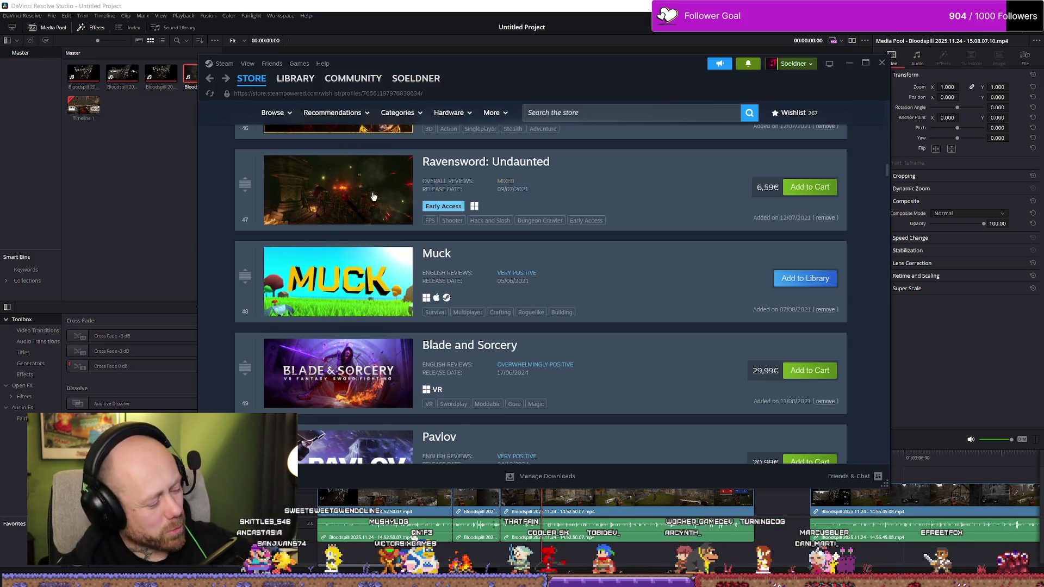
{"action": "left_click", "coordinate": [505, 165]}
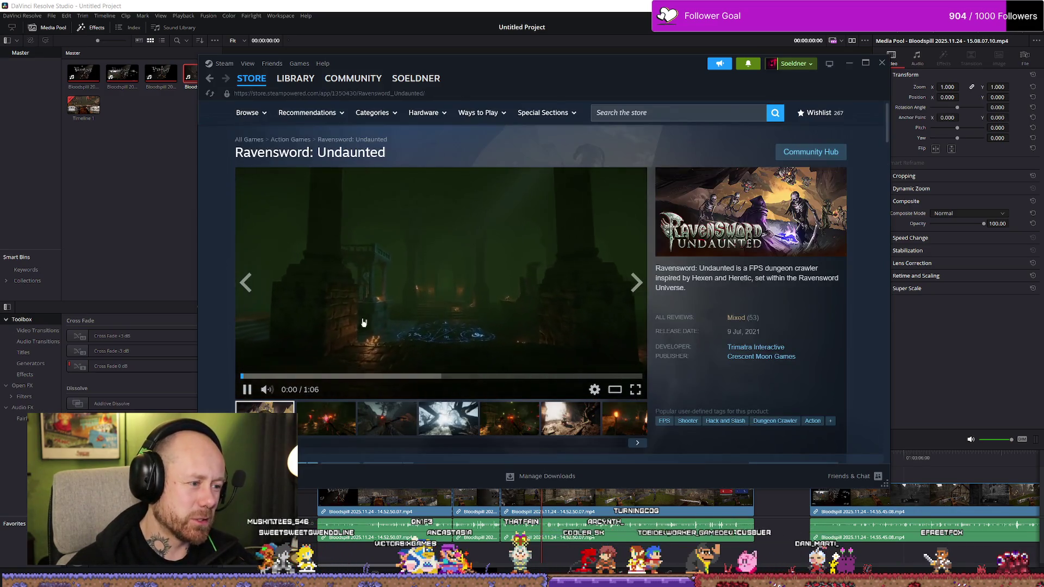
{"action": "left_click", "coordinate": [275, 377]}
{"action": "left_click", "coordinate": [316, 376]}
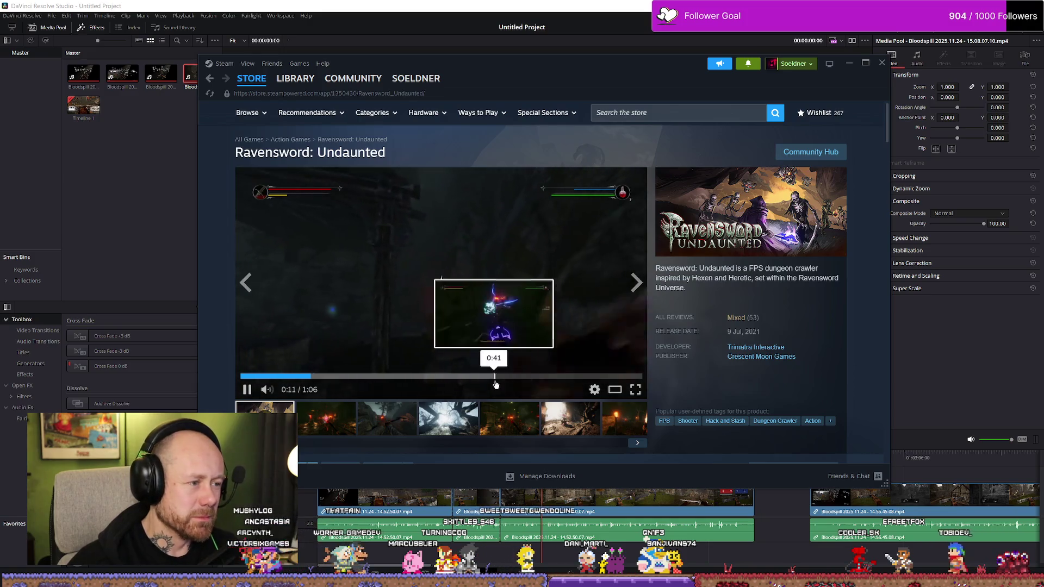
{"action": "scroll", "coordinate": [489, 343], "scroll_direction": "down", "scroll_amount": 1}
{"action": "scroll", "coordinate": [489, 326], "scroll_direction": "down", "scroll_amount": 1}
{"action": "scroll", "coordinate": [497, 307], "scroll_direction": "down", "scroll_amount": 3}
{"action": "scroll", "coordinate": [497, 307], "scroll_direction": "up", "scroll_amount": 4}
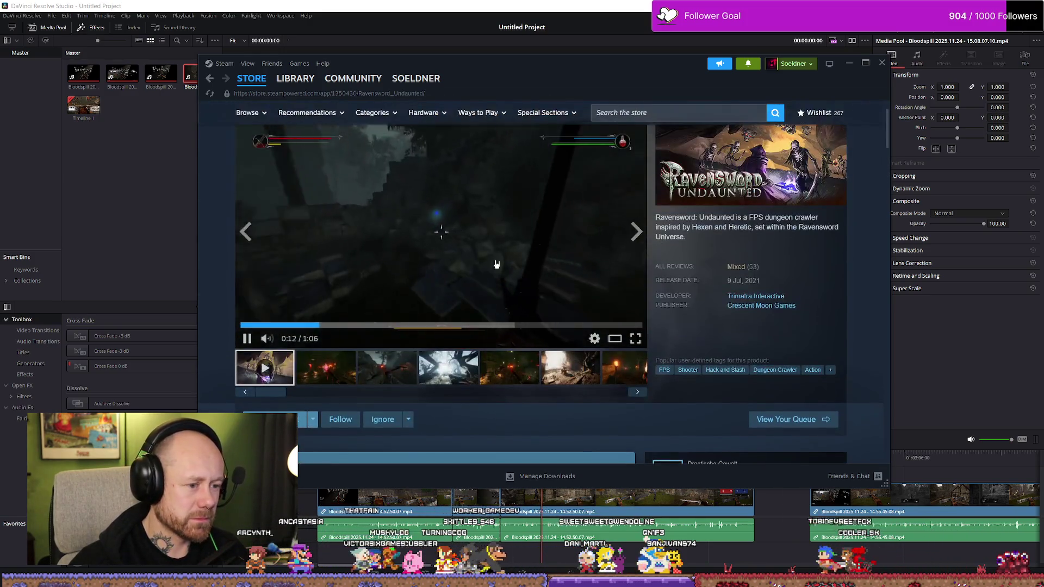
{"action": "scroll", "coordinate": [494, 264], "scroll_direction": "up", "scroll_amount": 1}
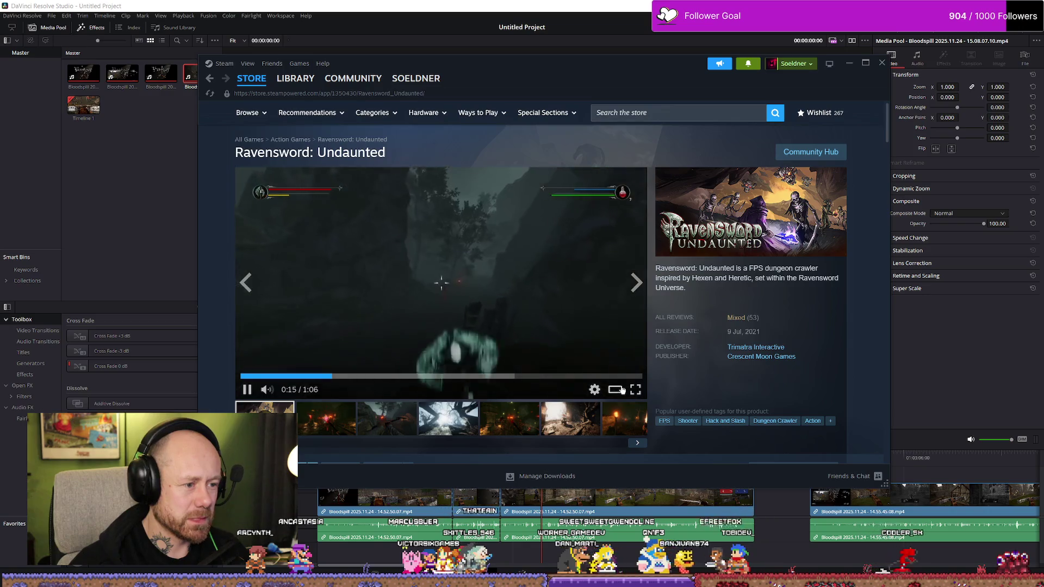
{"action": "scroll", "coordinate": [433, 282], "scroll_direction": "down", "scroll_amount": 3}
{"action": "scroll", "coordinate": [513, 451], "scroll_direction": "down", "scroll_amount": 1}
{"action": "scroll", "coordinate": [514, 452], "scroll_direction": "down", "scroll_amount": 1}
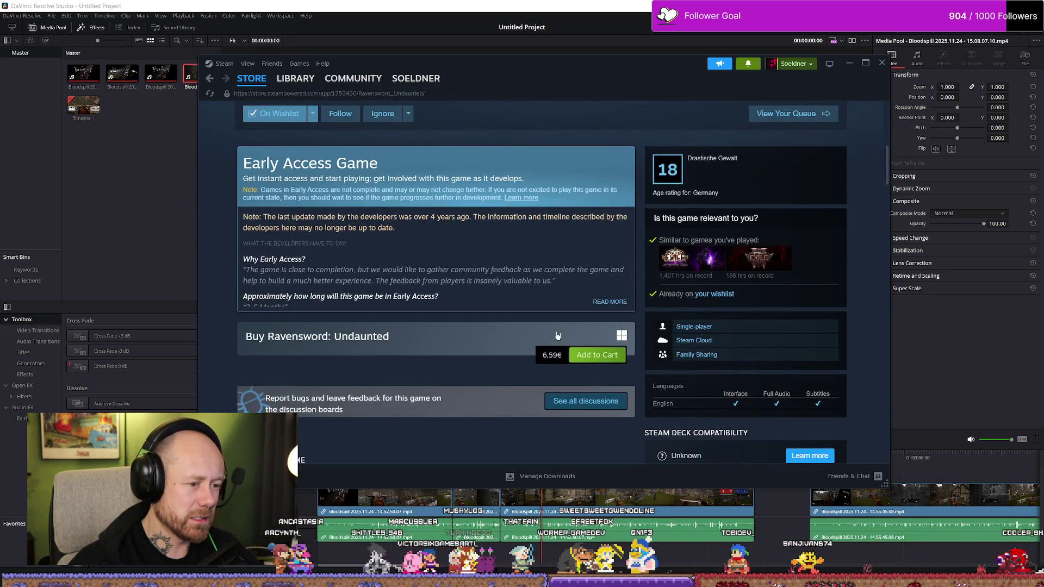
{"action": "scroll", "coordinate": [537, 357], "scroll_direction": "up", "scroll_amount": 5}
Read Ravensword: Undaunted's customer reviews, highlighting phrases, then return to the wishlist.
{"action": "left_click", "coordinate": [736, 326]}
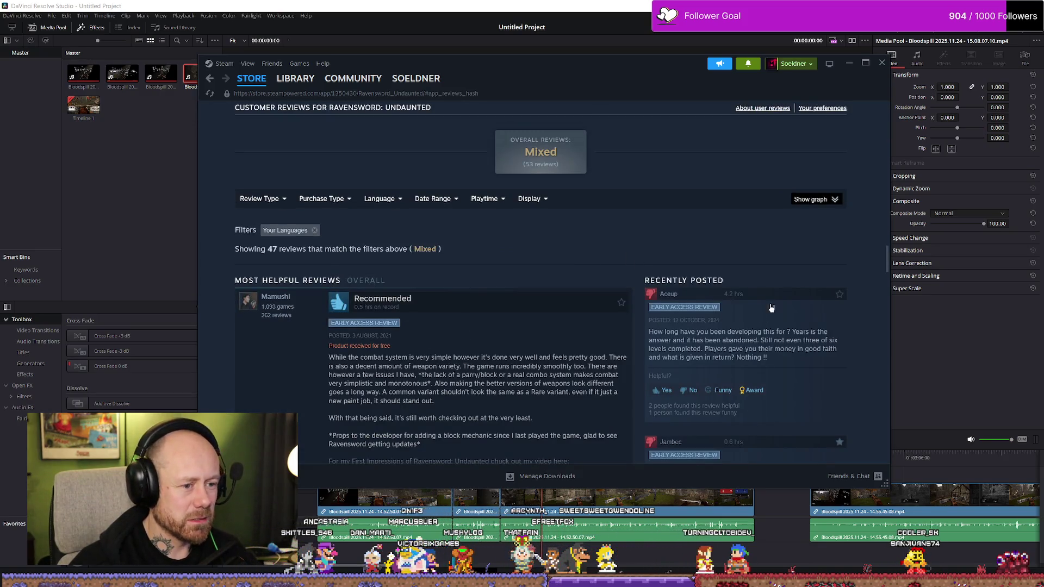
{"action": "scroll", "coordinate": [771, 308], "scroll_direction": "down", "scroll_amount": 1}
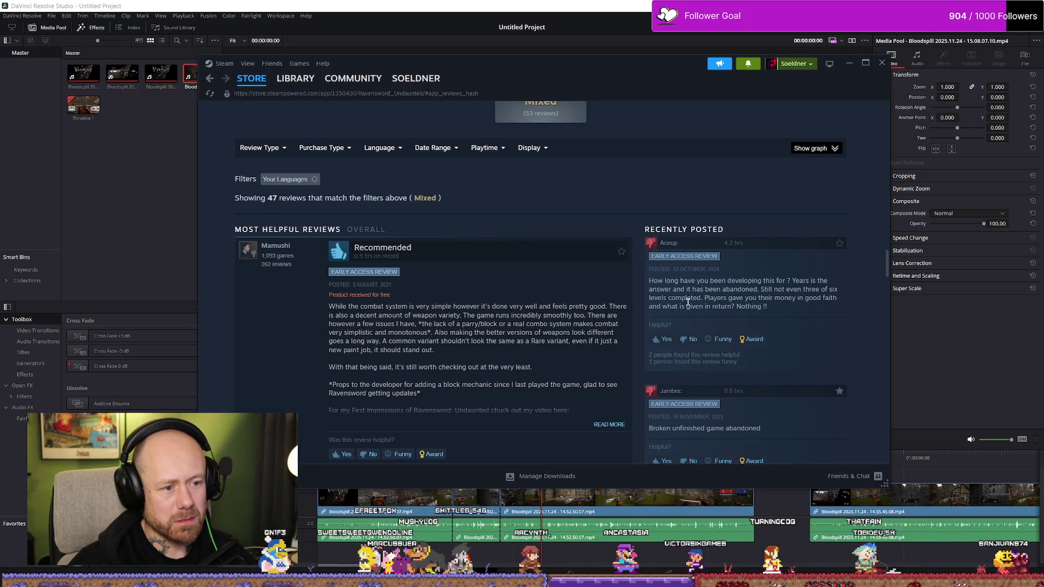
{"action": "scroll", "coordinate": [778, 261], "scroll_direction": "down", "scroll_amount": 1}
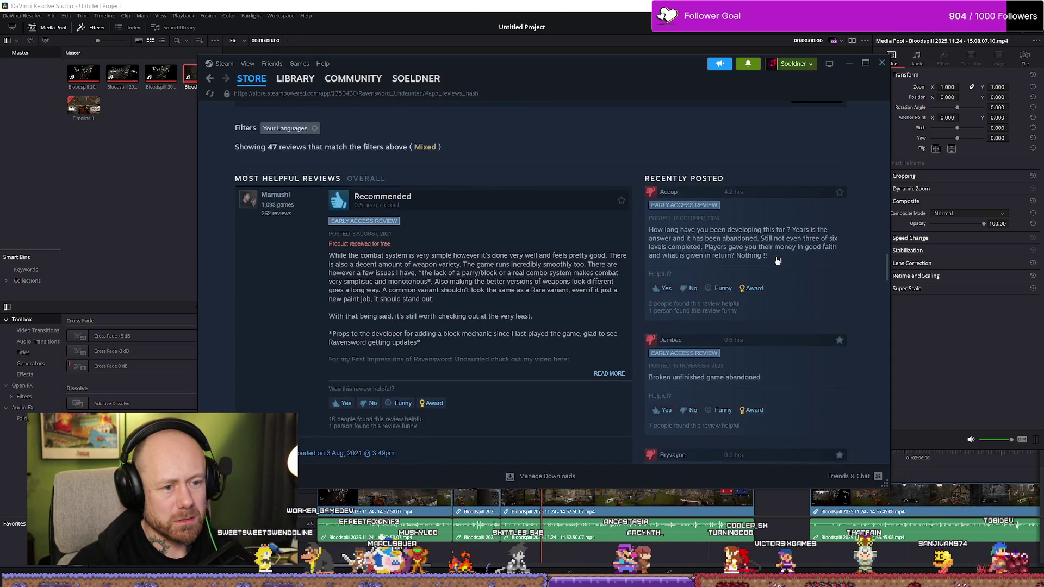
{"action": "left_click_drag", "start_coordinate": [793, 246], "coordinate": [865, 250]}
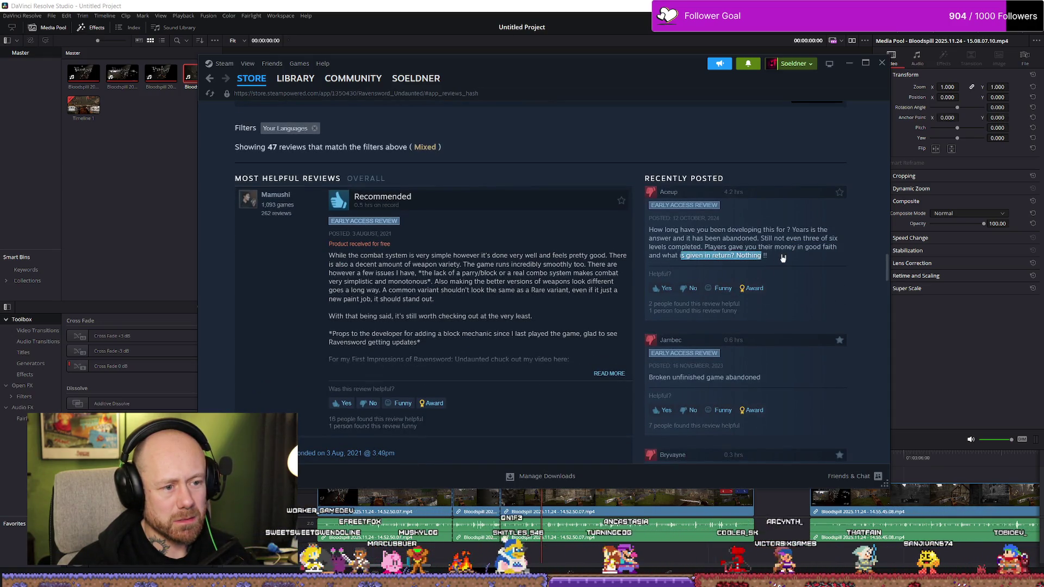
{"action": "left_click", "coordinate": [782, 258]}
{"action": "scroll", "coordinate": [782, 259], "scroll_direction": "down", "scroll_amount": 2}
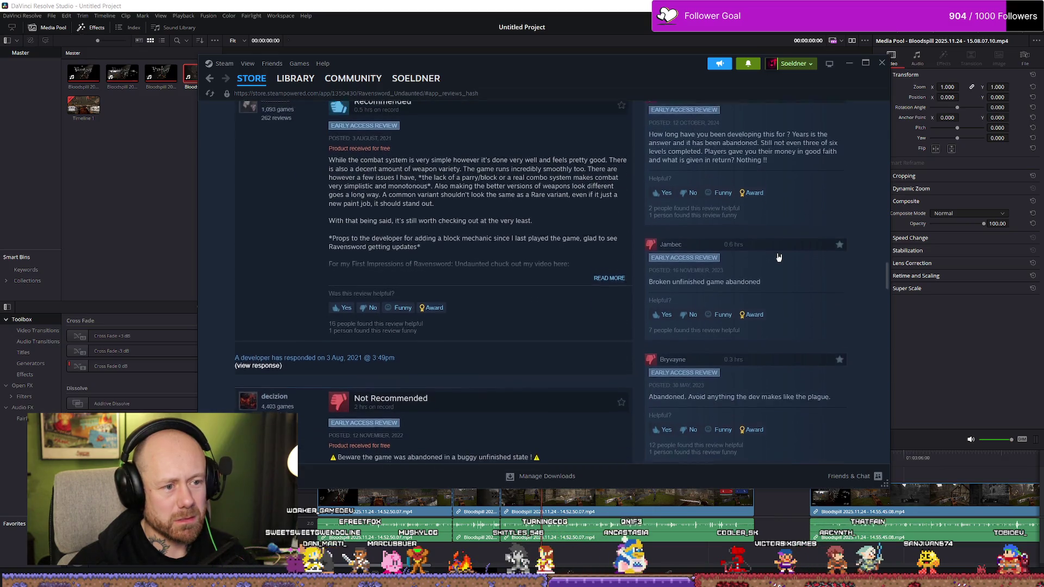
{"action": "scroll", "coordinate": [778, 258], "scroll_direction": "up", "scroll_amount": 1}
{"action": "left_click_drag", "start_coordinate": [771, 206], "coordinate": [667, 188]}
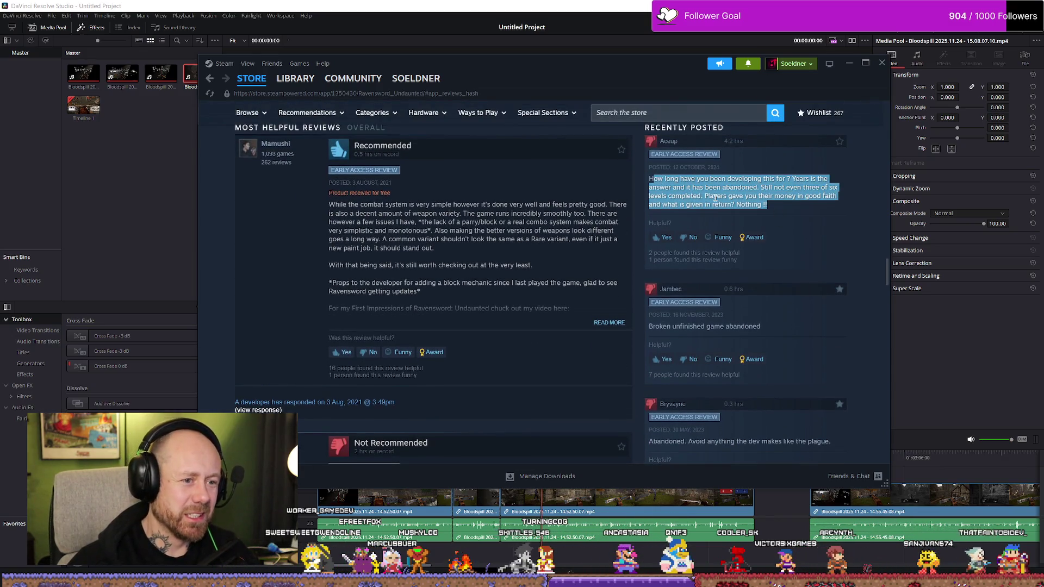
{"action": "scroll", "coordinate": [730, 208], "scroll_direction": "down", "scroll_amount": 1}
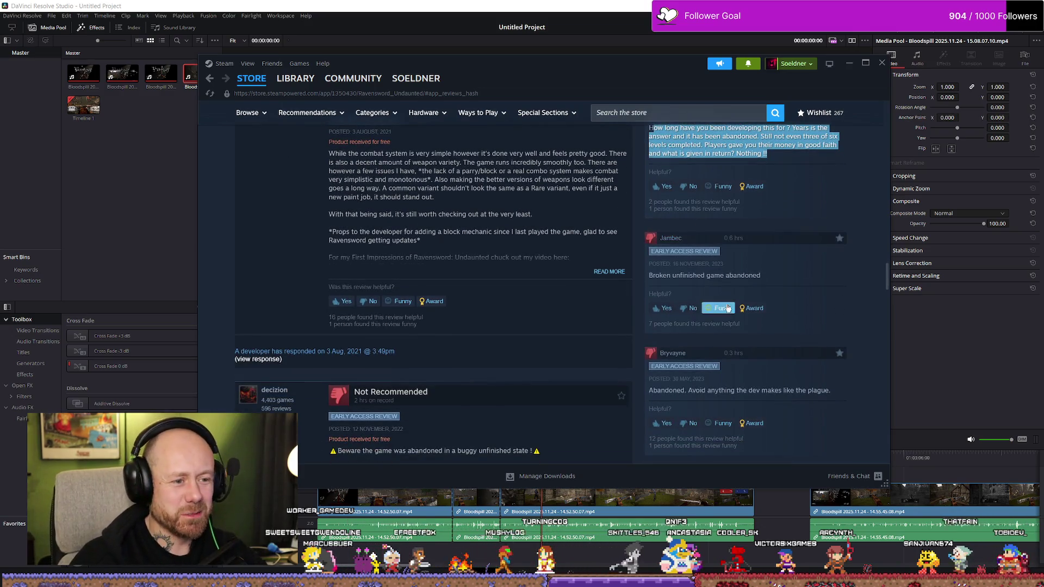
{"action": "left_click_drag", "start_coordinate": [671, 276], "coordinate": [758, 276]}
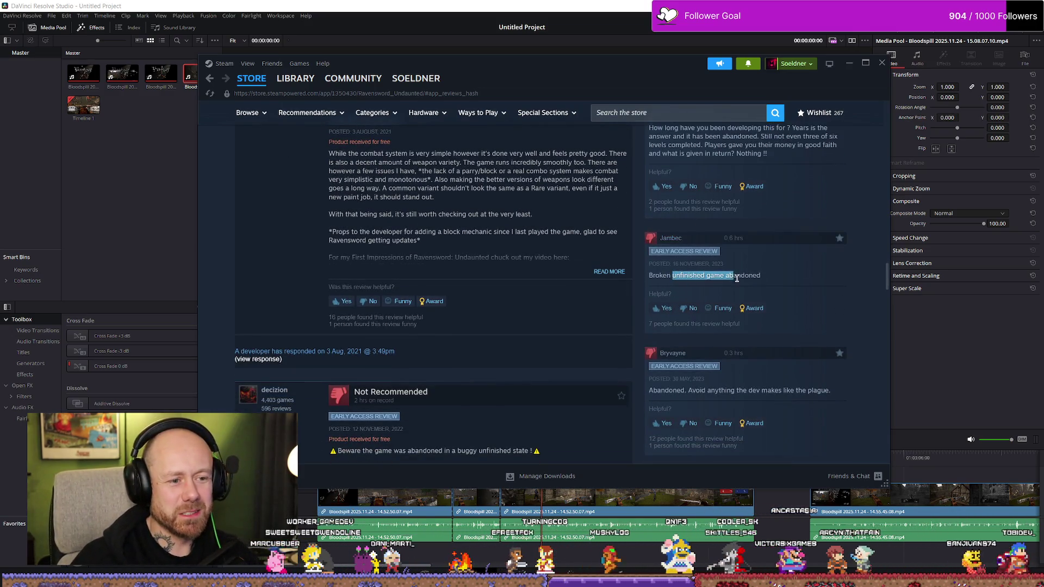
{"action": "left_click", "coordinate": [761, 264]}
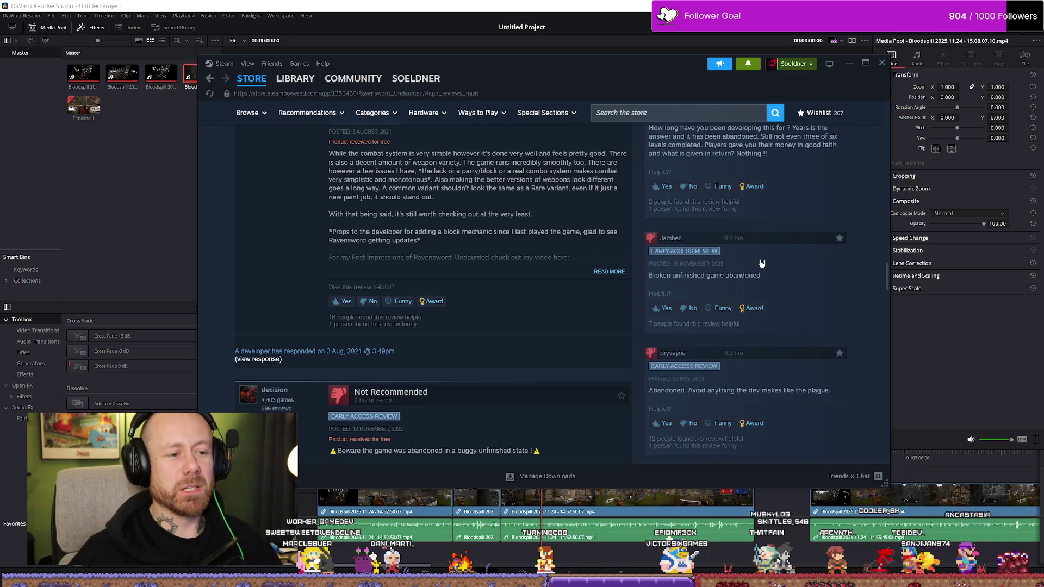
{"action": "scroll", "coordinate": [752, 276], "scroll_direction": "down", "scroll_amount": 2}
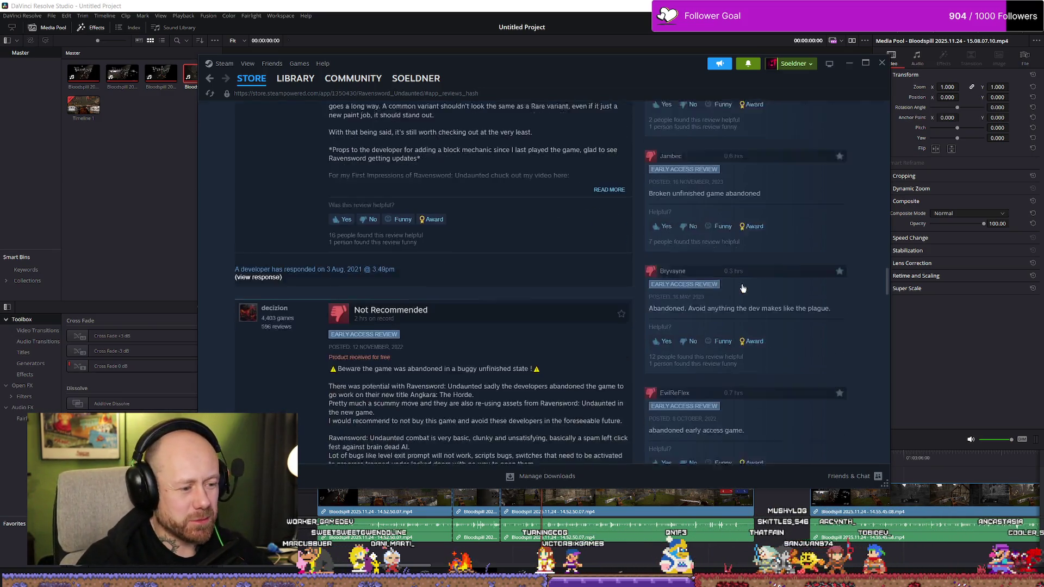
{"action": "left_click_drag", "start_coordinate": [686, 288], "coordinate": [838, 292]}
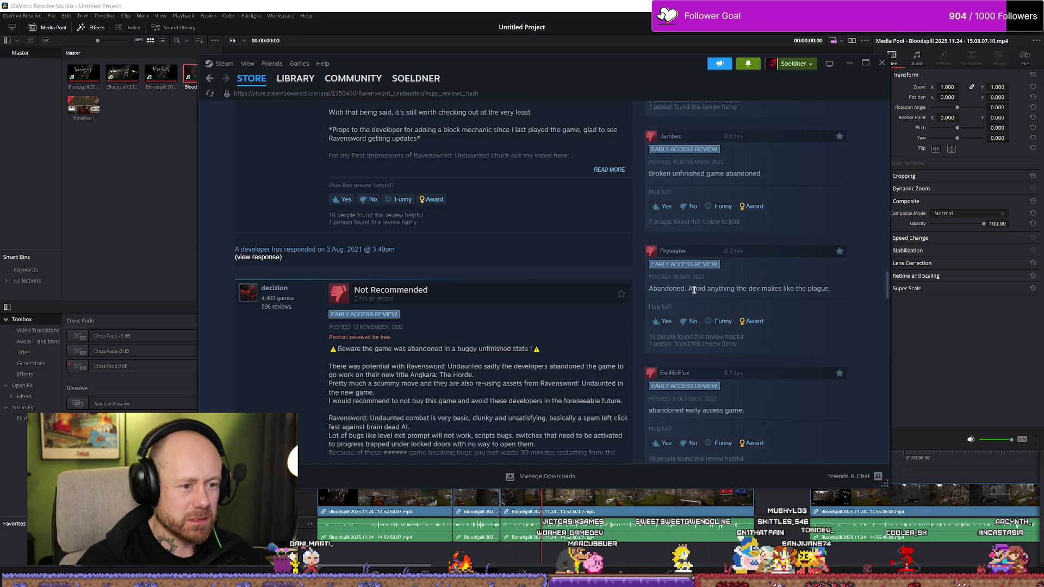
{"action": "scroll", "coordinate": [809, 285], "scroll_direction": "down", "scroll_amount": 1}
{"action": "scroll", "coordinate": [809, 286], "scroll_direction": "down", "scroll_amount": 1}
{"action": "scroll", "coordinate": [791, 285], "scroll_direction": "down", "scroll_amount": 1}
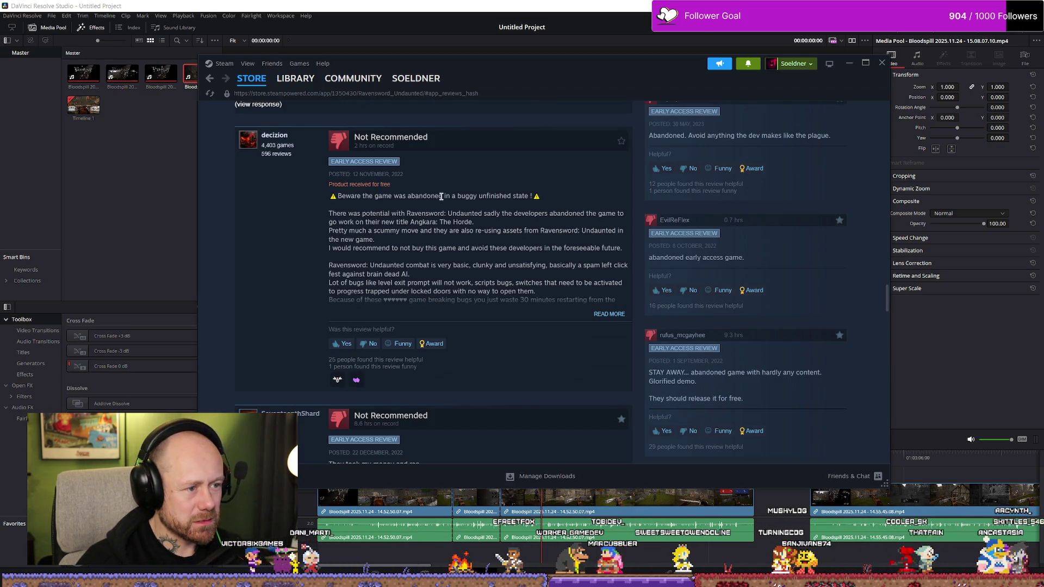
{"action": "scroll", "coordinate": [513, 196], "scroll_direction": "down", "scroll_amount": 2}
{"action": "scroll", "coordinate": [462, 246], "scroll_direction": "down", "scroll_amount": 1}
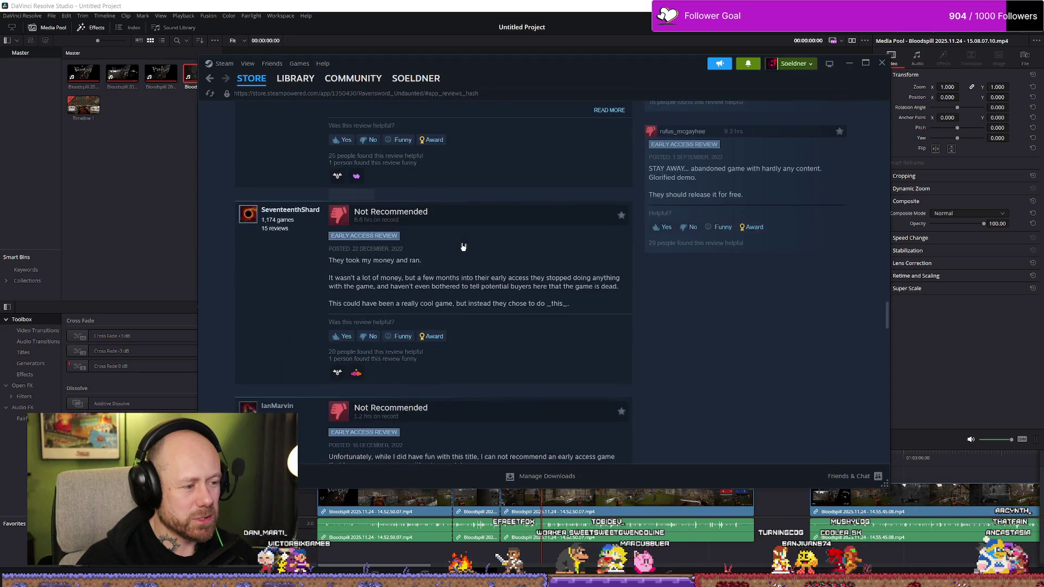
{"action": "scroll", "coordinate": [470, 236], "scroll_direction": "down", "scroll_amount": 2}
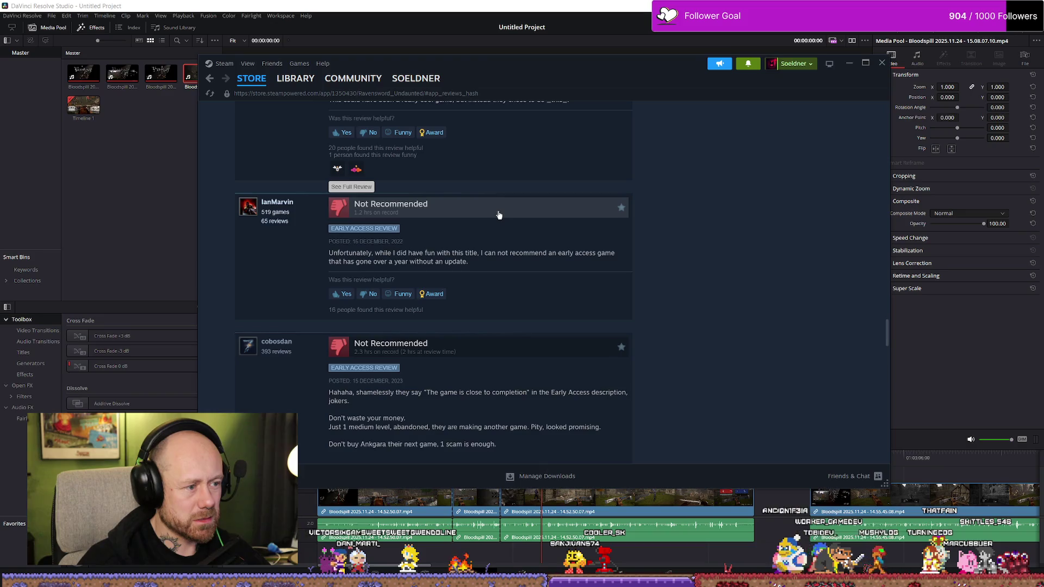
{"action": "scroll", "coordinate": [498, 215], "scroll_direction": "down", "scroll_amount": 1}
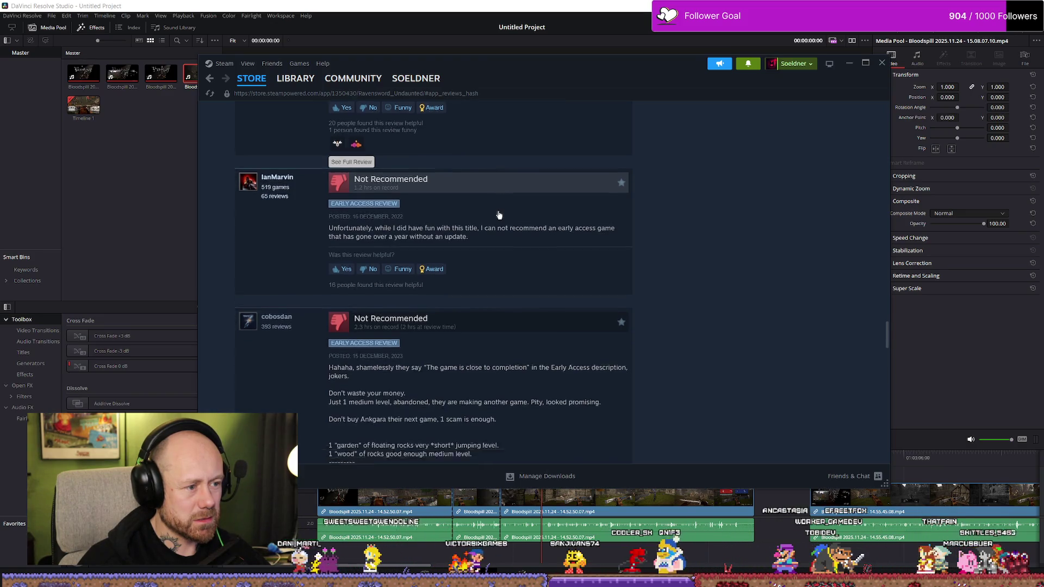
{"action": "scroll", "coordinate": [487, 211], "scroll_direction": "down", "scroll_amount": 2}
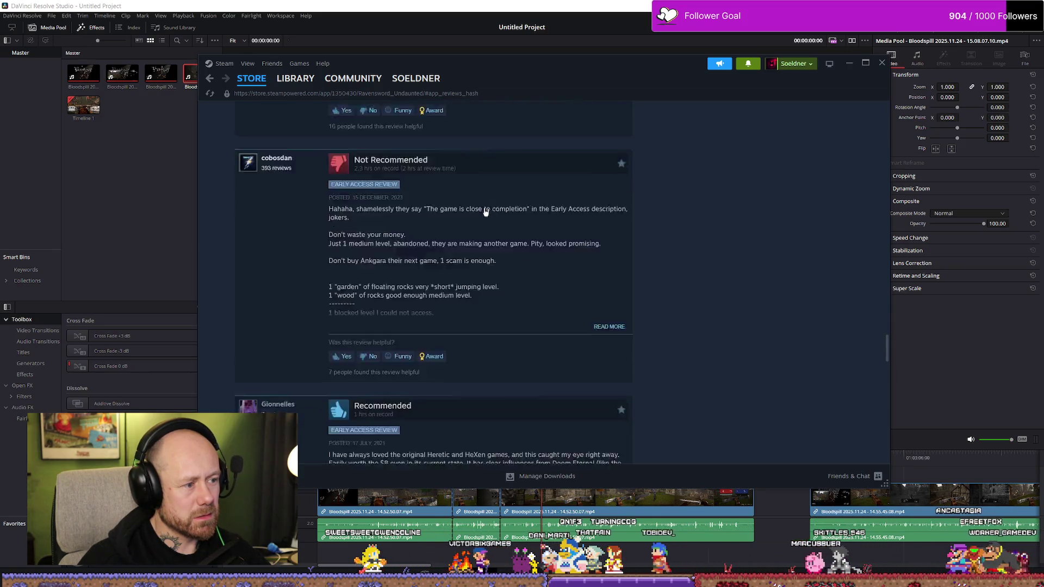
{"action": "scroll", "coordinate": [487, 212], "scroll_direction": "down", "scroll_amount": 5}
{"action": "scroll", "coordinate": [512, 181], "scroll_direction": "down", "scroll_amount": 5}
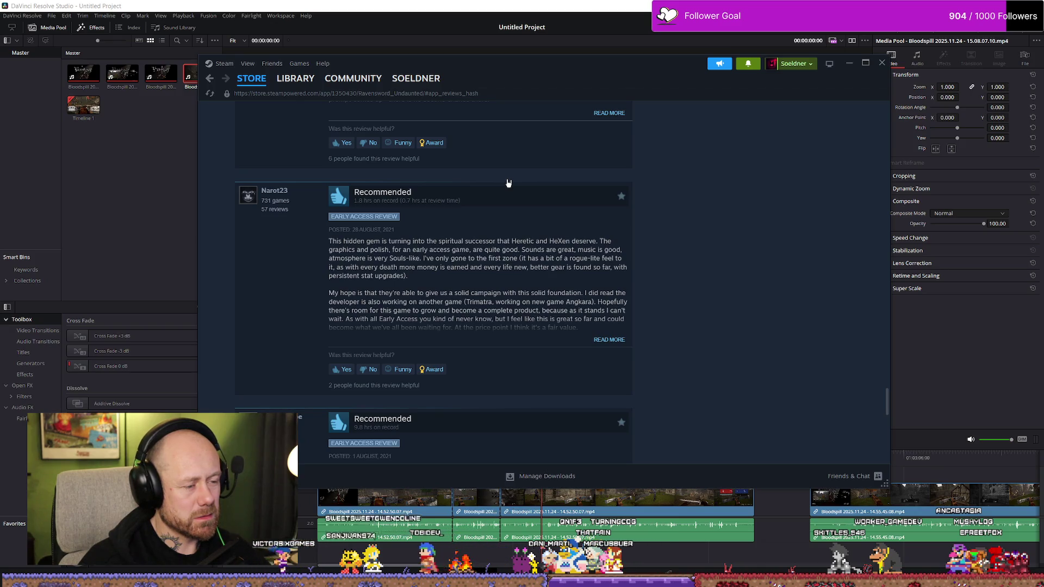
{"action": "scroll", "coordinate": [508, 183], "scroll_direction": "down", "scroll_amount": 3}
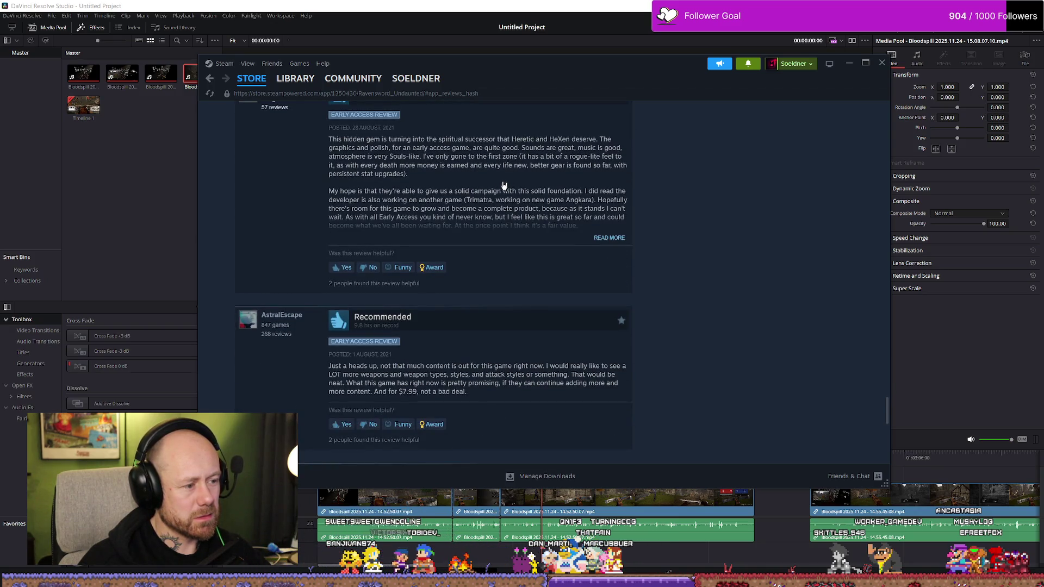
{"action": "key", "text": "alt+Left"}
{"action": "key", "text": "alt+Left"}
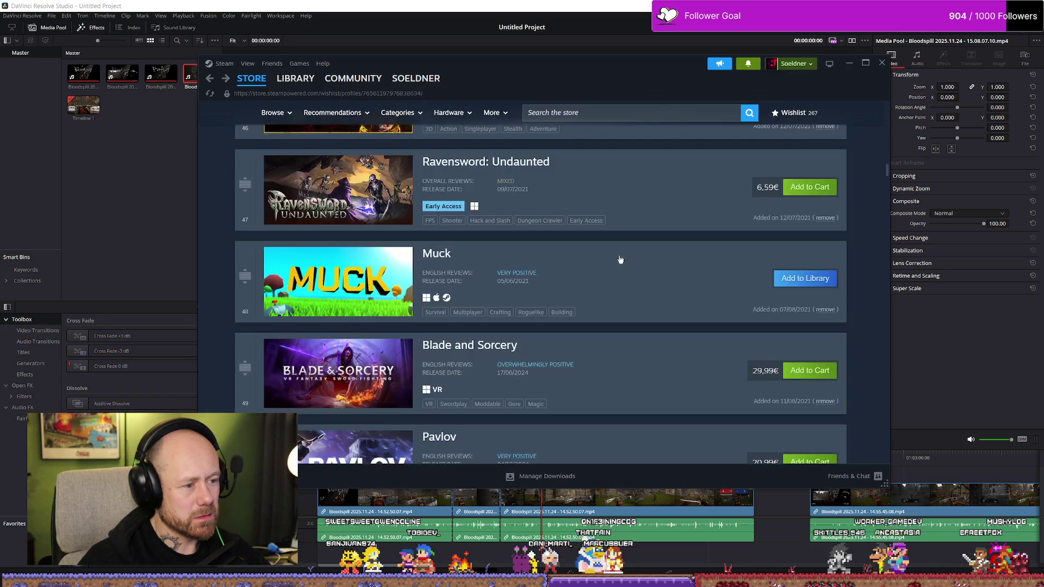
{"action": "scroll", "coordinate": [621, 260], "scroll_direction": "down", "scroll_amount": 2}
{"action": "scroll", "coordinate": [604, 258], "scroll_direction": "down", "scroll_amount": 1}
{"action": "scroll", "coordinate": [592, 258], "scroll_direction": "down", "scroll_amount": 1}
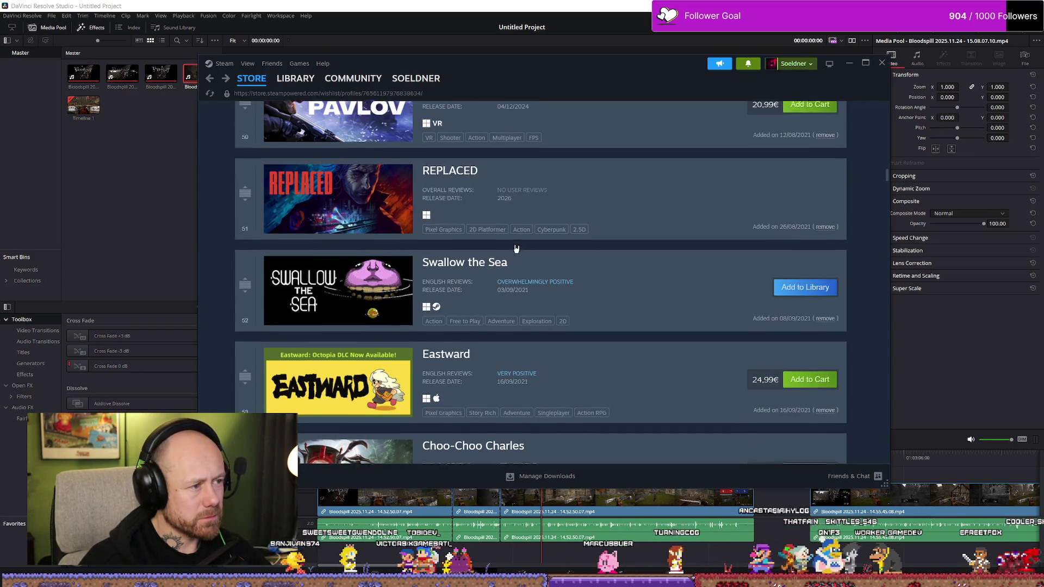
{"action": "scroll", "coordinate": [516, 248], "scroll_direction": "down", "scroll_amount": 2}
{"action": "scroll", "coordinate": [489, 269], "scroll_direction": "down", "scroll_amount": 1}
{"action": "scroll", "coordinate": [457, 298], "scroll_direction": "down", "scroll_amount": 1}
{"action": "scroll", "coordinate": [455, 297], "scroll_direction": "down", "scroll_amount": 1}
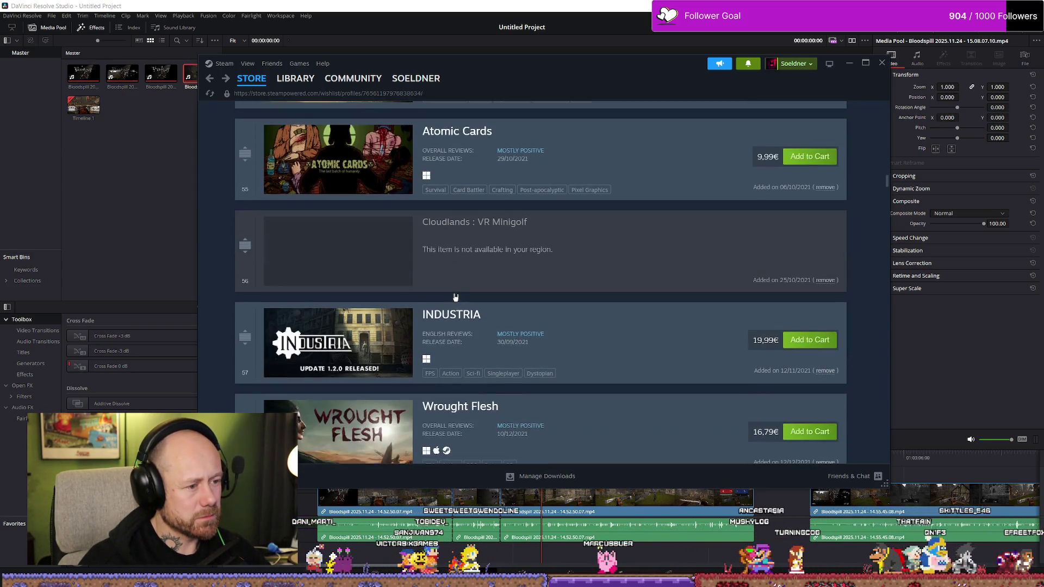
{"action": "scroll", "coordinate": [455, 297], "scroll_direction": "down", "scroll_amount": 2}
{"action": "scroll", "coordinate": [369, 230], "scroll_direction": "down", "scroll_amount": 1}
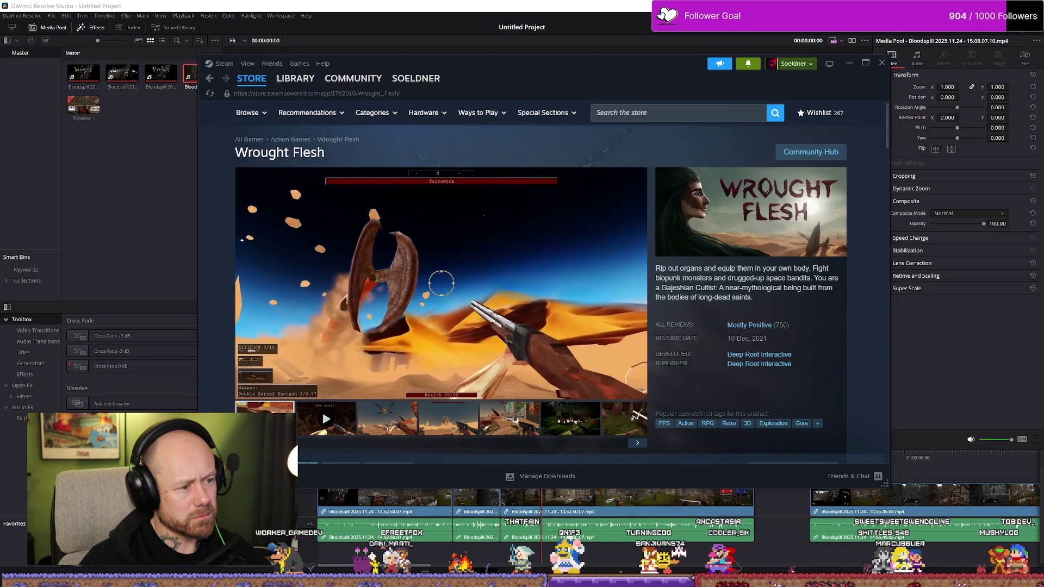
Return from the Wrought Flesh store page to the wishlist.
{"action": "key", "text": "alt+Left"}
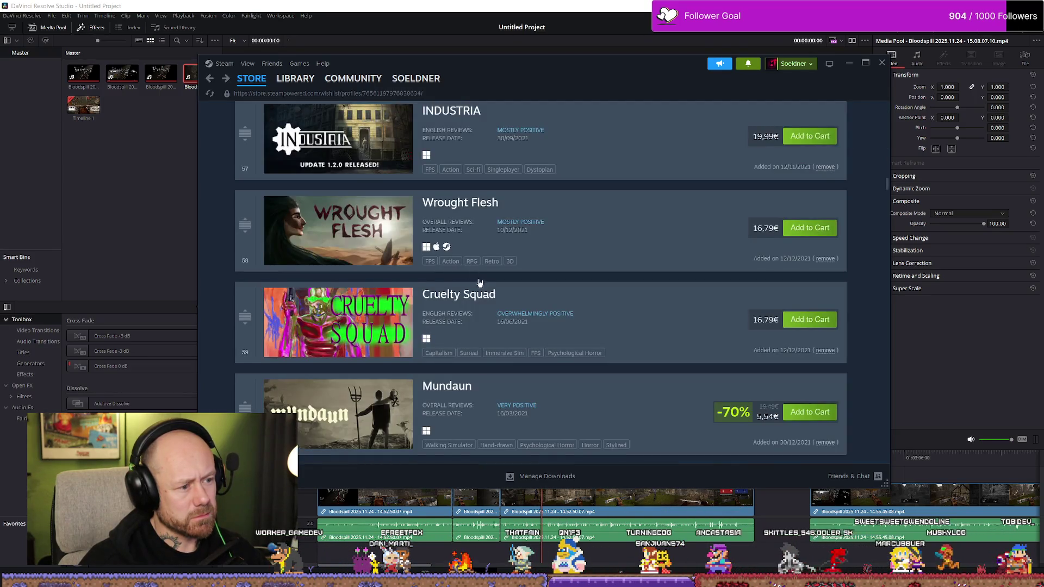
{"action": "scroll", "coordinate": [392, 259], "scroll_direction": "down", "scroll_amount": 1}
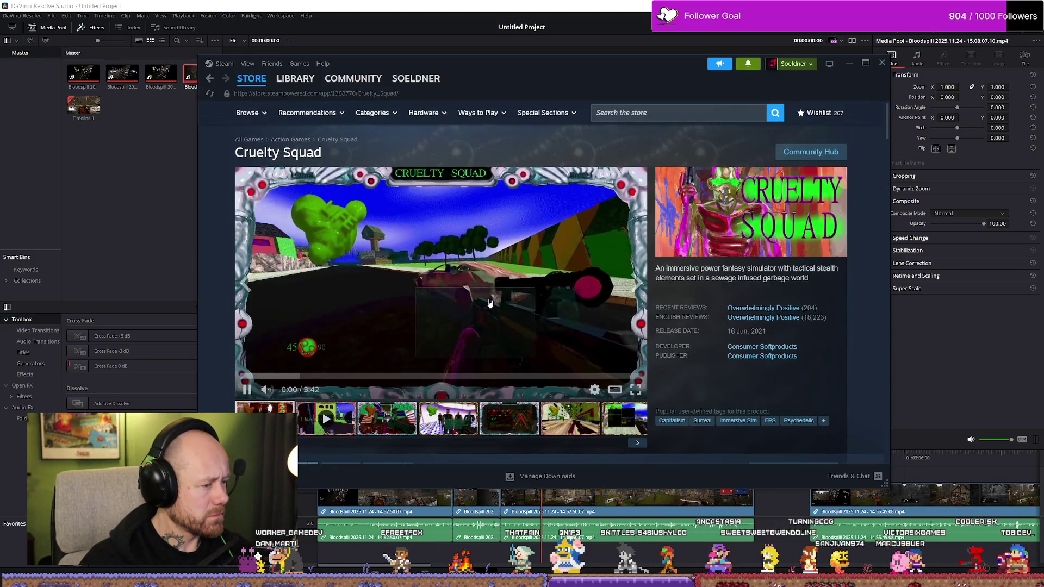
Watch the Cruelty Squad trailer full screen several times, then return to the wishlist.
{"action": "left_click", "coordinate": [635, 390]}
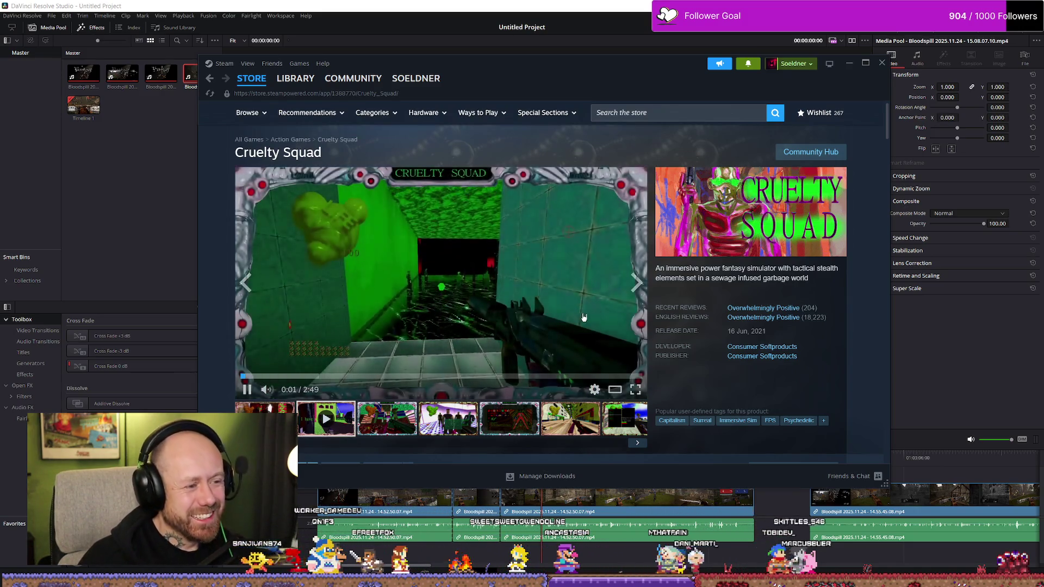
{"action": "left_click", "coordinate": [636, 389]}
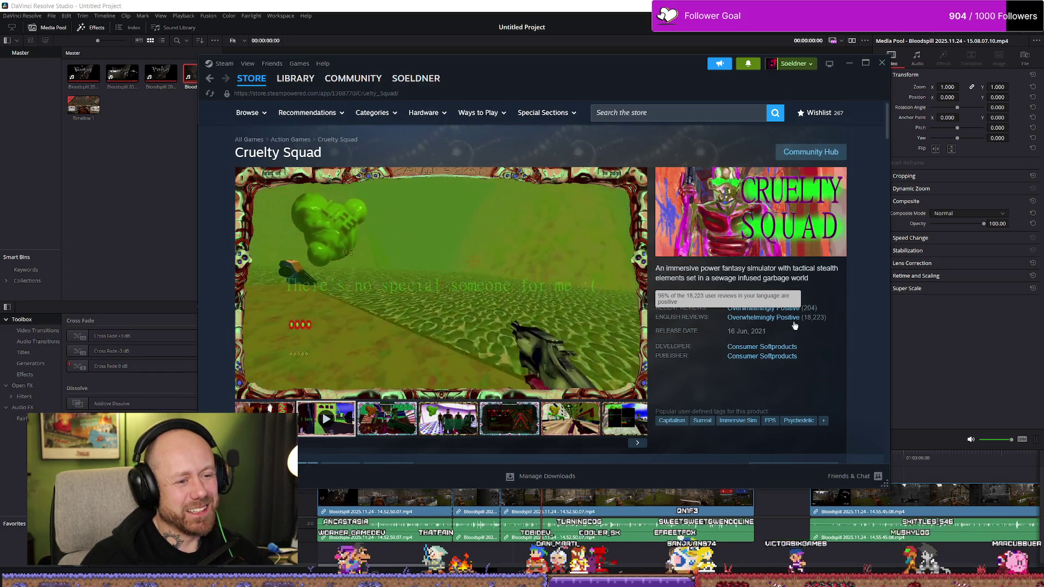
{"action": "left_click", "coordinate": [636, 392]}
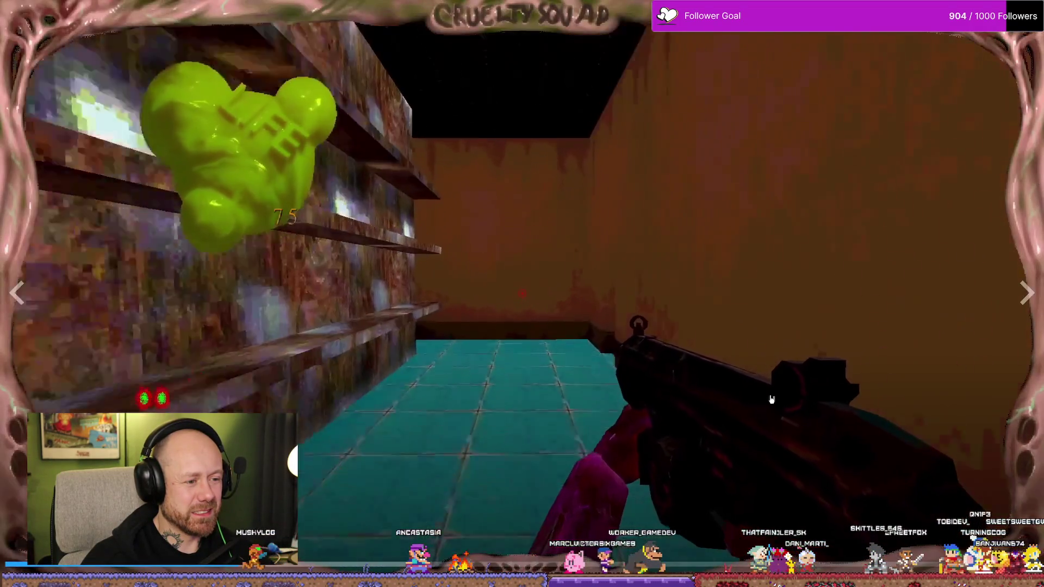
{"action": "key", "text": "Escape"}
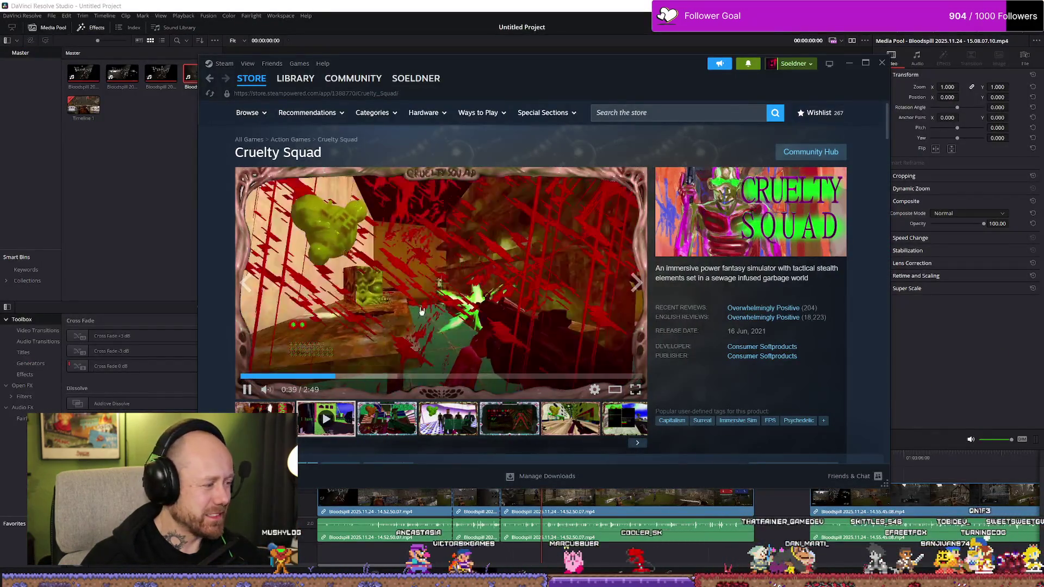
{"action": "key", "text": "alt+Left"}
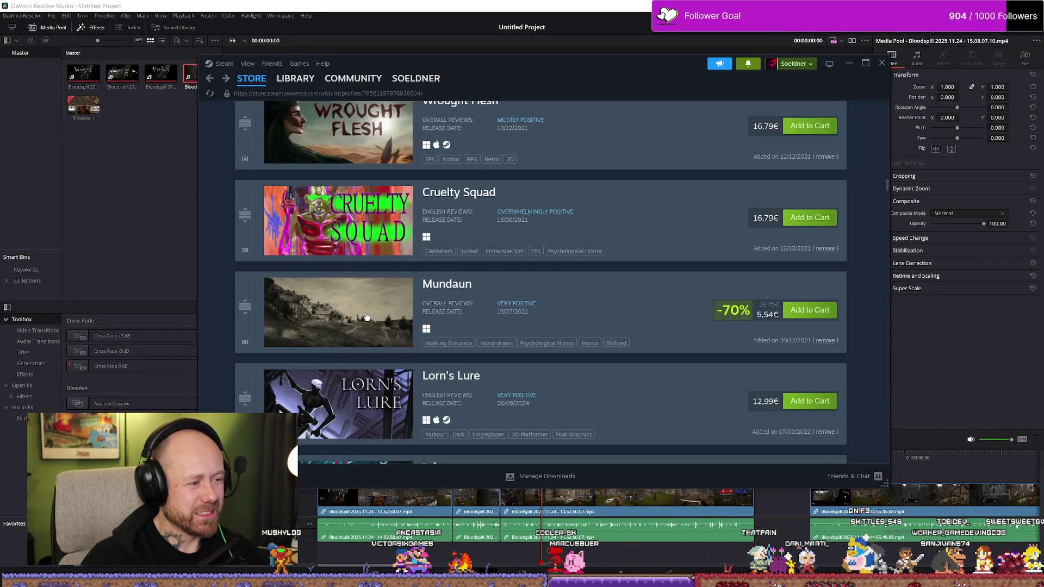
Play Mundaun's accolades trailer from near the start, then return to the wishlist.
{"action": "left_click", "coordinate": [462, 317]}
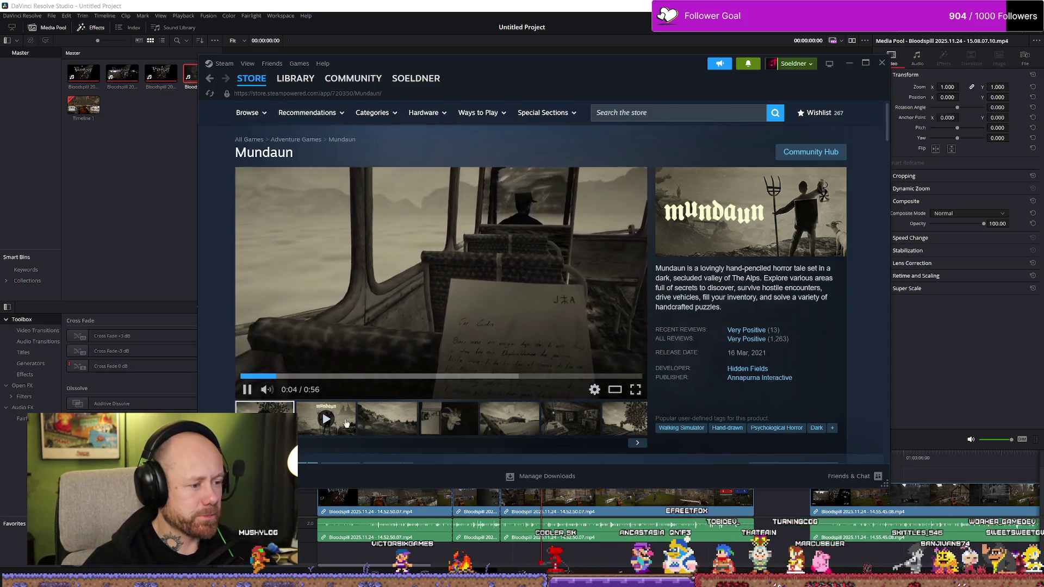
{"action": "left_click", "coordinate": [346, 421]}
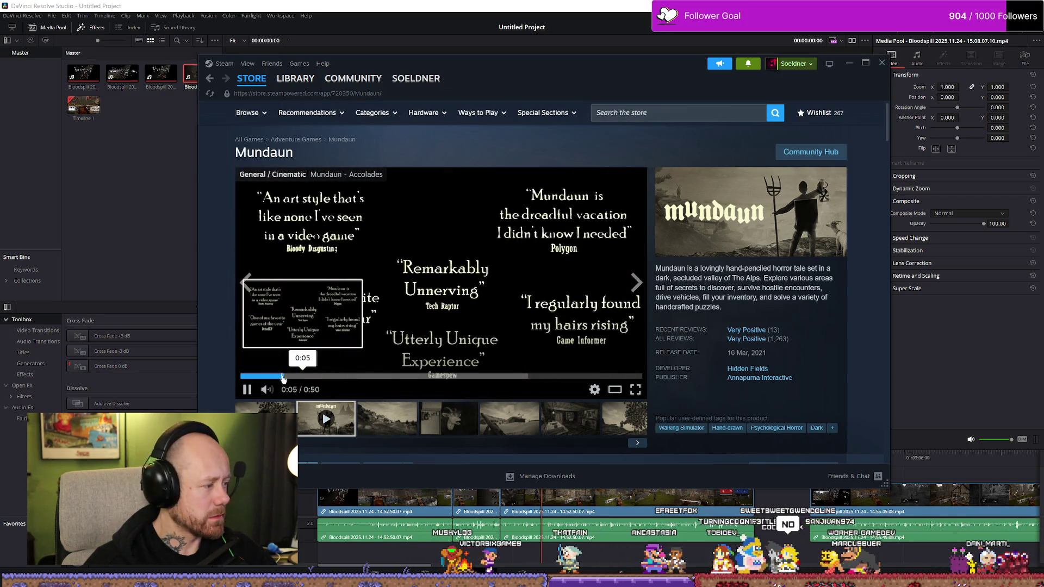
{"action": "left_click", "coordinate": [241, 376]}
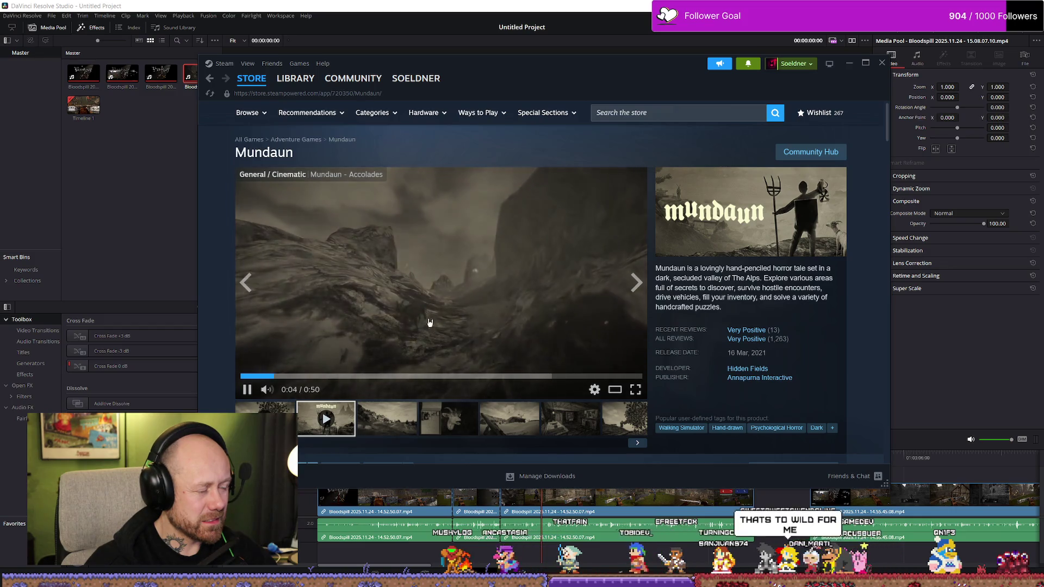
{"action": "scroll", "coordinate": [519, 379], "scroll_direction": "down", "scroll_amount": 1}
{"action": "scroll", "coordinate": [519, 380], "scroll_direction": "down", "scroll_amount": 2}
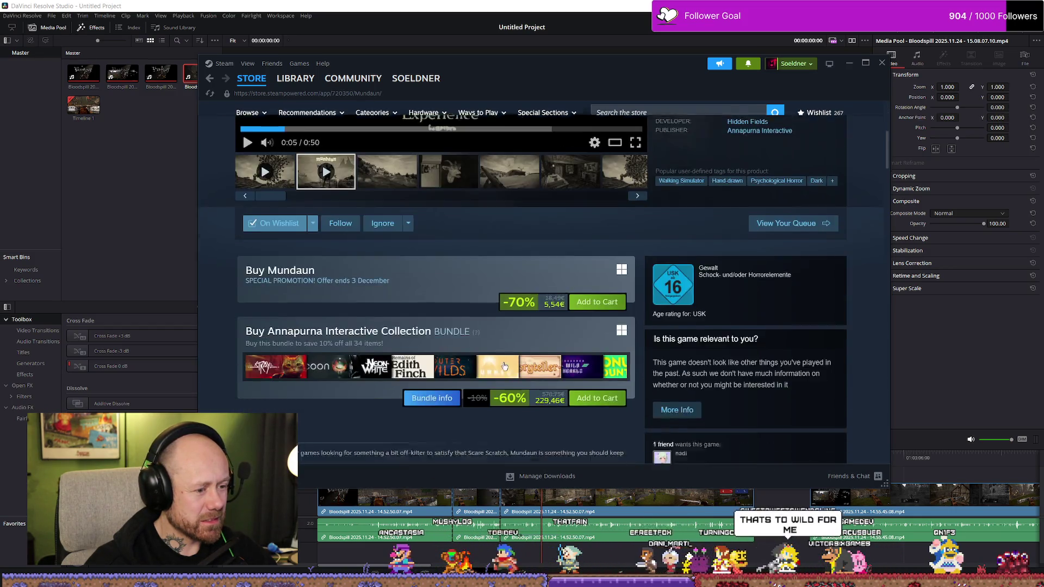
{"action": "key", "text": "alt+Left"}
{"action": "scroll", "coordinate": [362, 323], "scroll_direction": "down", "scroll_amount": 1}
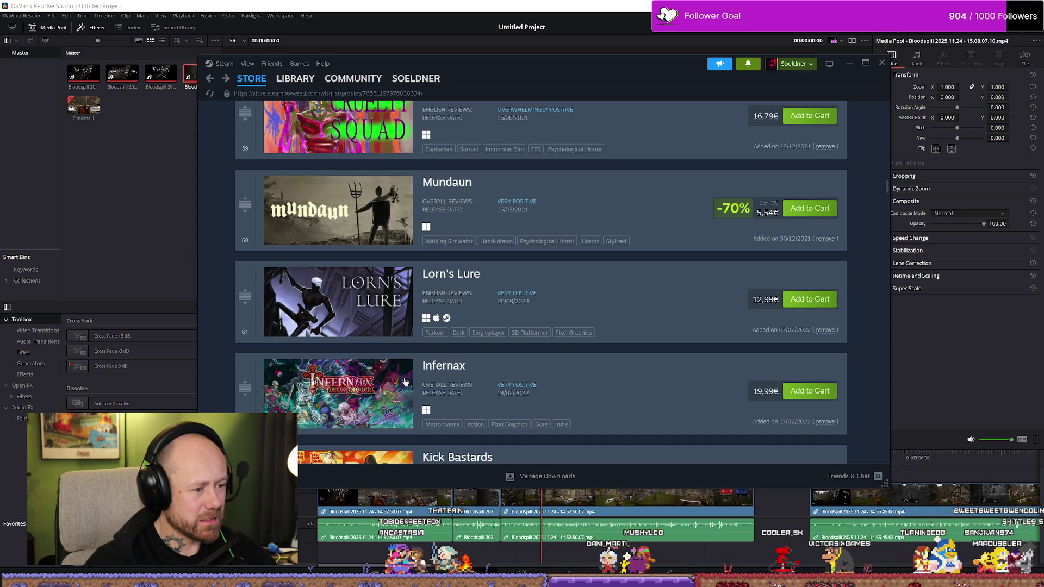
{"action": "mouse_move", "coordinate": [338, 302]}
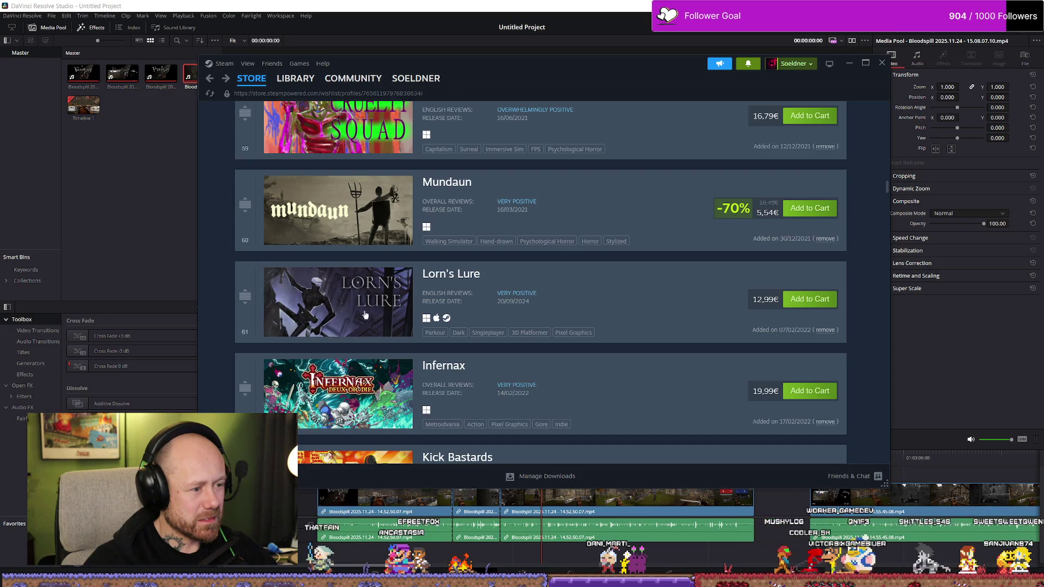
{"action": "scroll", "coordinate": [384, 290], "scroll_direction": "down", "scroll_amount": 1}
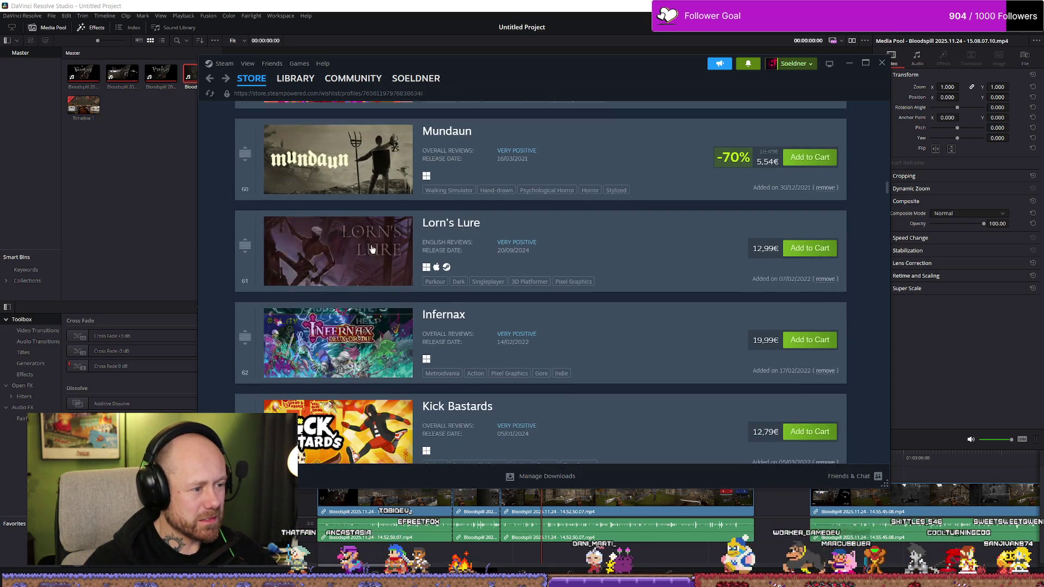
Glance at the Lorn's Lure store page, then move on to the Infernax page.
{"action": "left_click", "coordinate": [339, 250]}
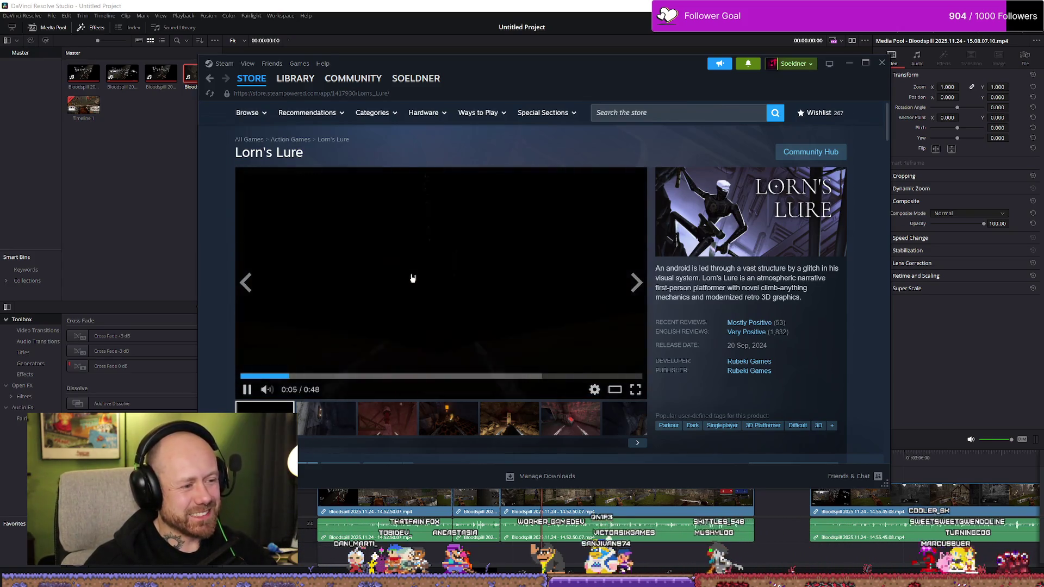
{"action": "key", "text": "alt+Left"}
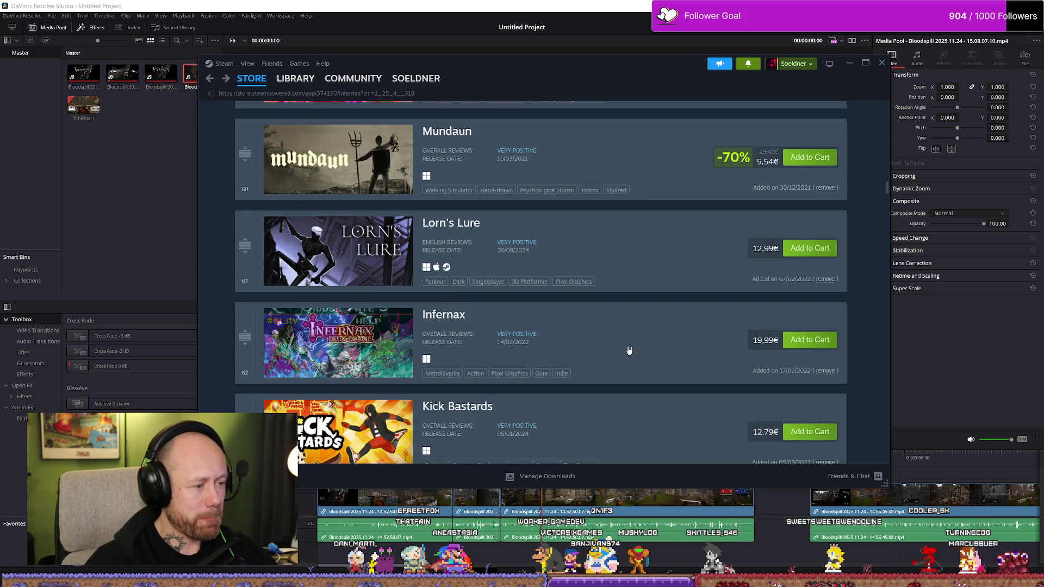
{"action": "left_click", "coordinate": [388, 346]}
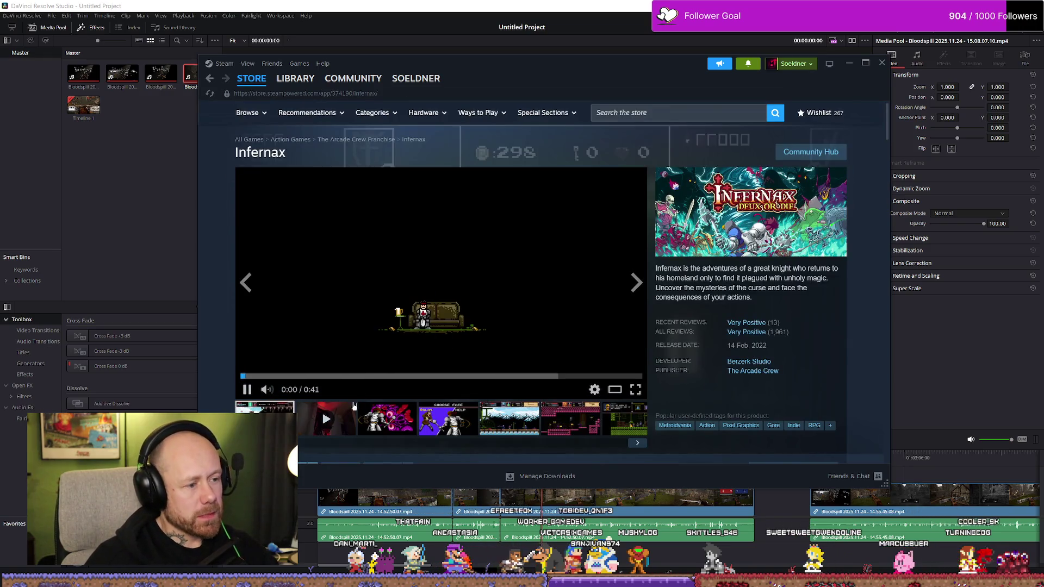
Play Infernax's second trailer with the volume adjusted, then return to the wishlist.
{"action": "left_click_drag", "start_coordinate": [283, 390], "coordinate": [307, 396]}
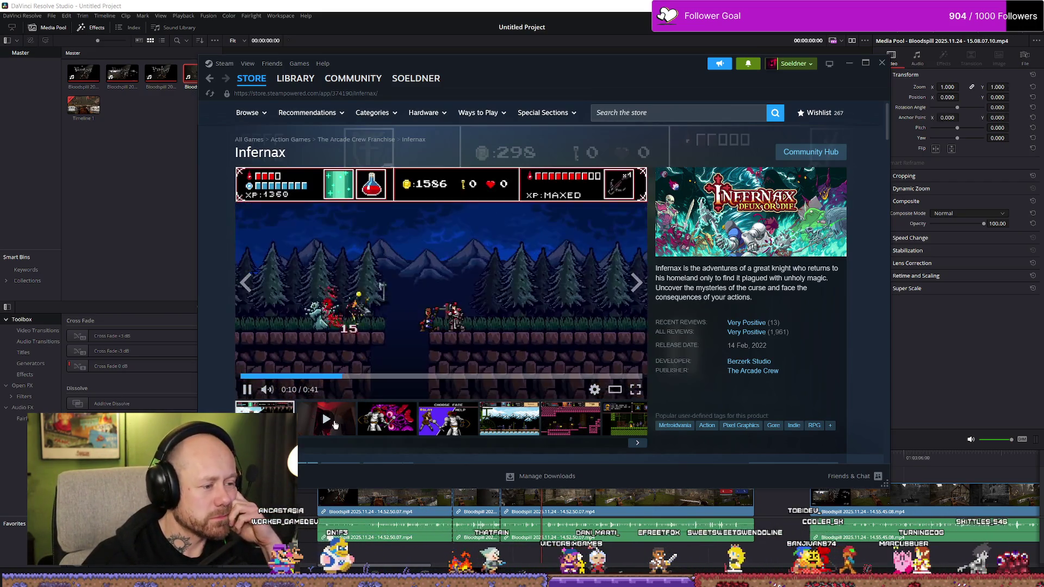
{"action": "left_click", "coordinate": [334, 424]}
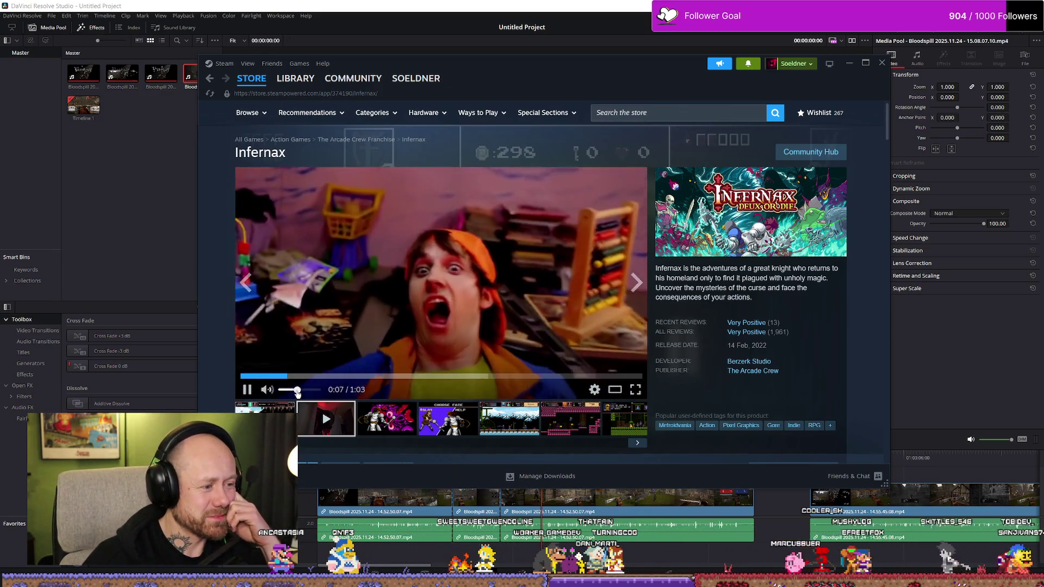
{"action": "left_click", "coordinate": [293, 392]}
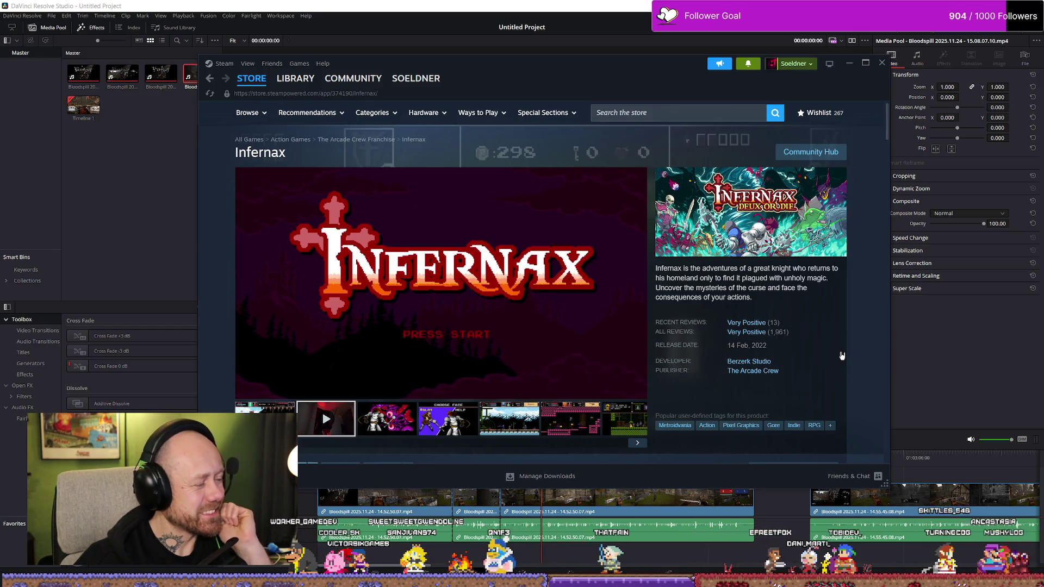
{"action": "key", "text": "alt+Left"}
{"action": "scroll", "coordinate": [571, 310], "scroll_direction": "down", "scroll_amount": 3}
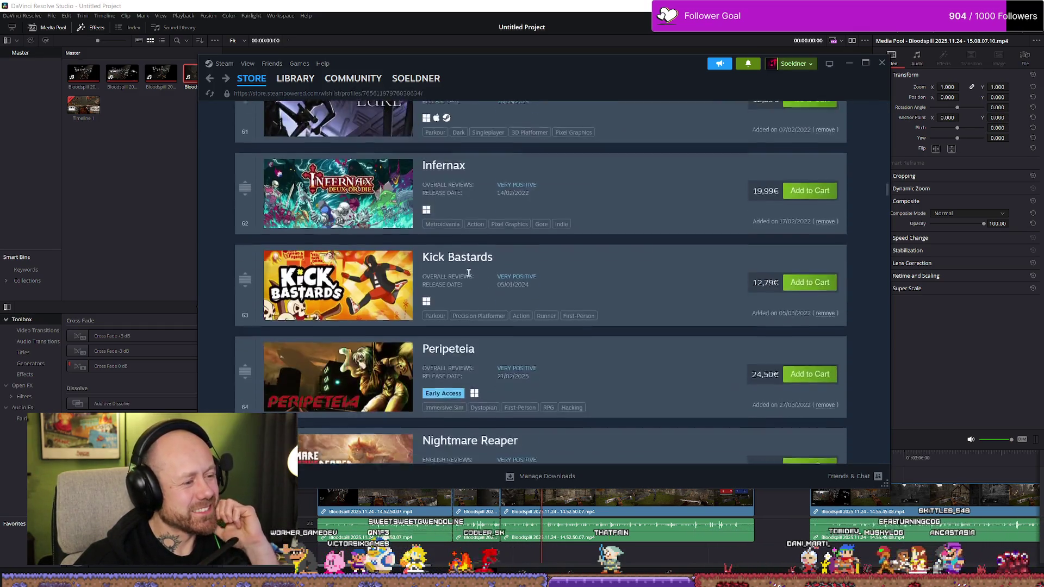
{"action": "scroll", "coordinate": [473, 272], "scroll_direction": "down", "scroll_amount": 2}
{"action": "scroll", "coordinate": [329, 243], "scroll_direction": "down", "scroll_amount": 3}
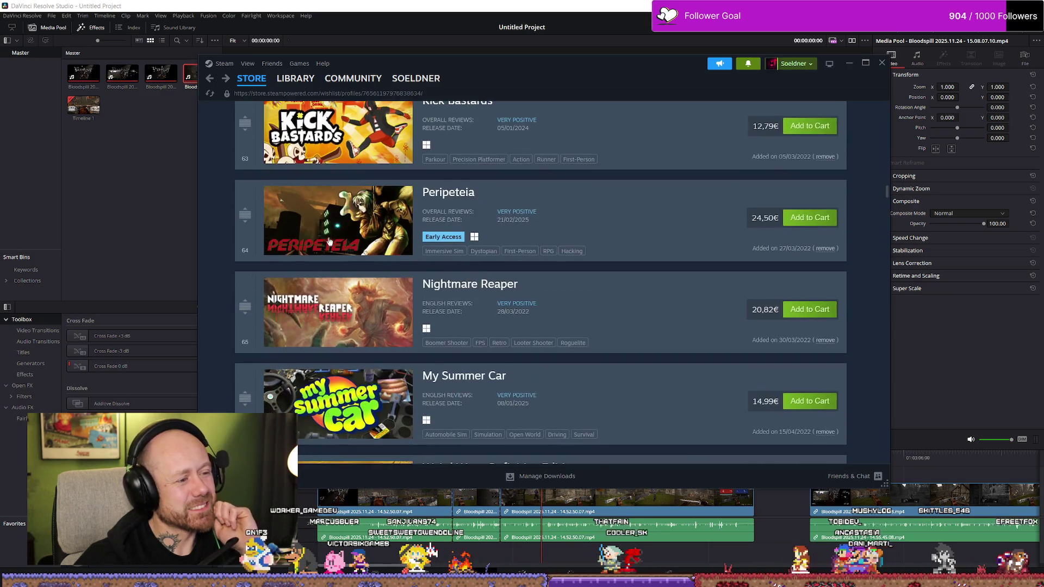
View the Peripeteia store page and its Mixed recent customer reviews.
{"action": "left_click", "coordinate": [448, 192]}
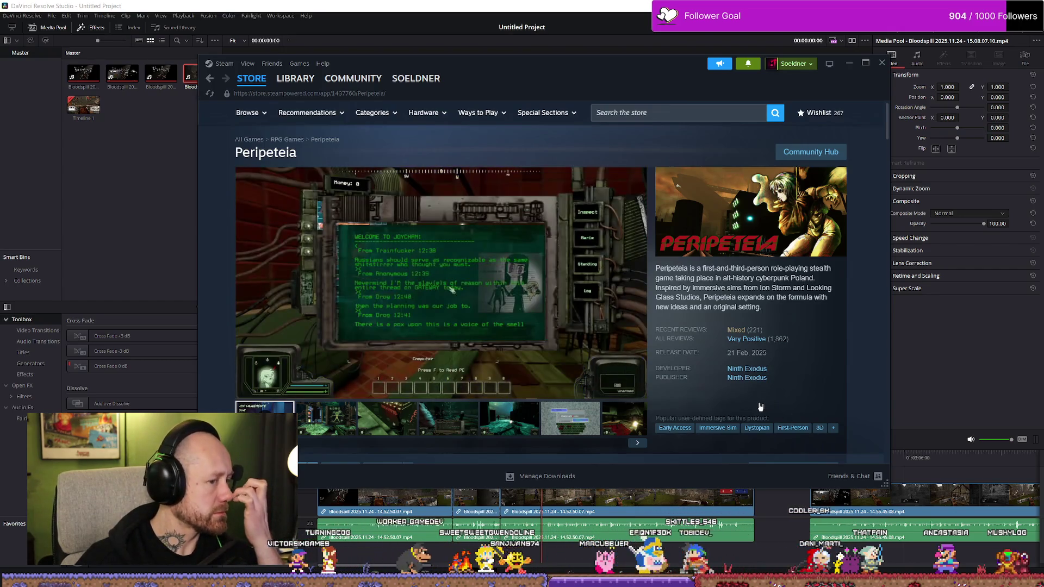
{"action": "scroll", "coordinate": [781, 369], "scroll_direction": "down", "scroll_amount": 5}
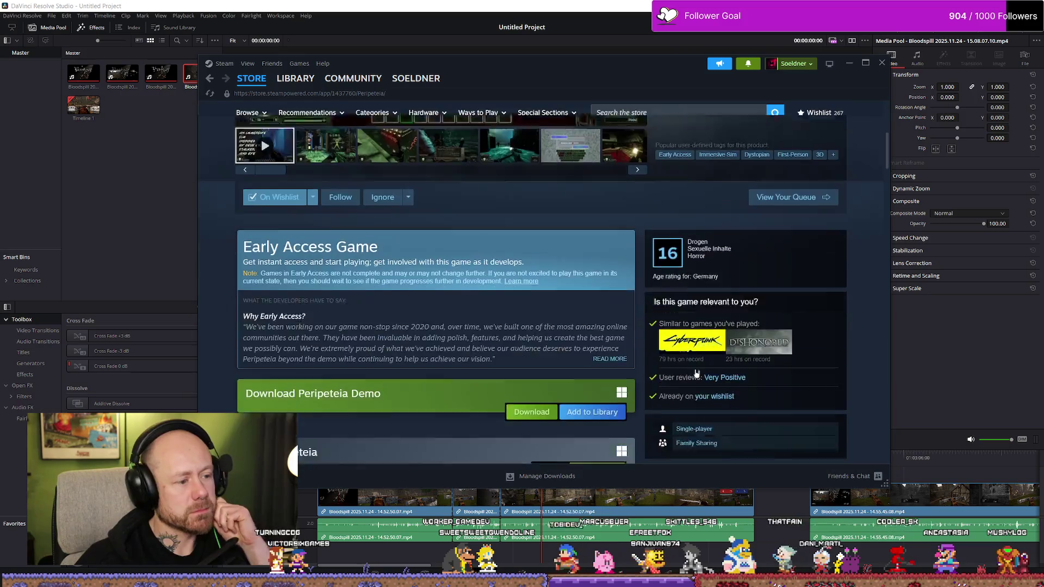
{"action": "scroll", "coordinate": [414, 356], "scroll_direction": "down", "scroll_amount": 3}
{"action": "scroll", "coordinate": [412, 356], "scroll_direction": "up", "scroll_amount": 8}
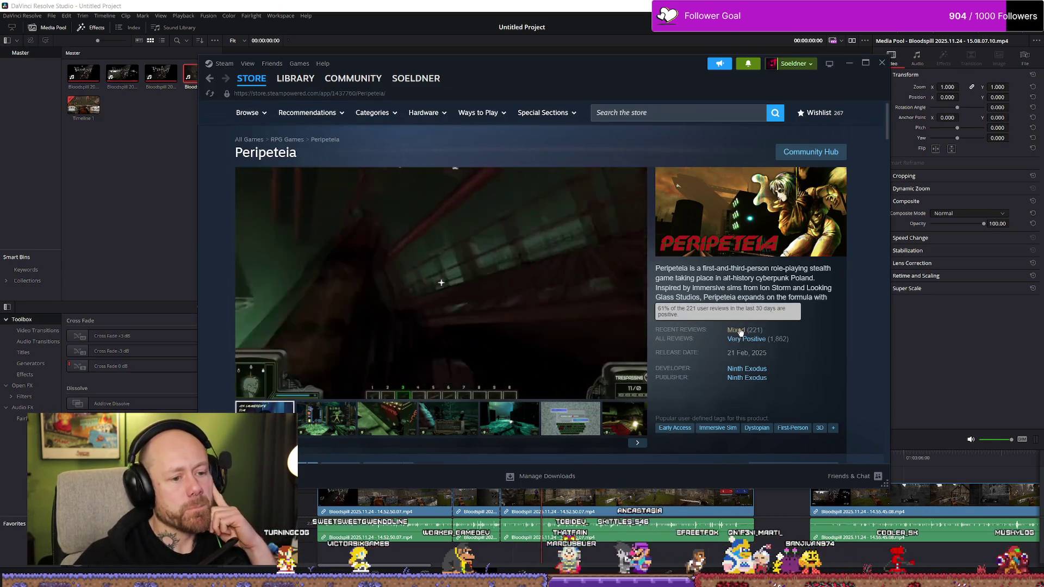
{"action": "left_click", "coordinate": [739, 332]}
{"action": "scroll", "coordinate": [568, 293], "scroll_direction": "down", "scroll_amount": 5}
{"action": "scroll", "coordinate": [569, 292], "scroll_direction": "down", "scroll_amount": 3}
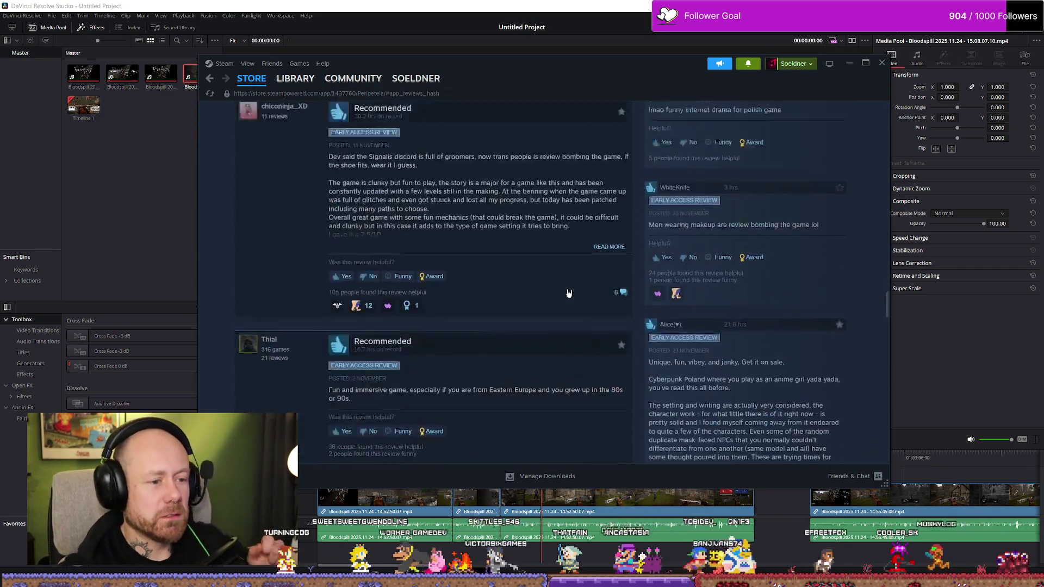
{"action": "scroll", "coordinate": [569, 293], "scroll_direction": "down", "scroll_amount": 3}
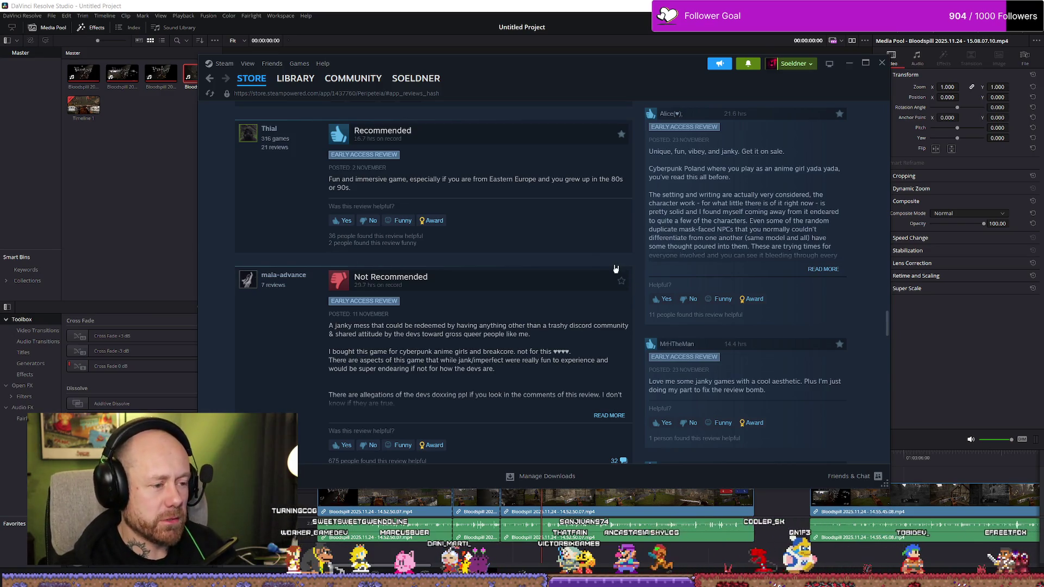
{"action": "scroll", "coordinate": [601, 258], "scroll_direction": "down", "scroll_amount": 3}
{"action": "scroll", "coordinate": [653, 261], "scroll_direction": "down", "scroll_amount": 3}
{"action": "scroll", "coordinate": [832, 273], "scroll_direction": "down", "scroll_amount": 3}
{"action": "scroll", "coordinate": [809, 273], "scroll_direction": "down", "scroll_amount": 3}
{"action": "scroll", "coordinate": [809, 272], "scroll_direction": "down", "scroll_amount": 3}
{"action": "scroll", "coordinate": [783, 272], "scroll_direction": "down", "scroll_amount": 3}
{"action": "scroll", "coordinate": [781, 266], "scroll_direction": "down", "scroll_amount": 3}
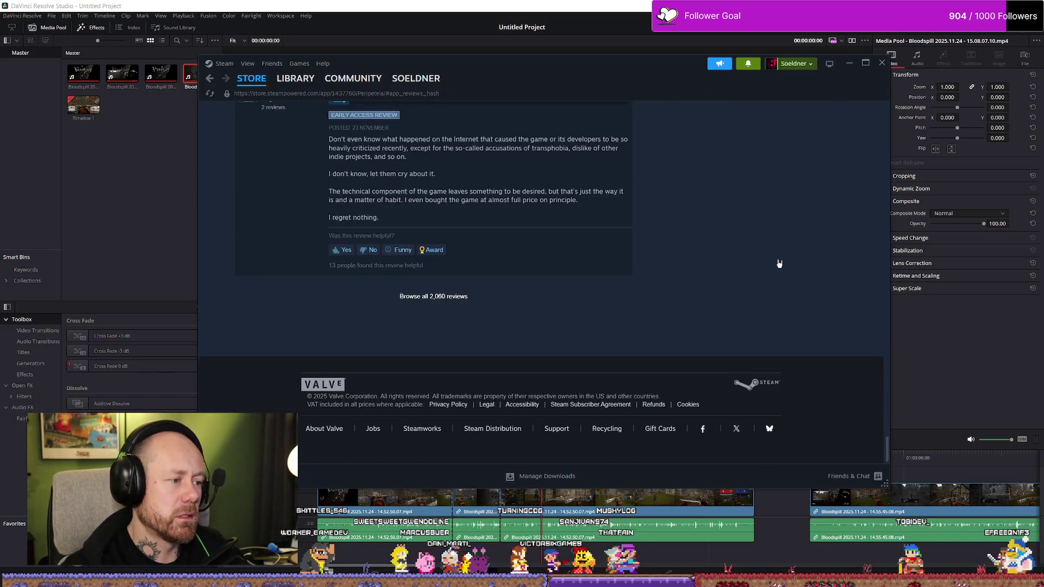
{"action": "left_click", "coordinate": [436, 297]}
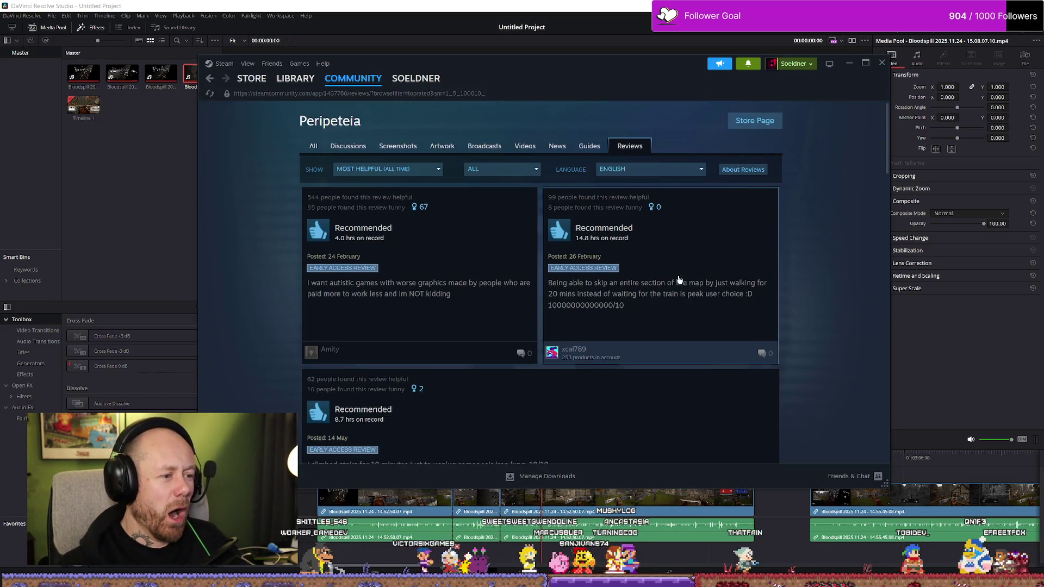
{"action": "scroll", "coordinate": [661, 251], "scroll_direction": "down", "scroll_amount": 5}
{"action": "scroll", "coordinate": [661, 251], "scroll_direction": "down", "scroll_amount": 5}
{"action": "scroll", "coordinate": [652, 257], "scroll_direction": "down", "scroll_amount": 5}
{"action": "scroll", "coordinate": [640, 250], "scroll_direction": "down", "scroll_amount": 3}
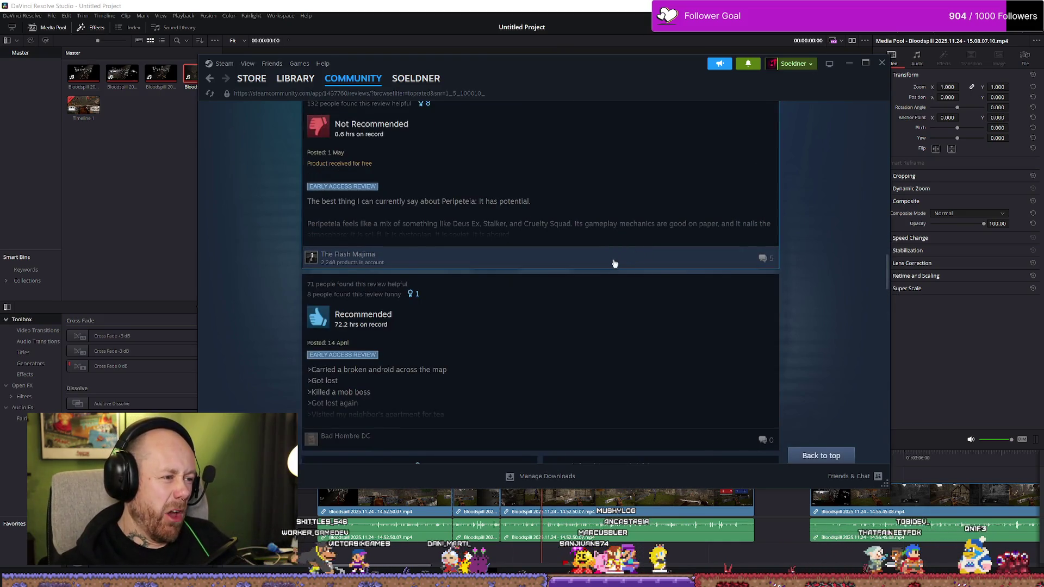
{"action": "left_click", "coordinate": [471, 224]}
{"action": "key", "text": "Escape"}
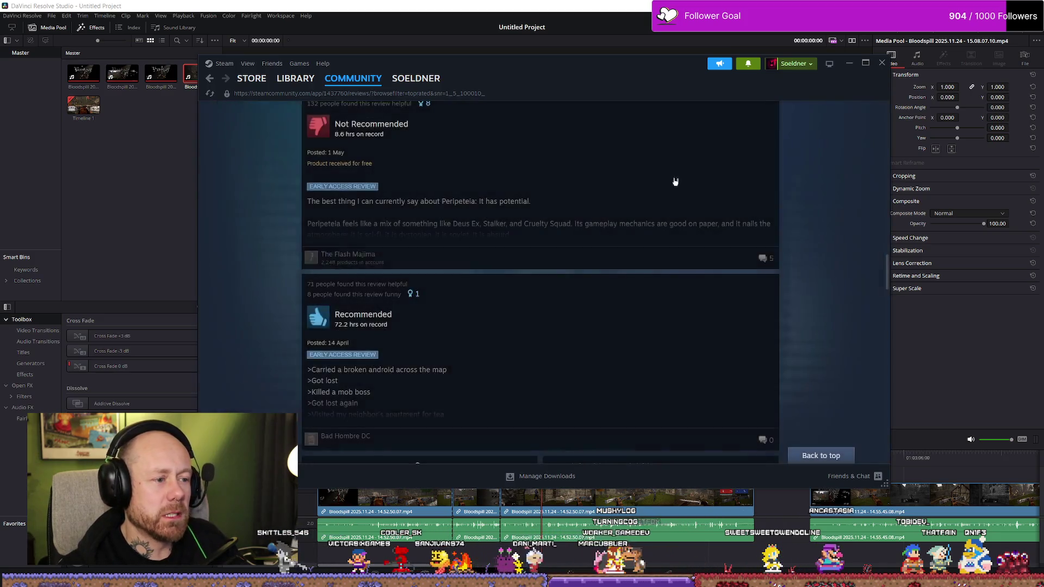
{"action": "scroll", "coordinate": [422, 275], "scroll_direction": "up", "scroll_amount": 2}
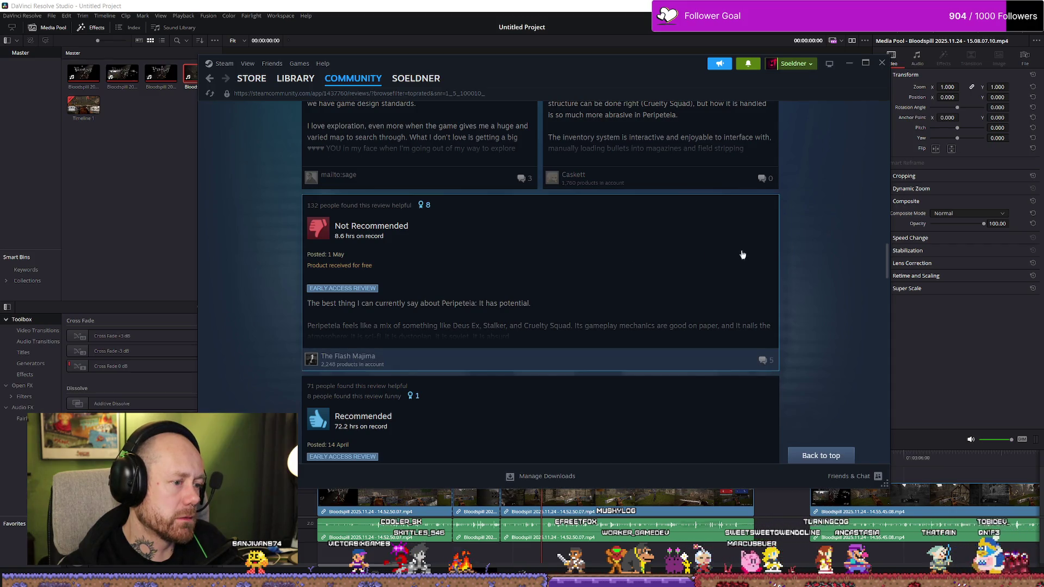
{"action": "scroll", "coordinate": [763, 253], "scroll_direction": "down", "scroll_amount": 3}
{"action": "scroll", "coordinate": [763, 257], "scroll_direction": "down", "scroll_amount": 3}
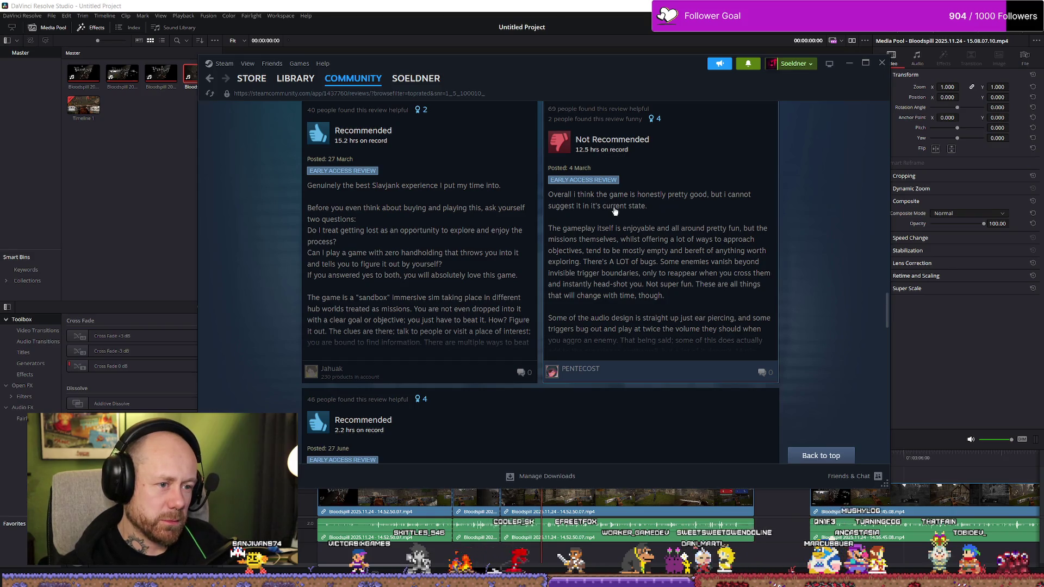
{"action": "scroll", "coordinate": [625, 224], "scroll_direction": "down", "scroll_amount": 3}
{"action": "scroll", "coordinate": [620, 228], "scroll_direction": "up", "scroll_amount": 3}
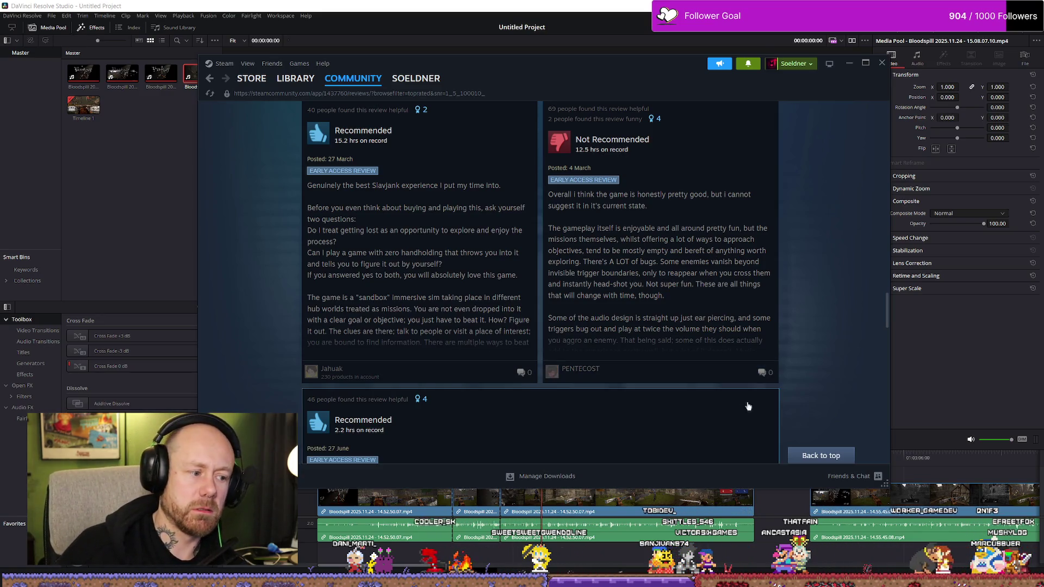
{"action": "scroll", "coordinate": [715, 326], "scroll_direction": "down", "scroll_amount": 3}
{"action": "scroll", "coordinate": [685, 408], "scroll_direction": "down", "scroll_amount": 5}
{"action": "scroll", "coordinate": [694, 378], "scroll_direction": "up", "scroll_amount": 2}
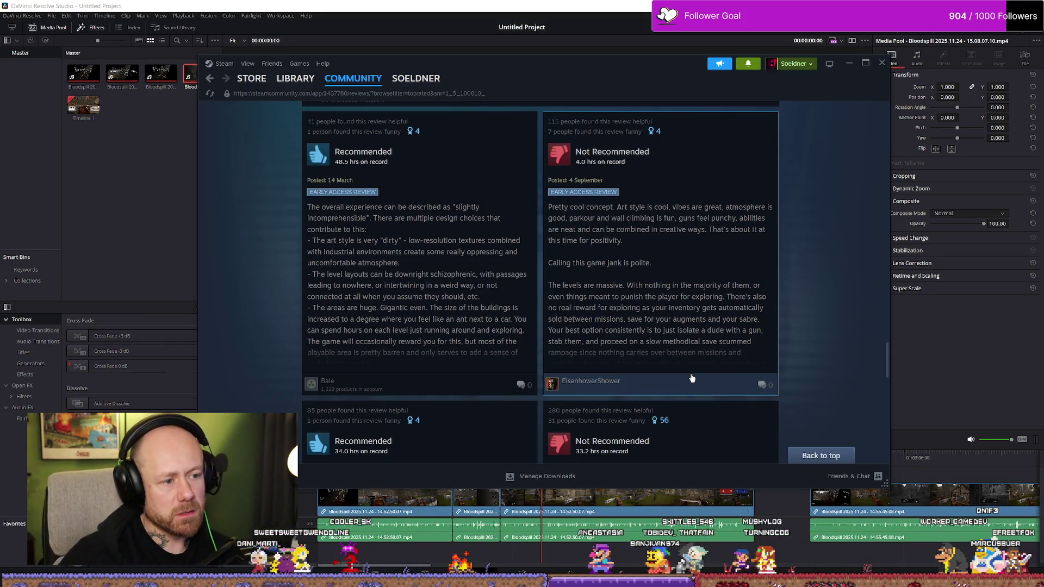
{"action": "scroll", "coordinate": [685, 359], "scroll_direction": "down", "scroll_amount": 4}
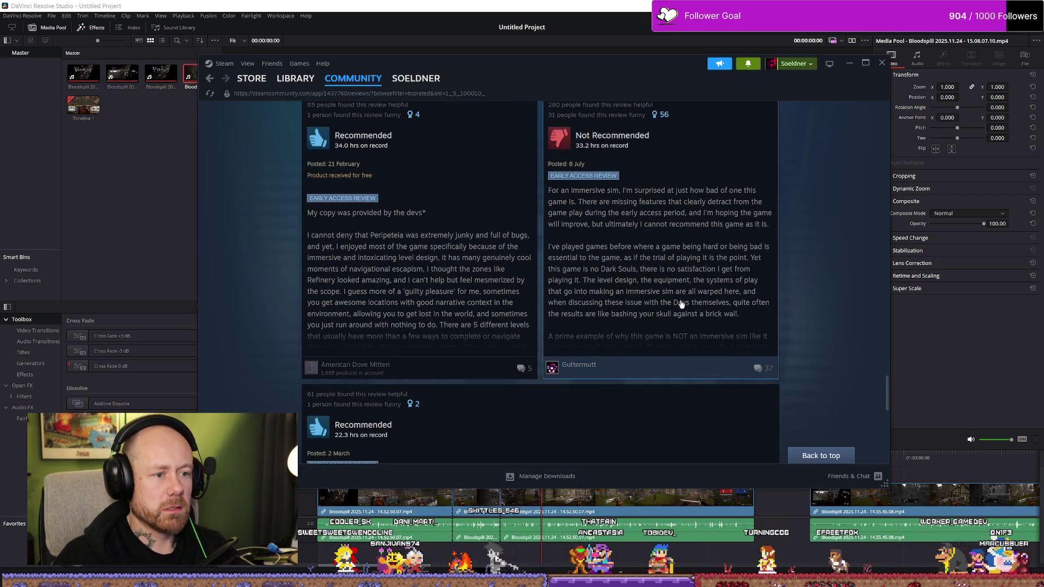
{"action": "scroll", "coordinate": [702, 287], "scroll_direction": "down", "scroll_amount": 3}
{"action": "scroll", "coordinate": [701, 287], "scroll_direction": "down", "scroll_amount": 4}
{"action": "scroll", "coordinate": [699, 287], "scroll_direction": "down", "scroll_amount": 2}
{"action": "scroll", "coordinate": [323, 121], "scroll_direction": "up", "scroll_amount": 7}
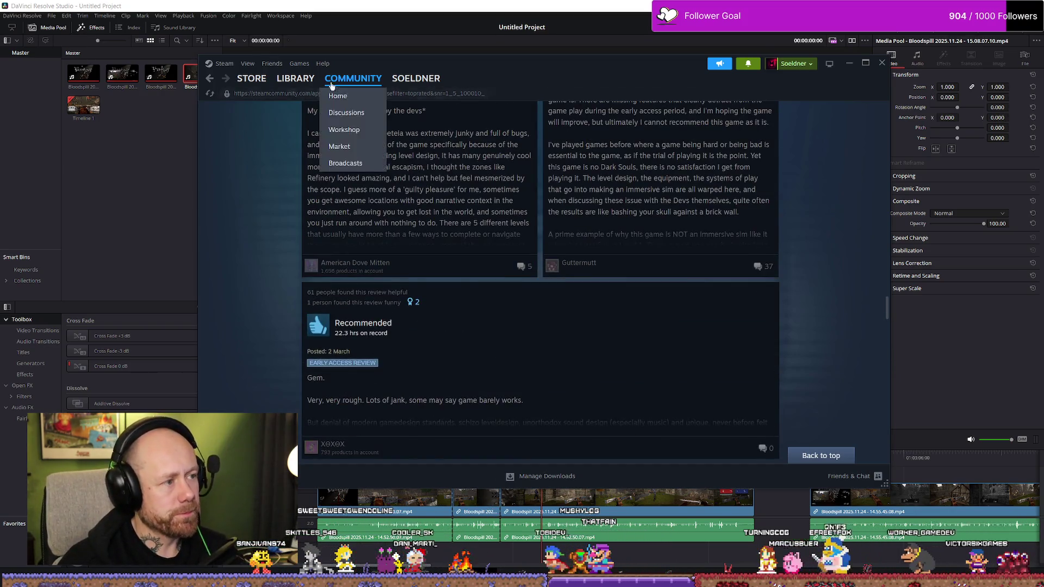
{"action": "key", "text": "alt+Left"}
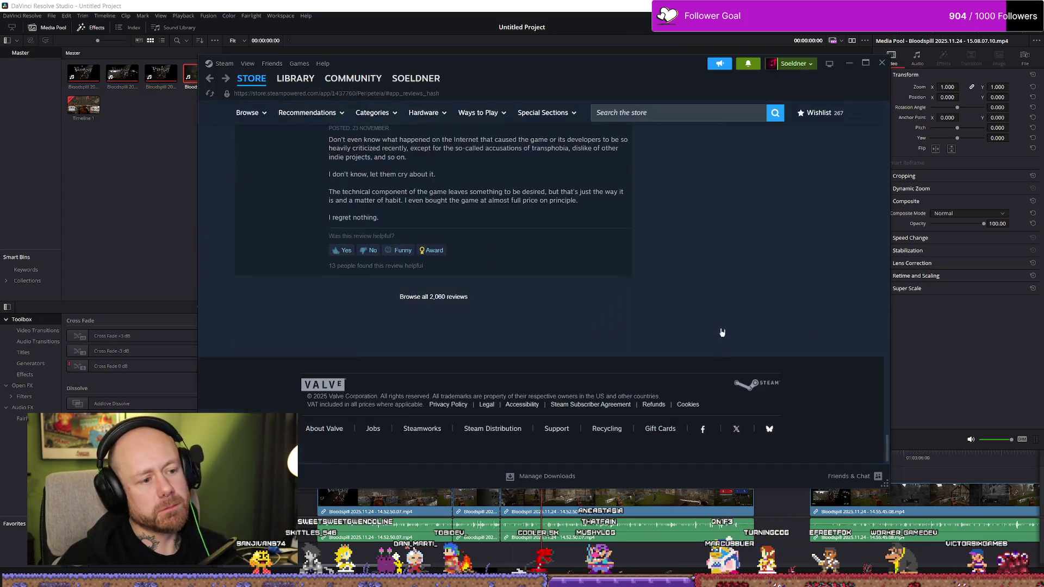
{"action": "key", "text": "alt+Left"}
{"action": "key", "text": "alt+Left"}
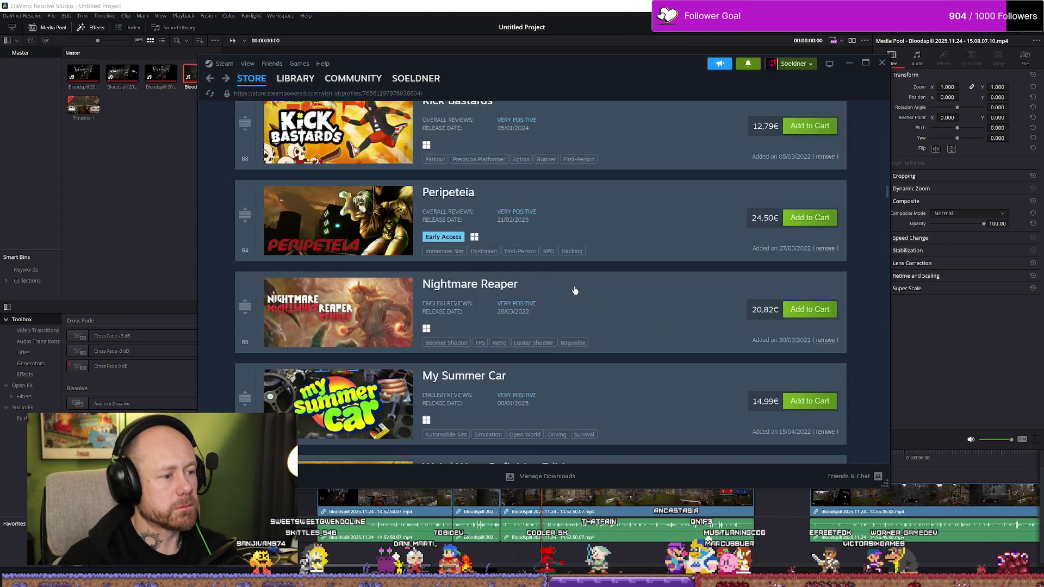
{"action": "scroll", "coordinate": [574, 291], "scroll_direction": "down", "scroll_amount": 3}
{"action": "scroll", "coordinate": [412, 269], "scroll_direction": "up", "scroll_amount": 2}
Review the Nightmare Reaper trailer from the wishlist, then move on to CULTIC's store page.
{"action": "left_click", "coordinate": [412, 269]}
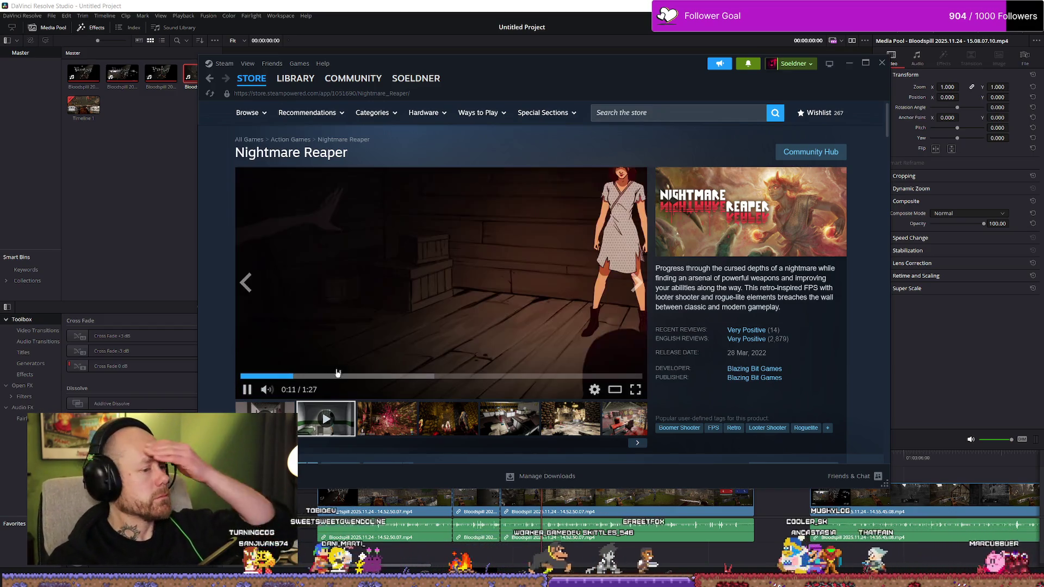
{"action": "key", "text": "alt+Left"}
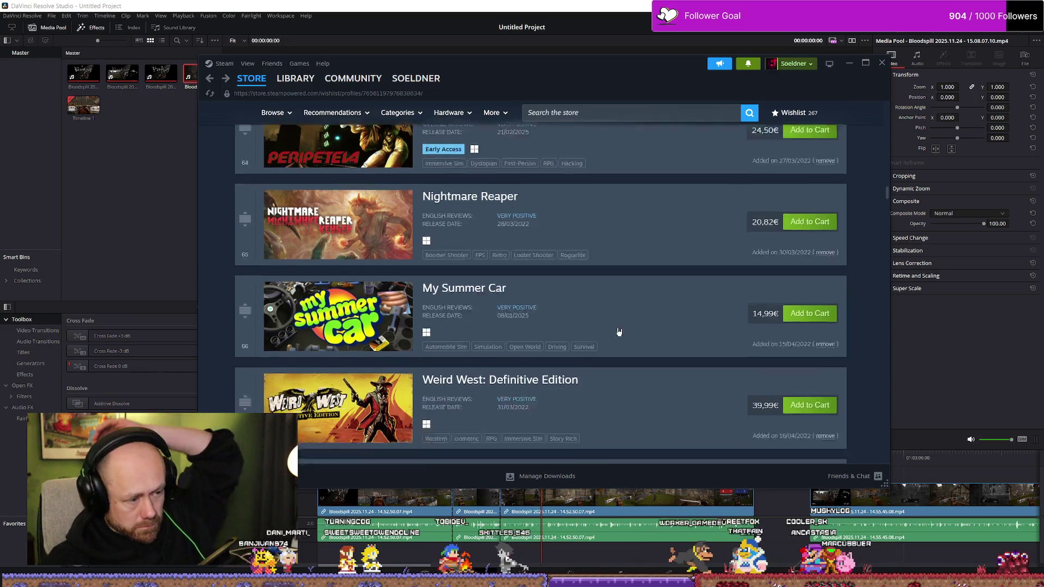
{"action": "scroll", "coordinate": [619, 332], "scroll_direction": "down", "scroll_amount": 1}
{"action": "scroll", "coordinate": [594, 322], "scroll_direction": "down", "scroll_amount": 1}
{"action": "scroll", "coordinate": [610, 310], "scroll_direction": "down", "scroll_amount": 1}
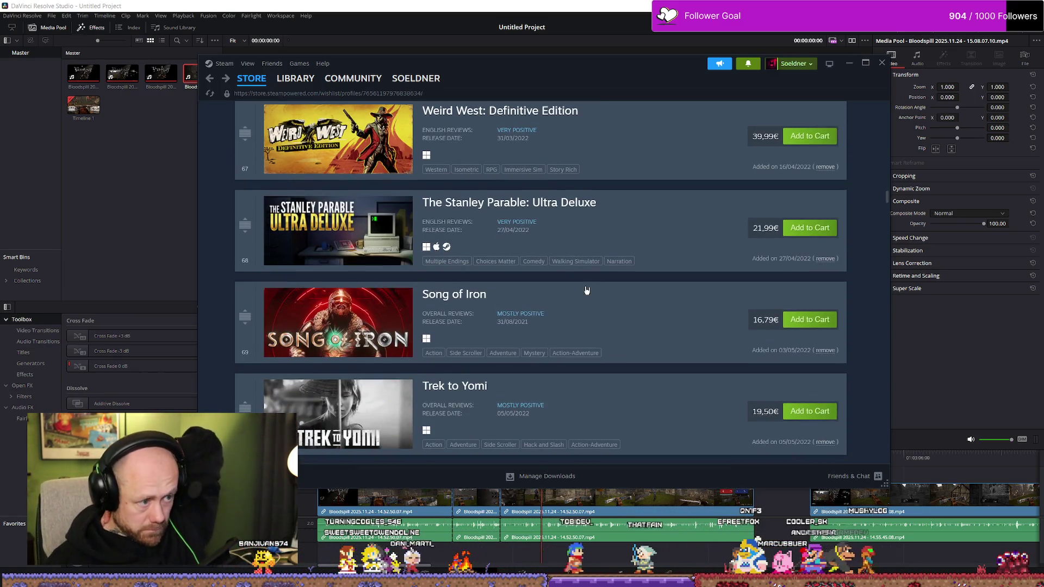
{"action": "scroll", "coordinate": [587, 287], "scroll_direction": "down", "scroll_amount": 2}
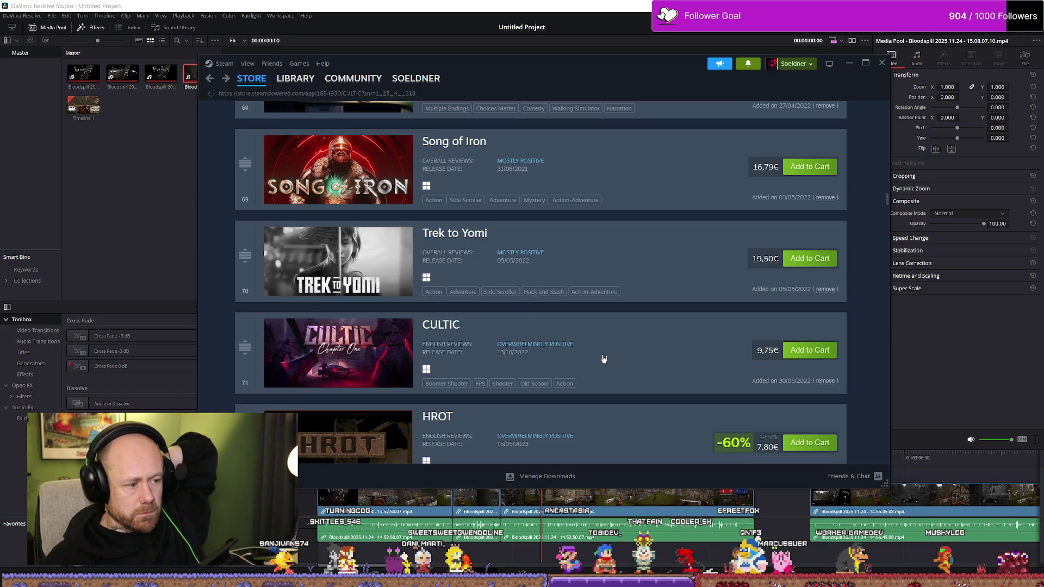
{"action": "left_click", "coordinate": [404, 385]}
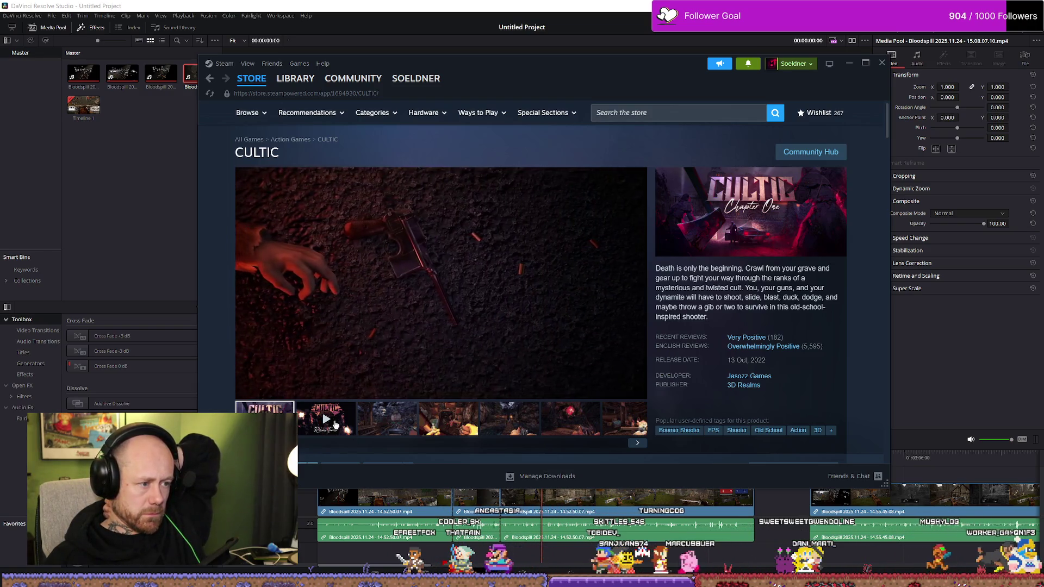
Scrub through CULTIC's trailer to 0:22 and 0:43, then return to the wishlist.
{"action": "left_click", "coordinate": [314, 377]}
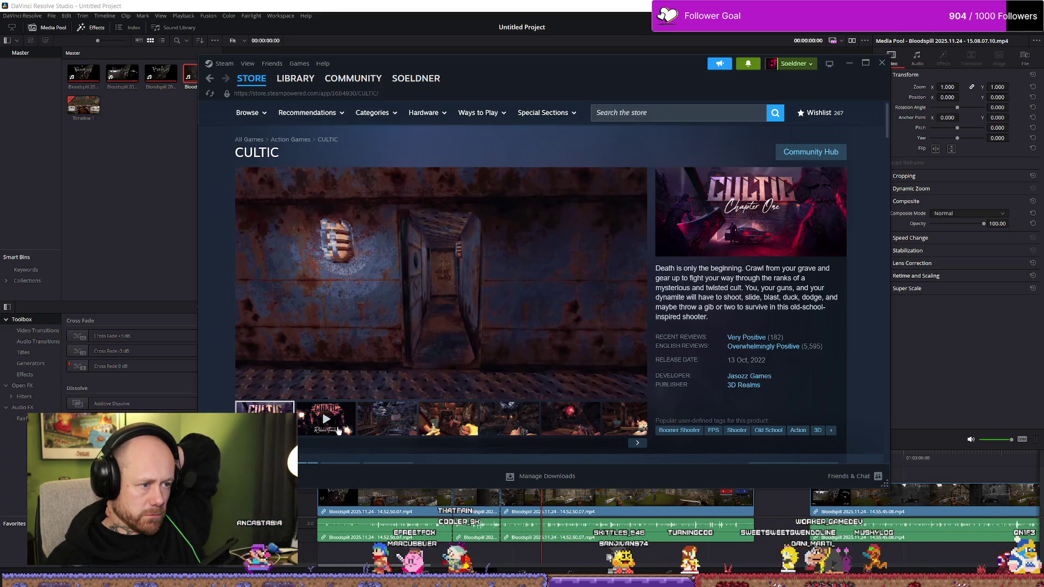
{"action": "left_click", "coordinate": [338, 430]}
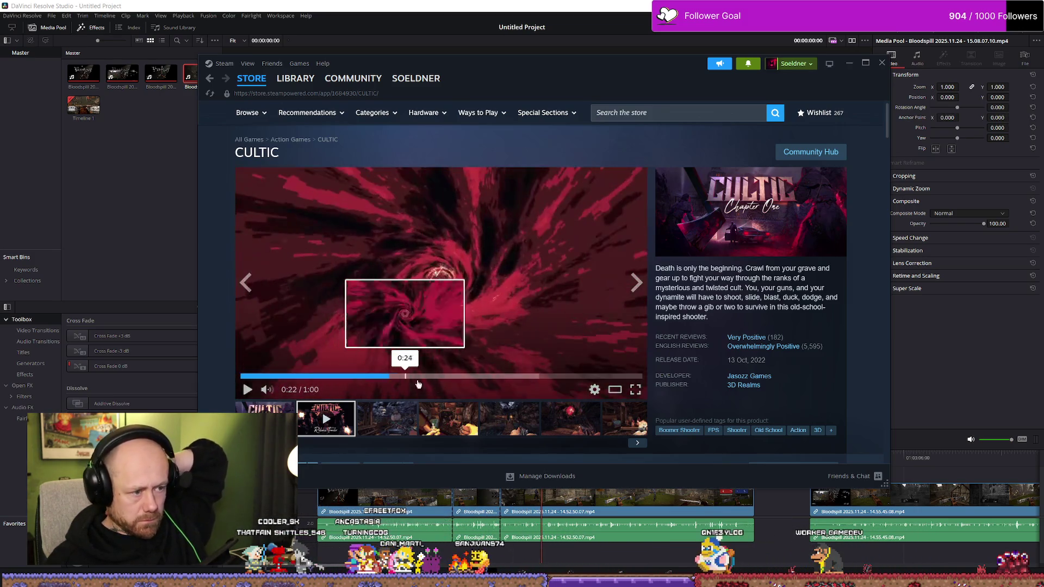
{"action": "left_click_drag", "start_coordinate": [303, 374], "coordinate": [390, 376]}
{"action": "left_click", "coordinate": [531, 376]}
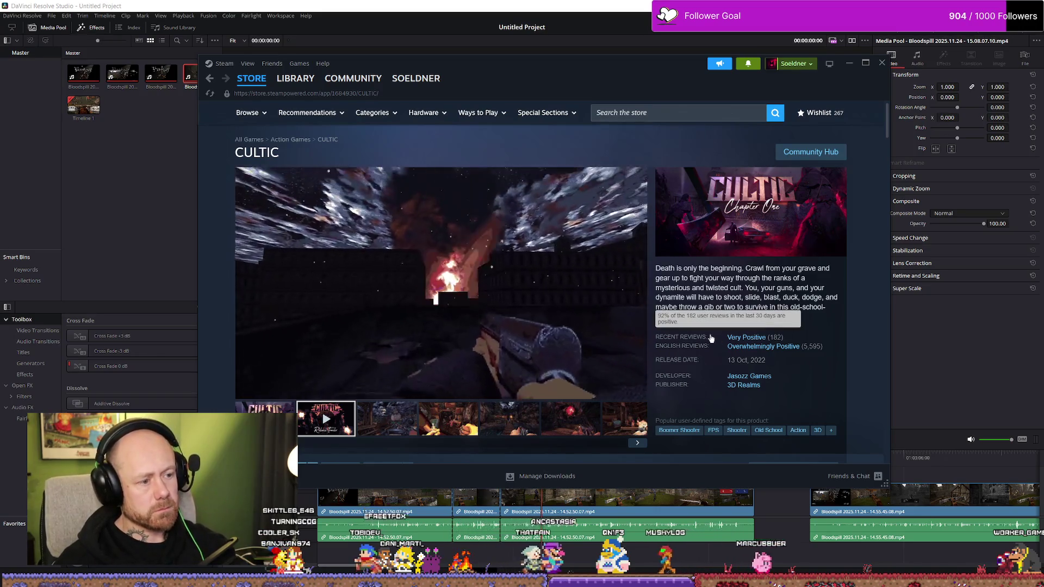
{"action": "key", "text": "alt+Left"}
{"action": "scroll", "coordinate": [508, 358], "scroll_direction": "down", "scroll_amount": 2}
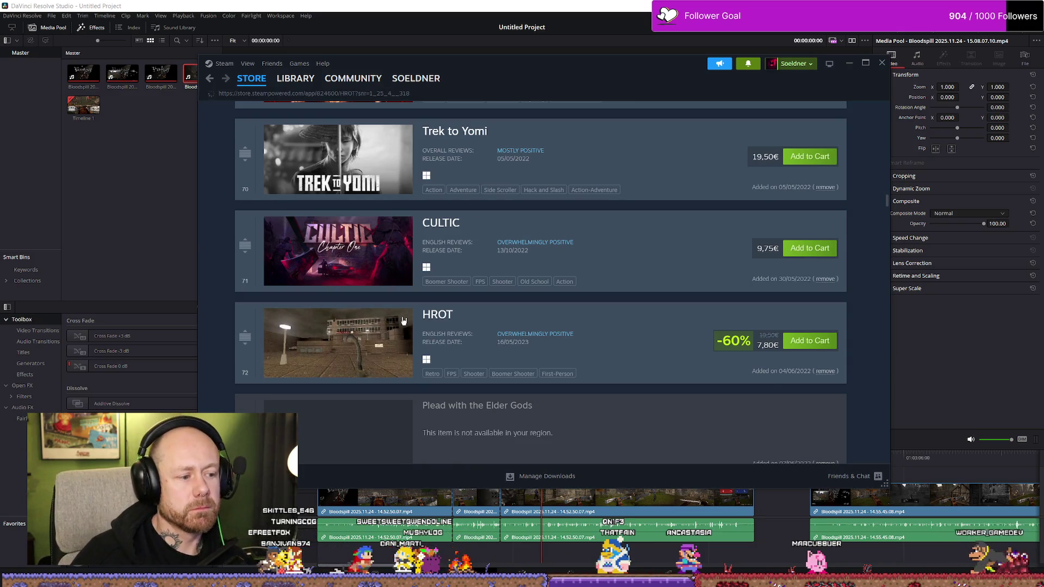
Watch a second HROT trailer from its store page and put it in fullscreen.
{"action": "left_click", "coordinate": [402, 322]}
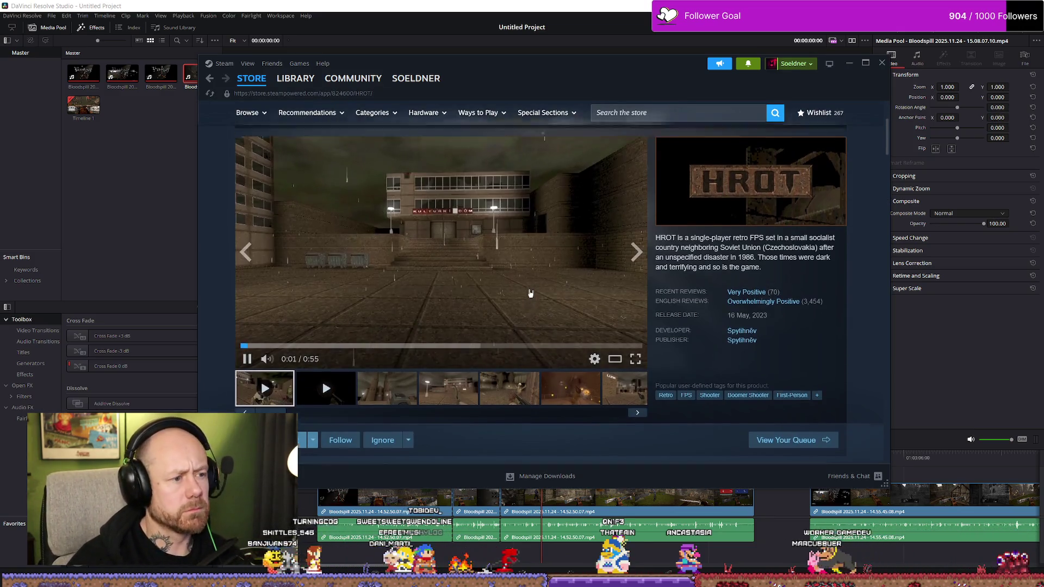
{"action": "scroll", "coordinate": [715, 341], "scroll_direction": "up", "scroll_amount": 1}
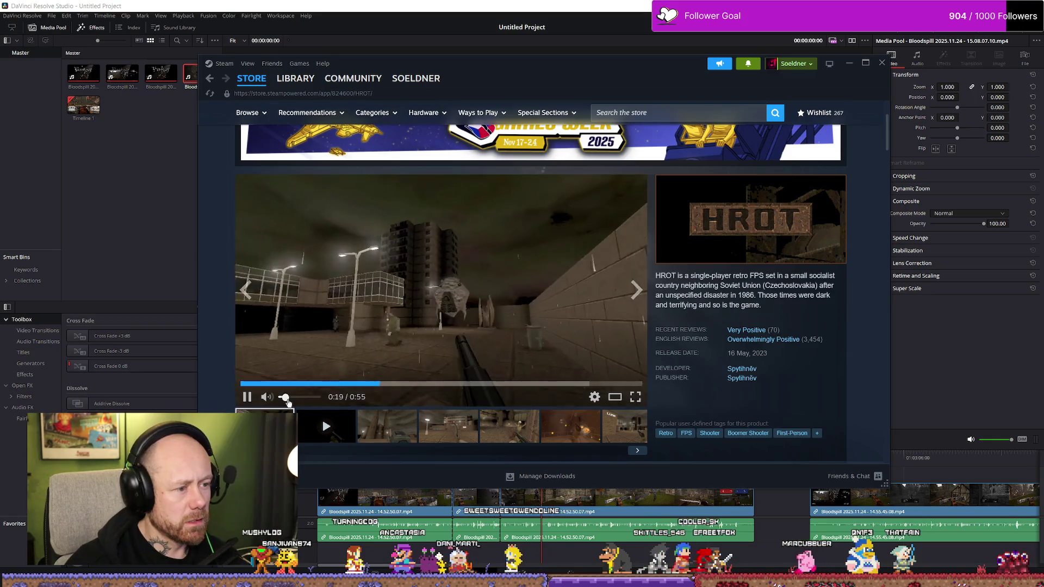
{"action": "left_click", "coordinate": [323, 426]}
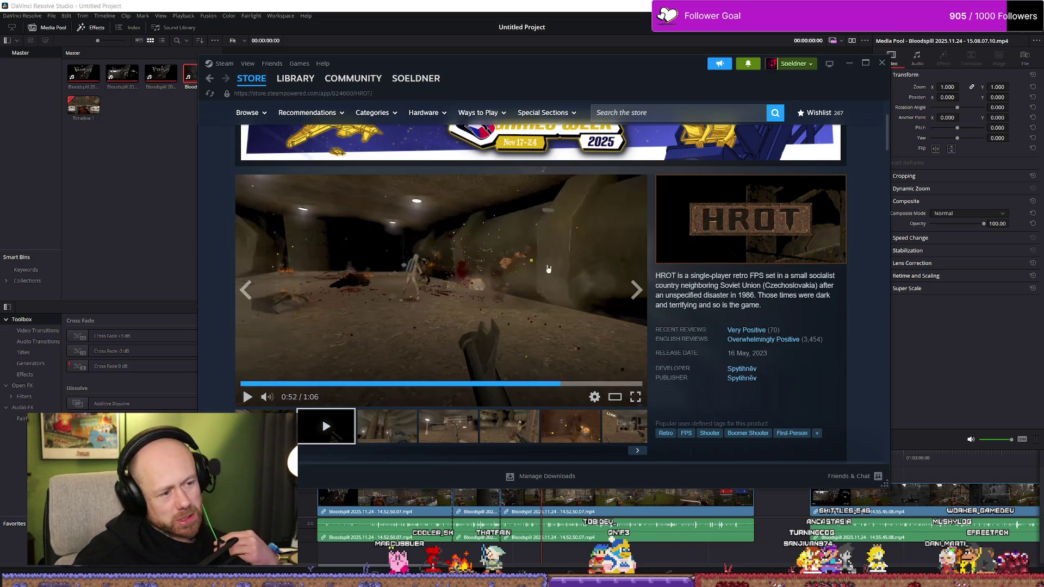
{"action": "left_click", "coordinate": [503, 260]}
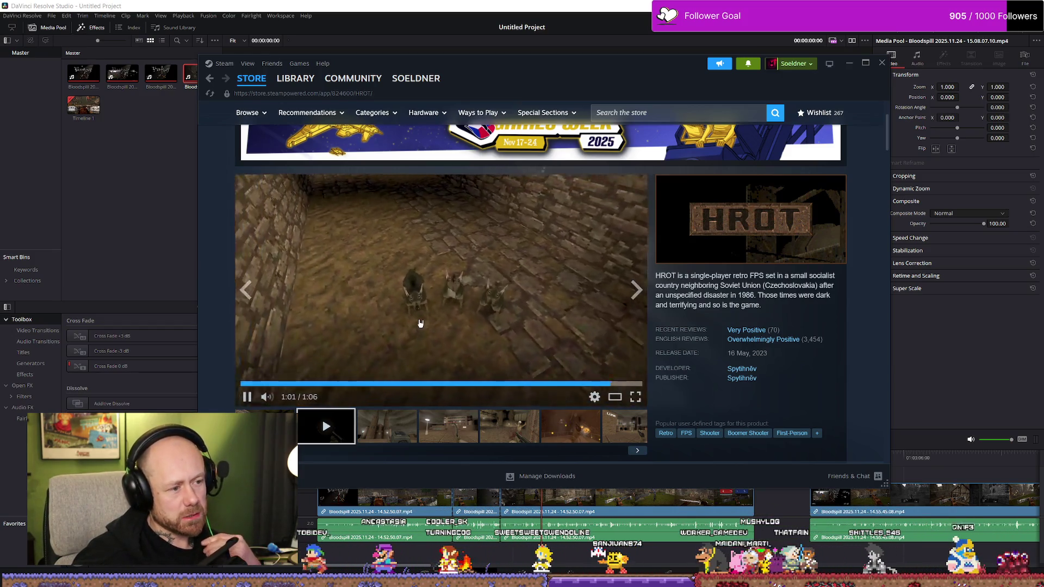
{"action": "mouse_move", "coordinate": [579, 384]}
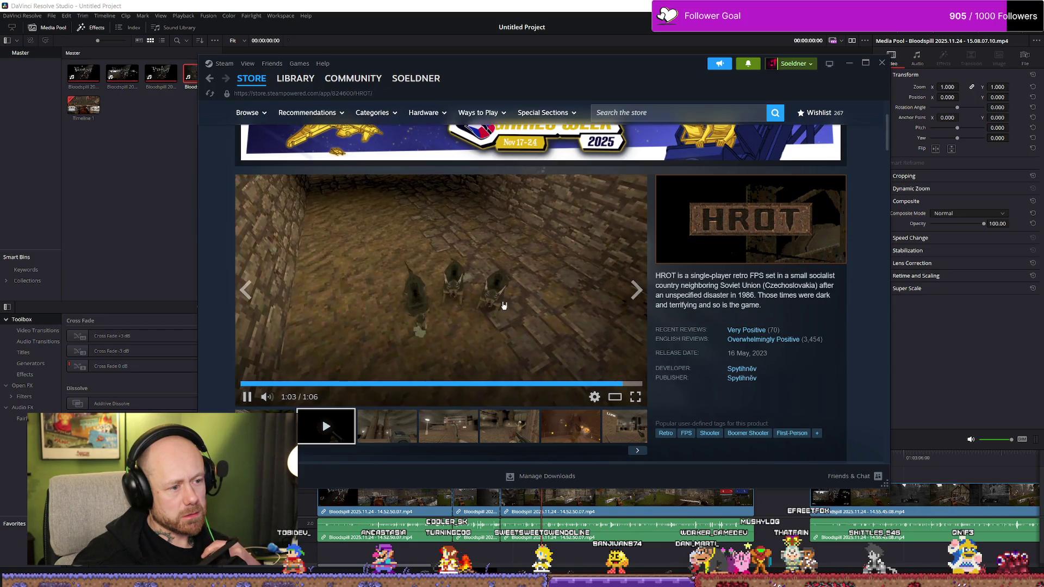
{"action": "left_click", "coordinate": [635, 396]}
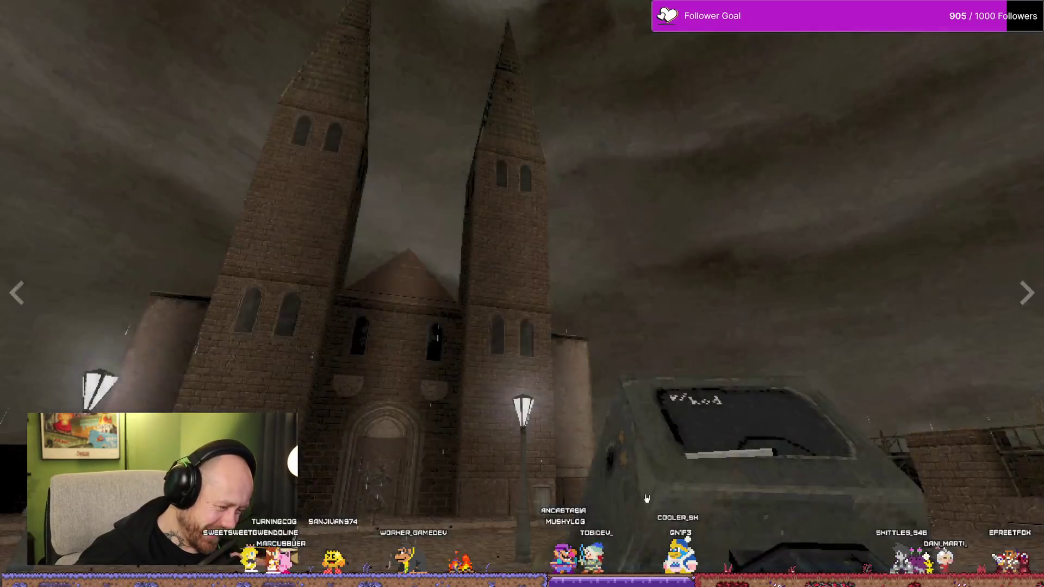
Leave the fullscreen HROT trailer and return to the wishlist.
{"action": "key", "text": "Escape"}
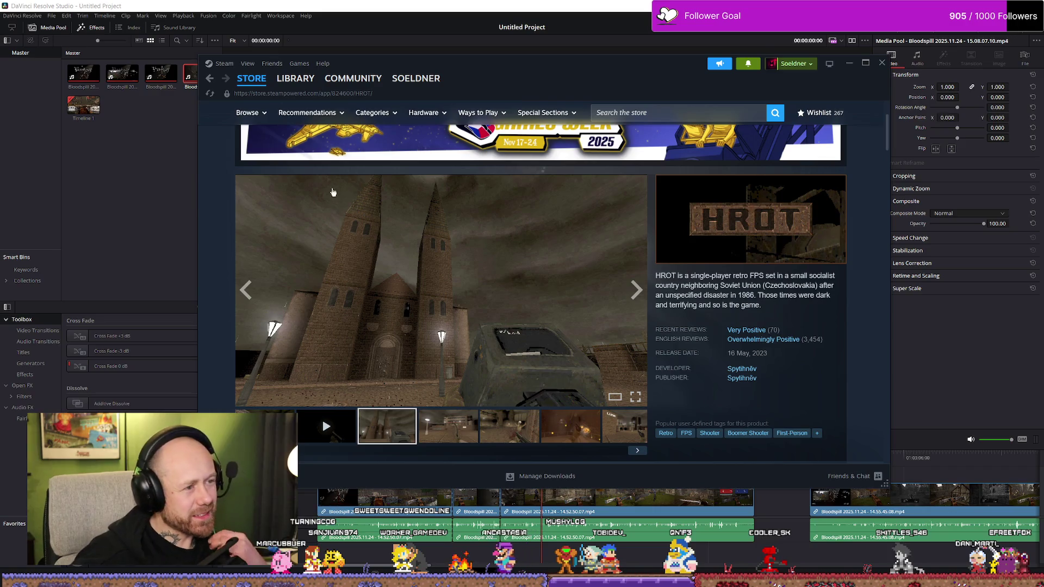
{"action": "key", "text": "alt+Left"}
{"action": "scroll", "coordinate": [561, 304], "scroll_direction": "down", "scroll_amount": 4}
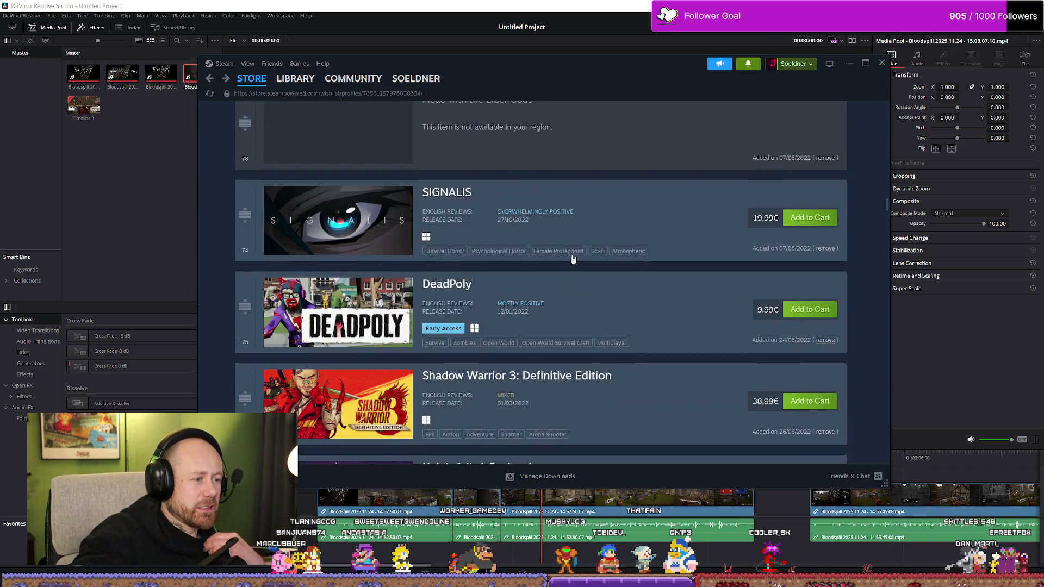
Watch SIGNALIS's second trailer, then move on to DeadPoly's store page.
{"action": "left_click", "coordinate": [402, 220]}
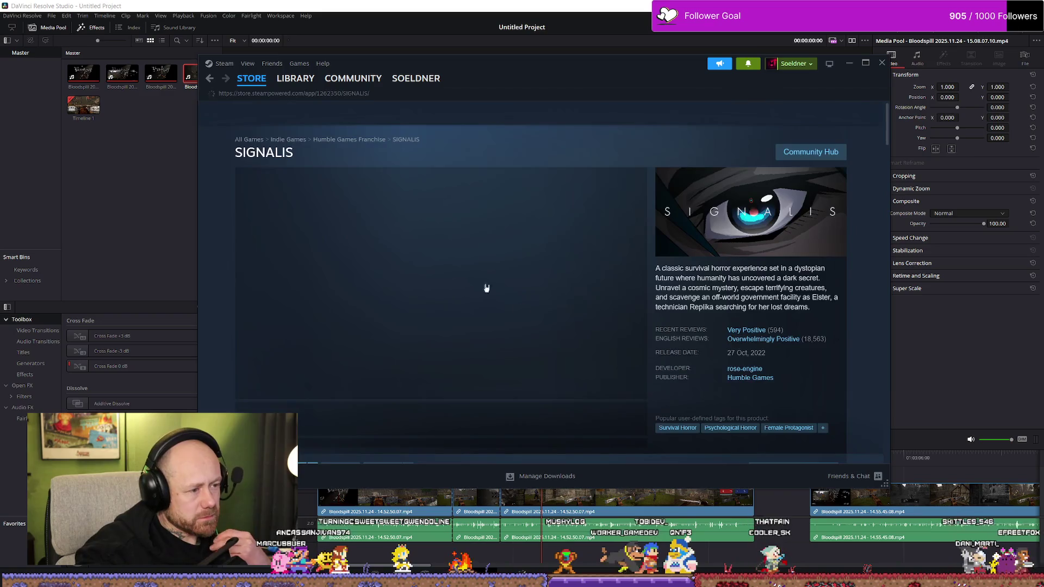
{"action": "scroll", "coordinate": [587, 357], "scroll_direction": "down", "scroll_amount": 1}
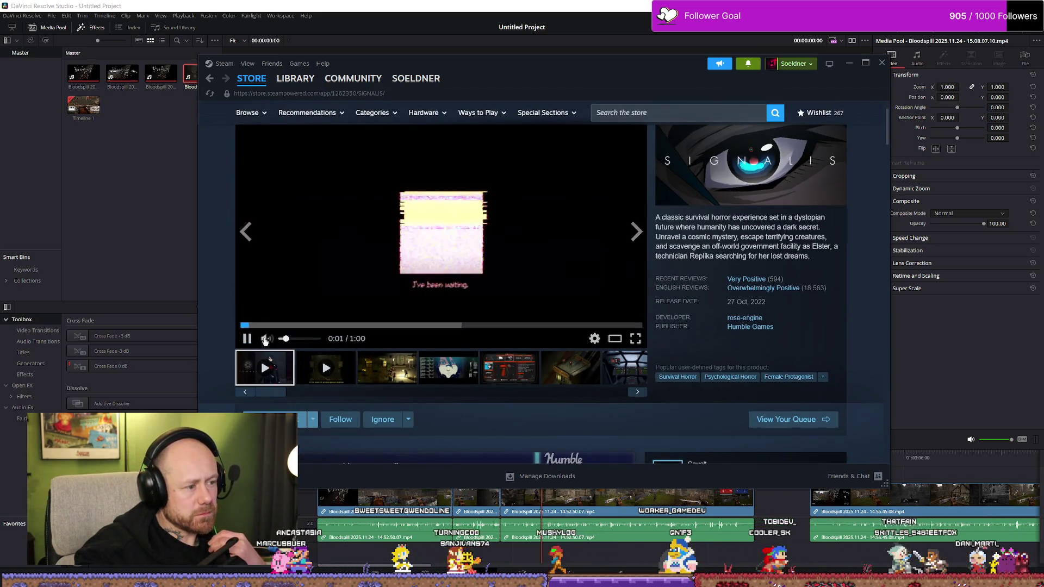
{"action": "scroll", "coordinate": [313, 358], "scroll_direction": "up", "scroll_amount": 1}
{"action": "scroll", "coordinate": [437, 392], "scroll_direction": "down", "scroll_amount": 1}
{"action": "scroll", "coordinate": [455, 374], "scroll_direction": "up", "scroll_amount": 1}
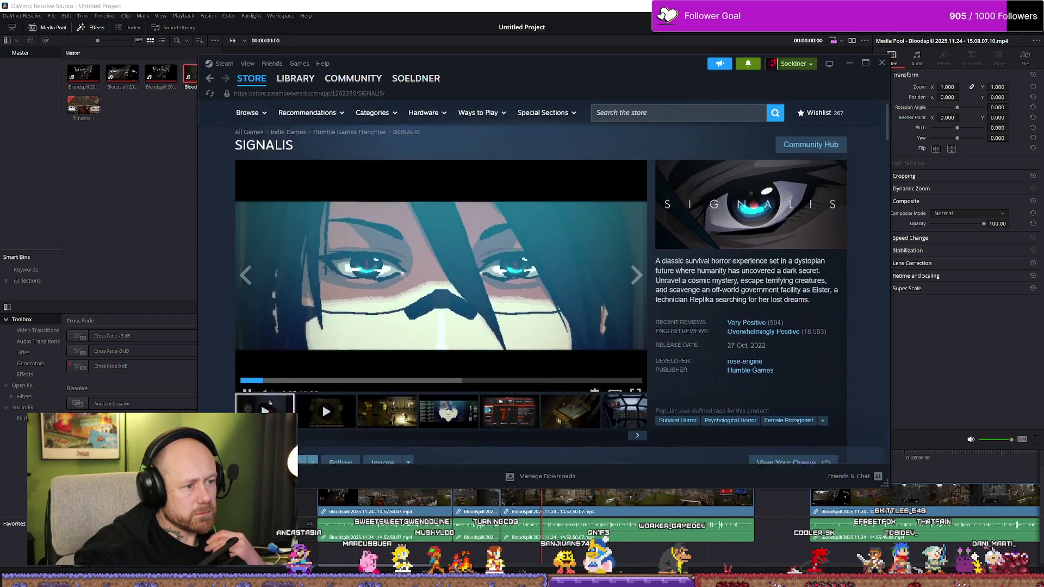
{"action": "scroll", "coordinate": [454, 374], "scroll_direction": "down", "scroll_amount": 1}
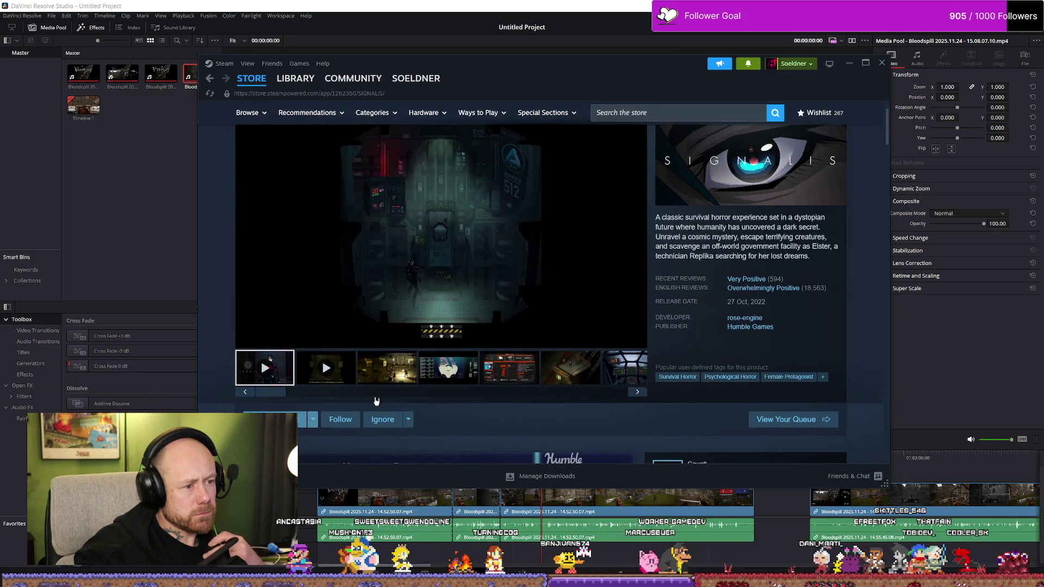
{"action": "left_click", "coordinate": [307, 359]}
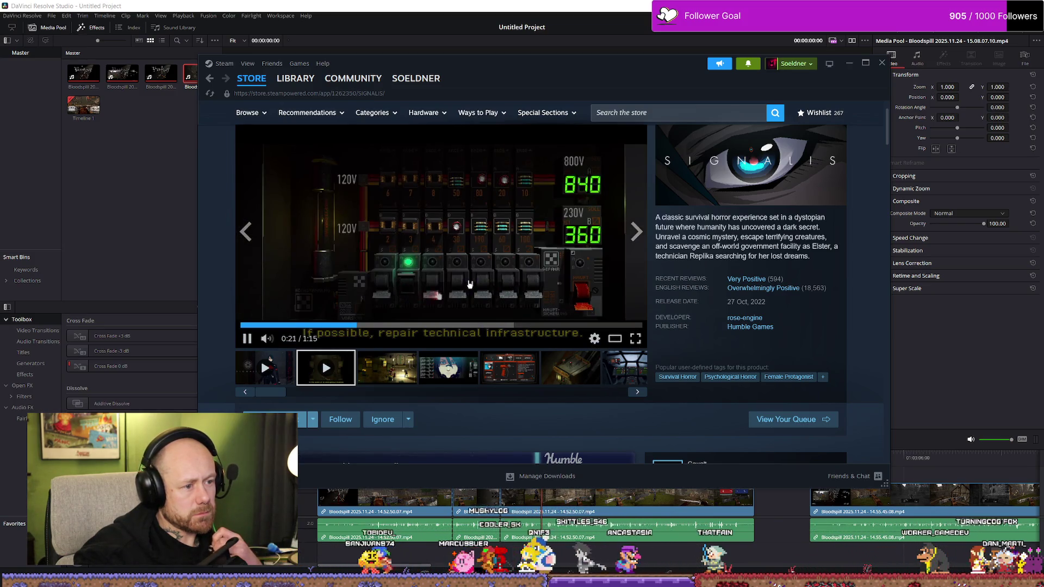
{"action": "key", "text": "alt+Left"}
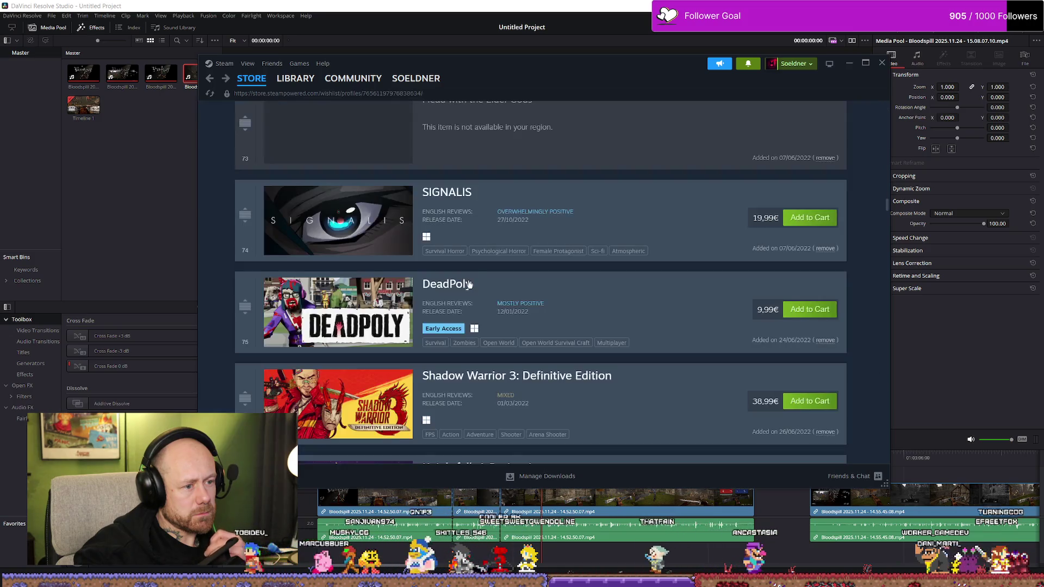
{"action": "scroll", "coordinate": [487, 294], "scroll_direction": "down", "scroll_amount": 1}
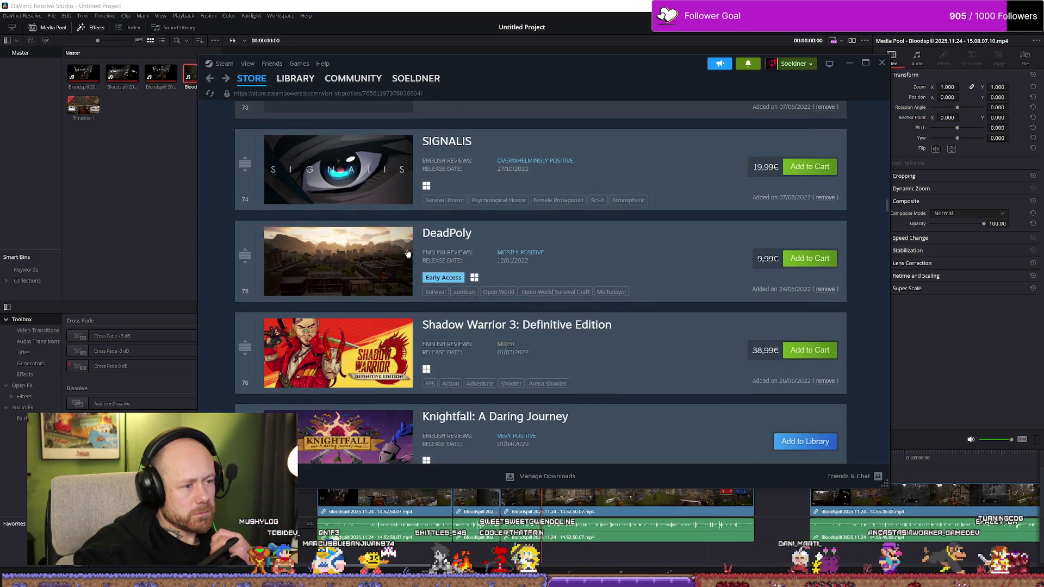
{"action": "left_click", "coordinate": [432, 262]}
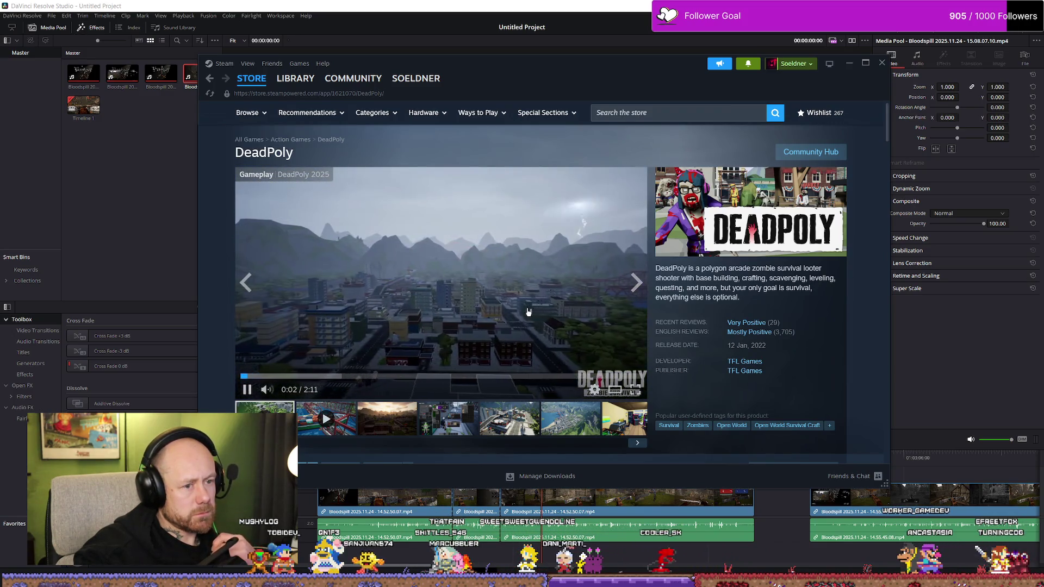
Pass Shadow Warrior 3's age check and play another of its trailers.
{"action": "key", "text": "alt+Left"}
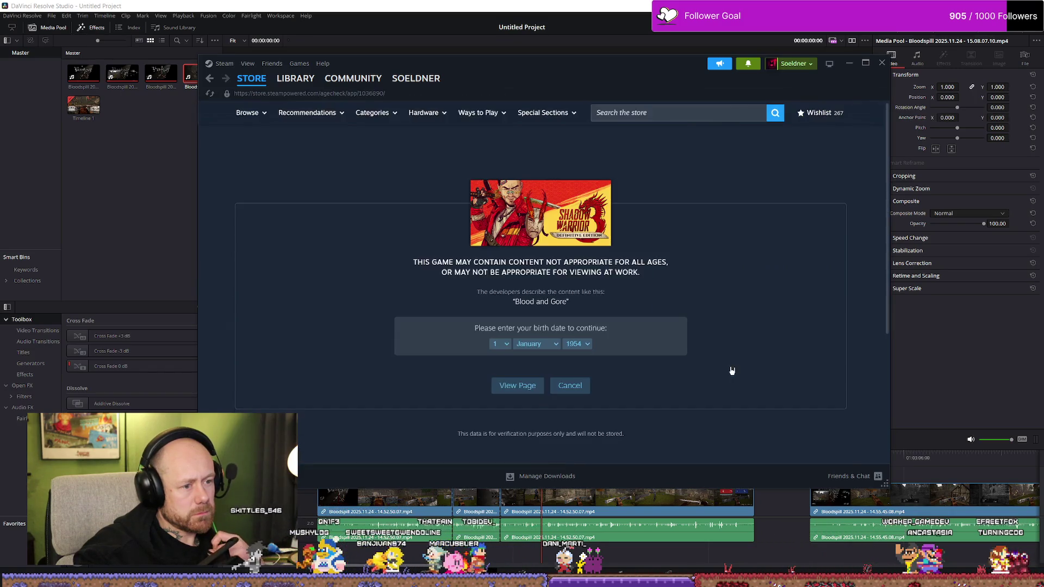
{"action": "left_click", "coordinate": [511, 393]}
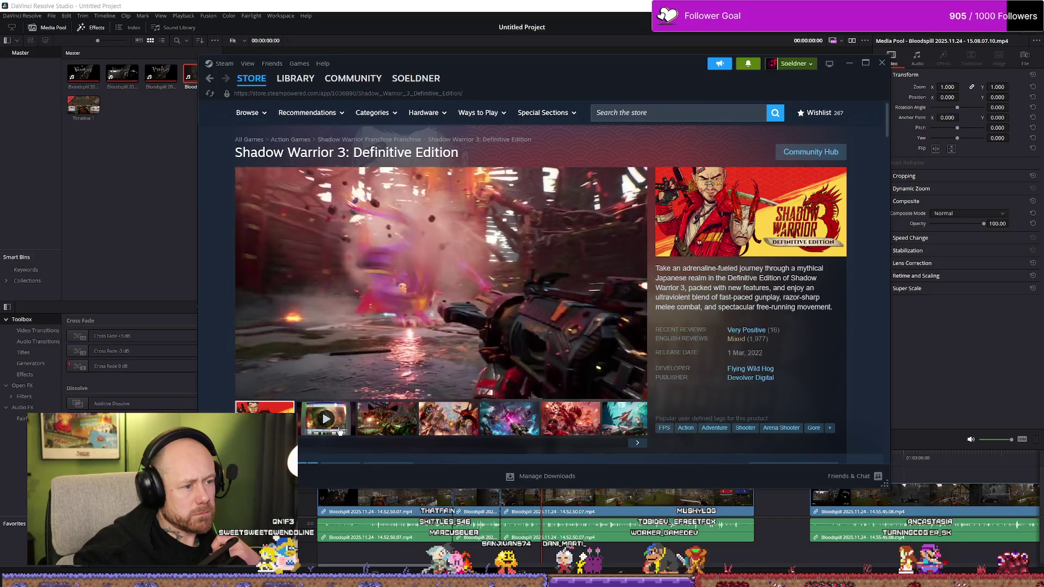
{"action": "left_click", "coordinate": [344, 430]}
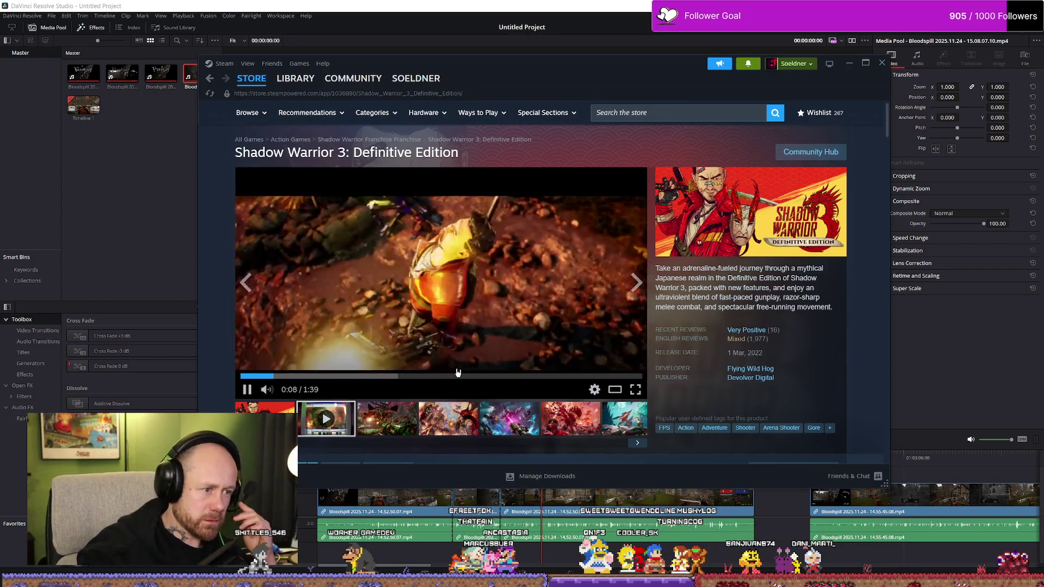
{"action": "scroll", "coordinate": [613, 374], "scroll_direction": "down", "scroll_amount": 3}
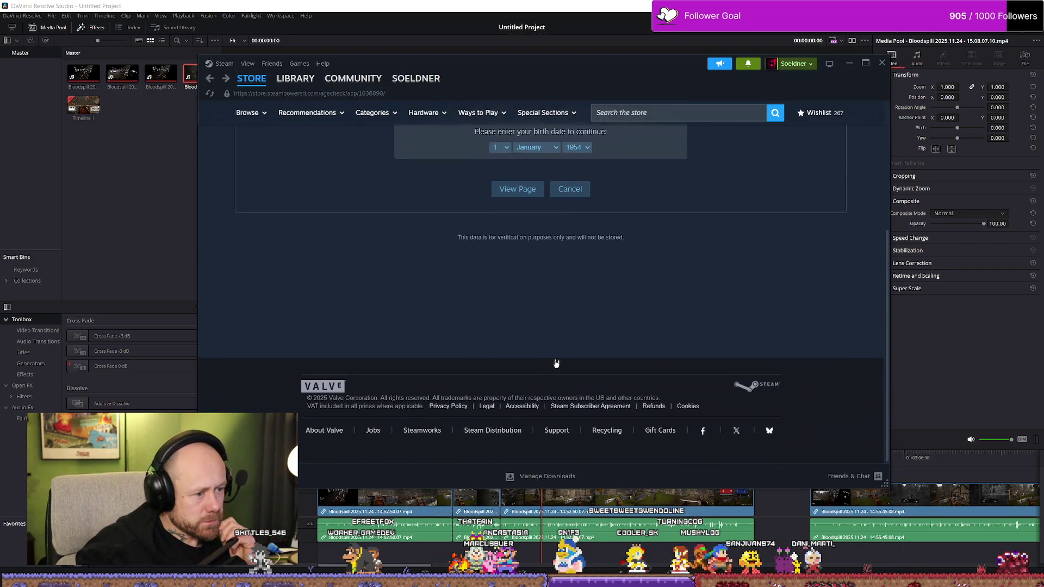
Return to the wishlist and bring up Mortal Sin's store page with its launch trailer.
{"action": "key", "text": "alt+Left"}
{"action": "scroll", "coordinate": [531, 361], "scroll_direction": "down", "scroll_amount": 1}
{"action": "scroll", "coordinate": [577, 276], "scroll_direction": "up", "scroll_amount": 1}
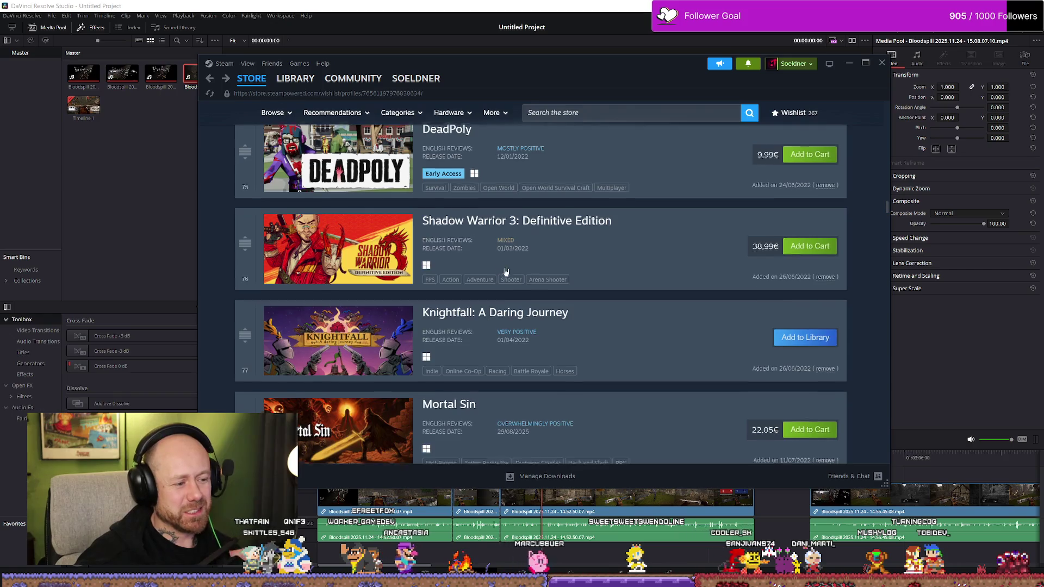
{"action": "scroll", "coordinate": [517, 285], "scroll_direction": "down", "scroll_amount": 1}
{"action": "scroll", "coordinate": [522, 271], "scroll_direction": "down", "scroll_amount": 1}
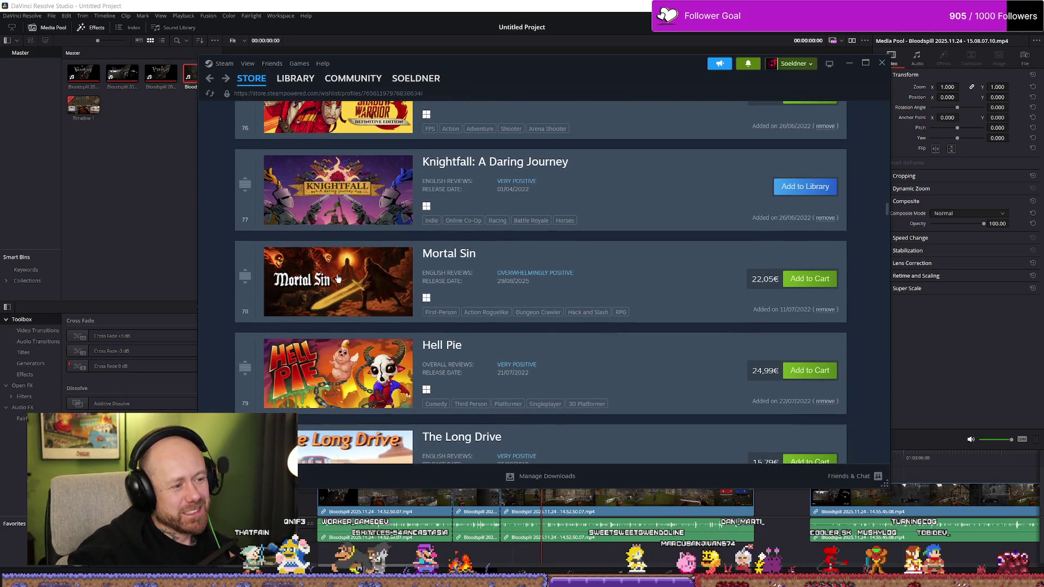
{"action": "left_click", "coordinate": [426, 299]}
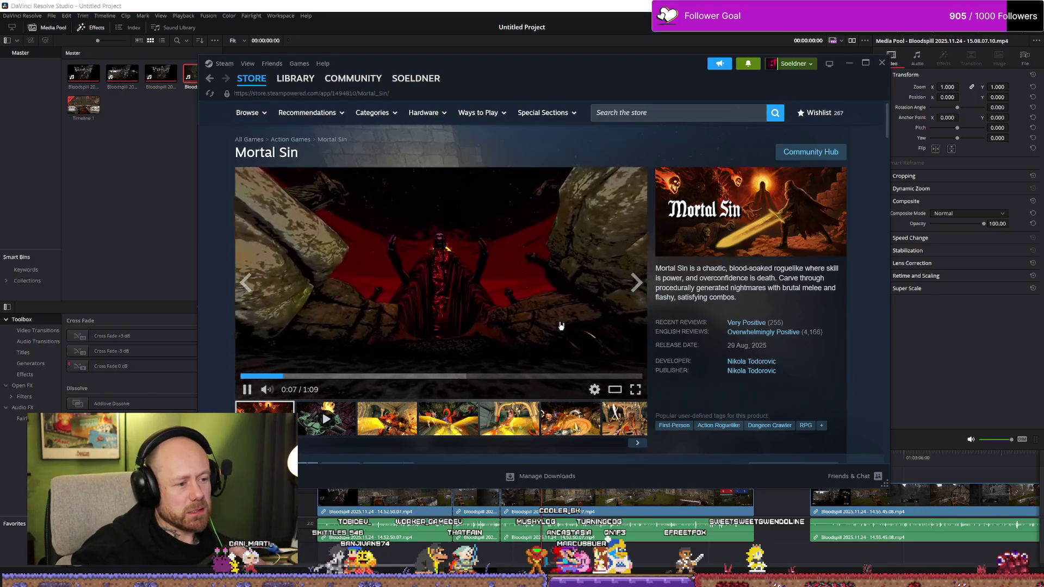
Rewind Mortal Sin's trailer to its opening and pause it fullscreen on the title card.
{"action": "key", "text": "space"}
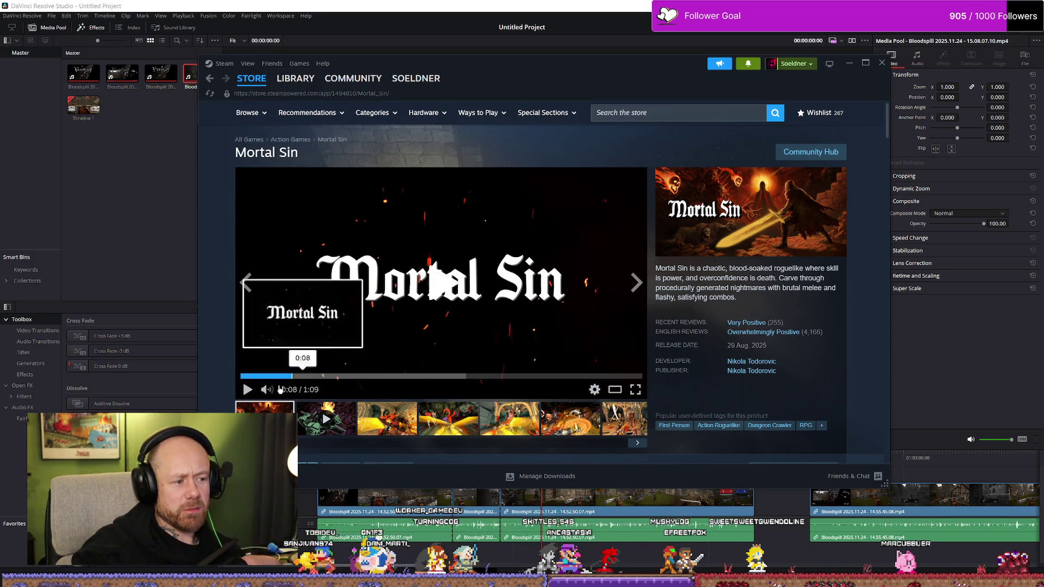
{"action": "left_click", "coordinate": [253, 376]}
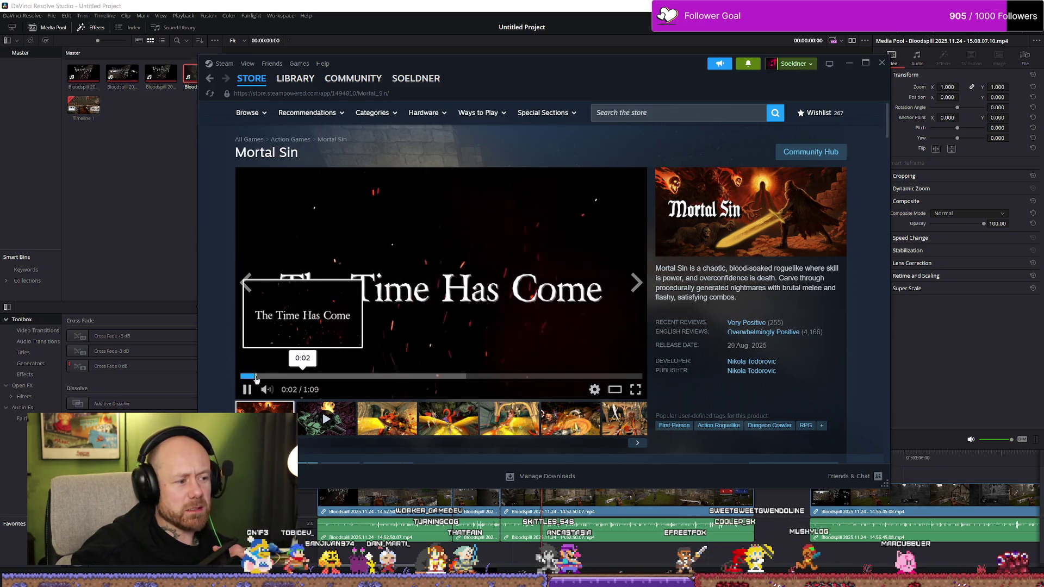
{"action": "left_click", "coordinate": [247, 389]}
{"action": "left_click", "coordinate": [401, 307]}
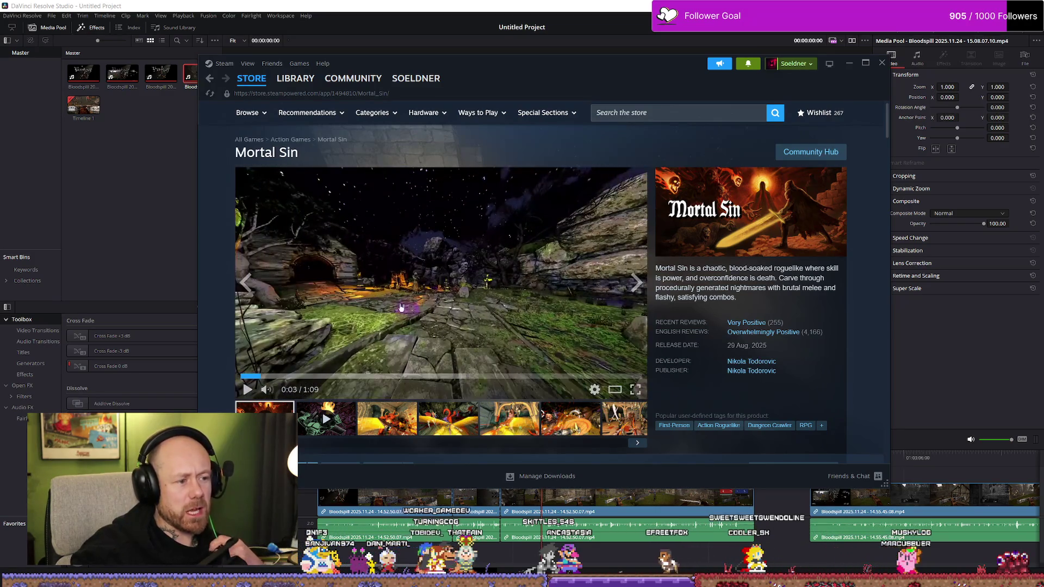
{"action": "left_click", "coordinate": [638, 392]}
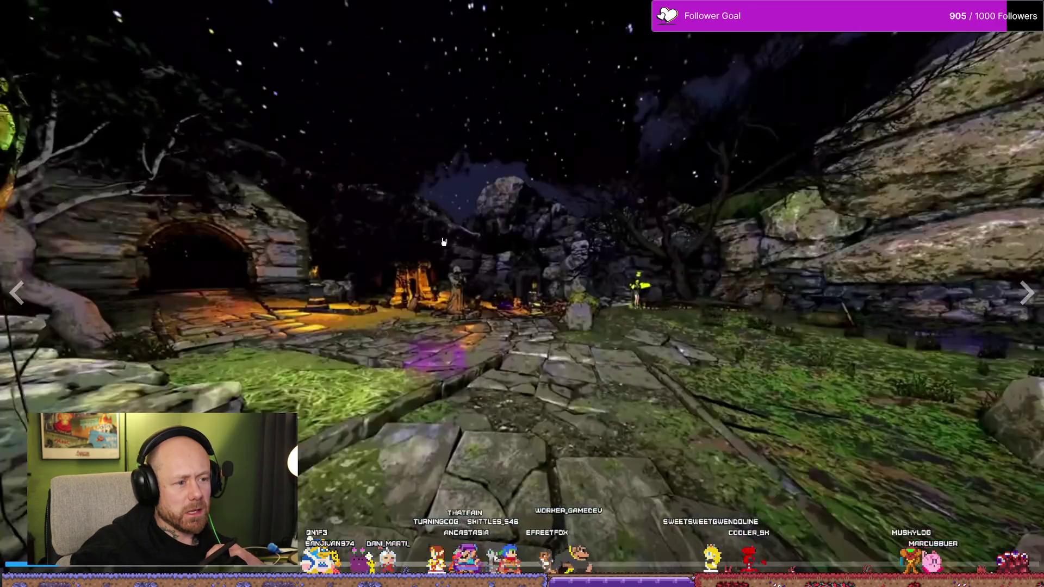
{"action": "left_click", "coordinate": [510, 337]}
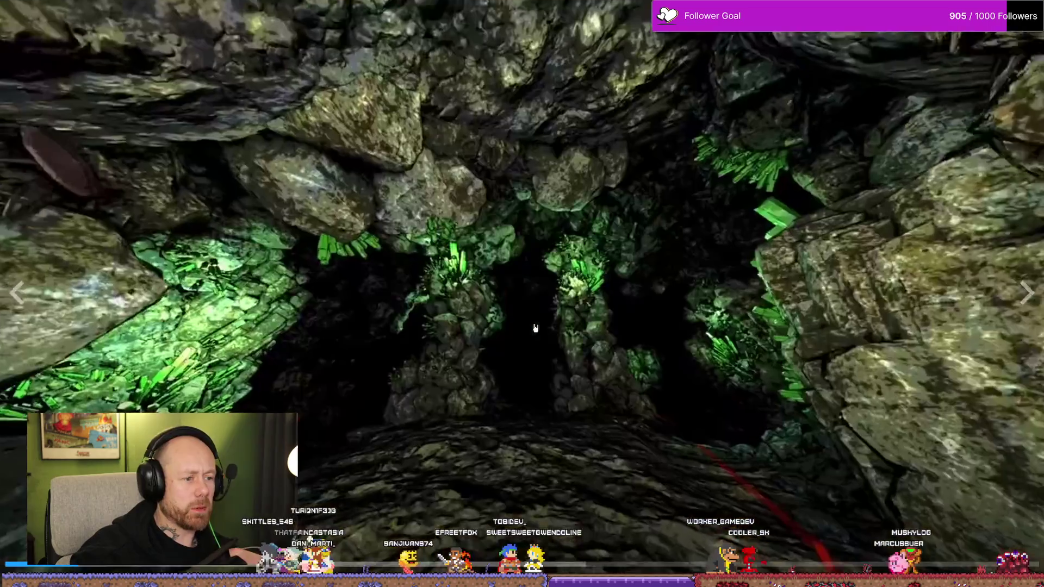
{"action": "left_click", "coordinate": [535, 328]}
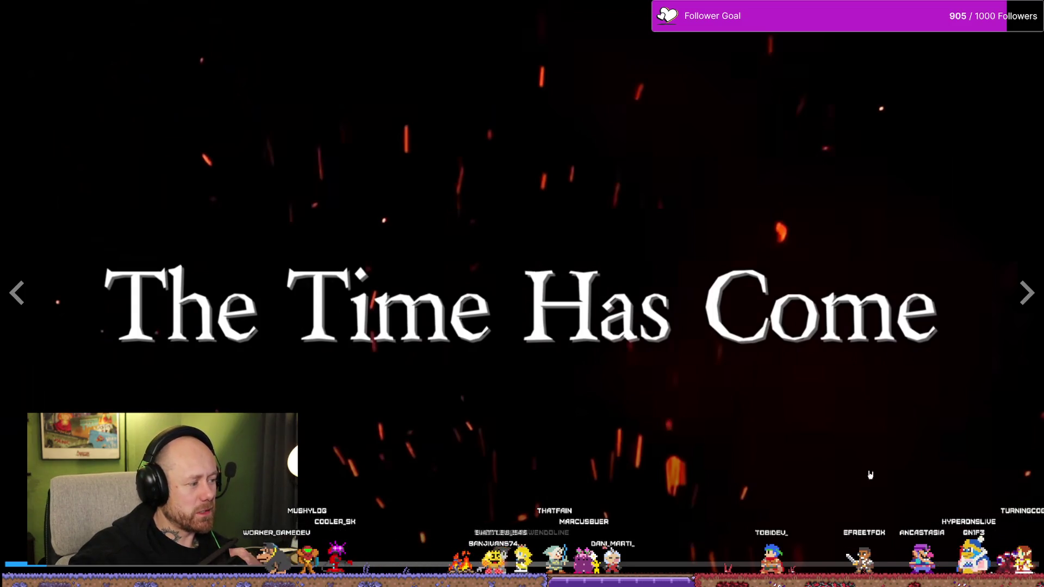
Leave fullscreen and bring the BloodSpill Trello board forward with its Trailer list visible.
{"action": "key", "text": "Escape"}
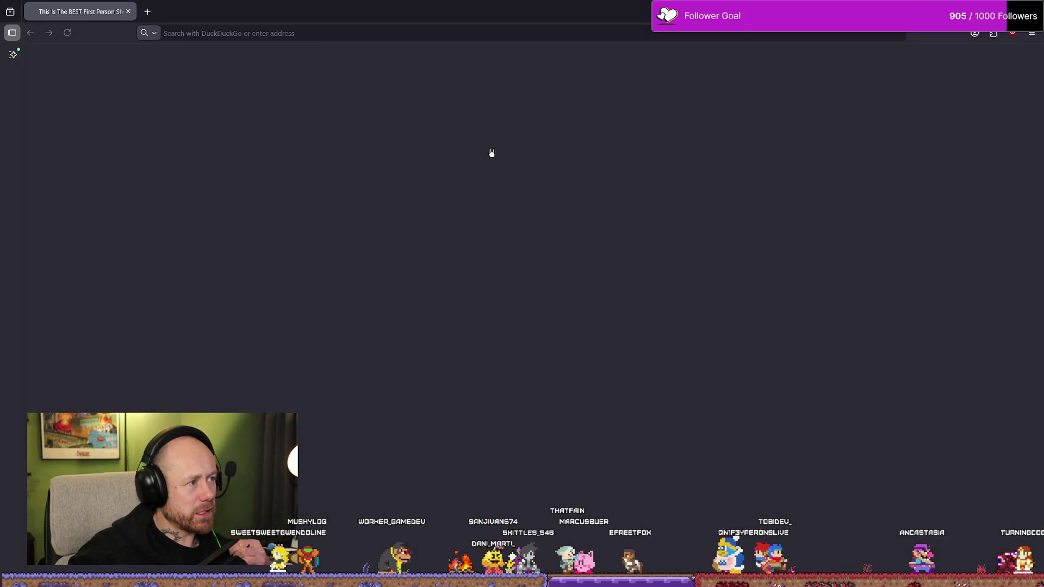
{"action": "left_click", "coordinate": [130, 14]}
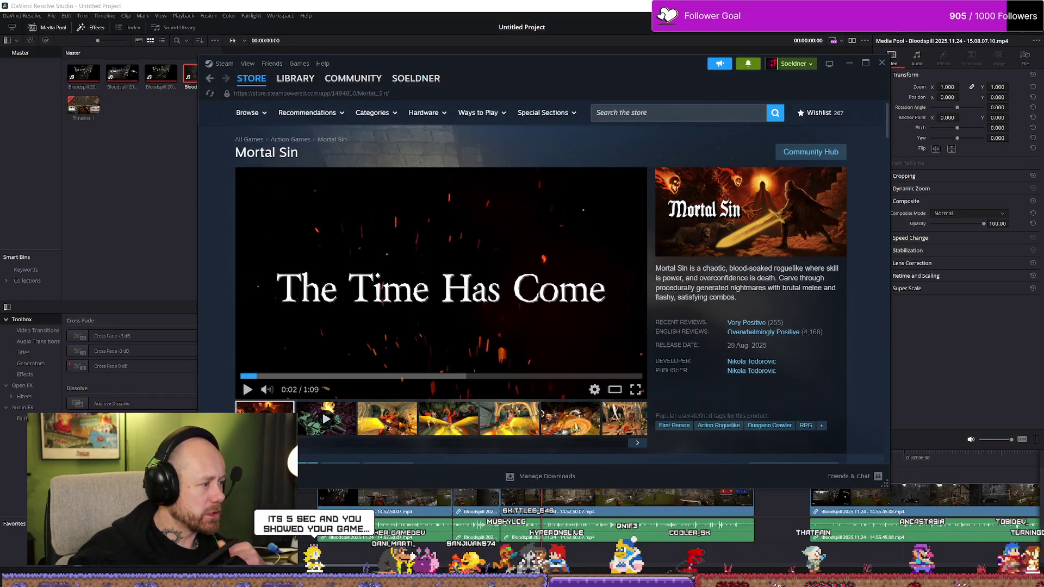
{"action": "key", "text": "alt+Tab"}
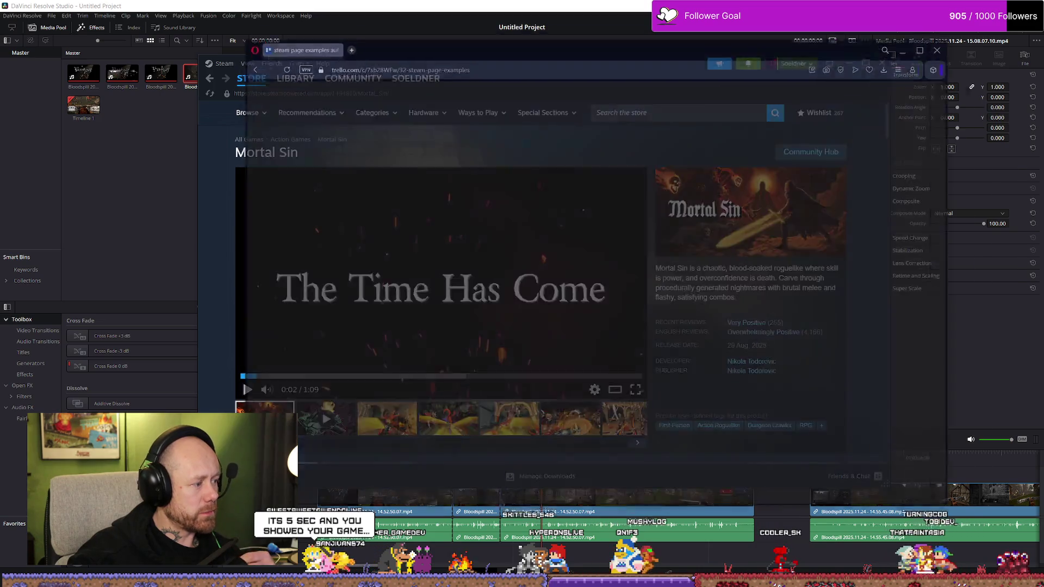
{"action": "left_click", "coordinate": [926, 201]}
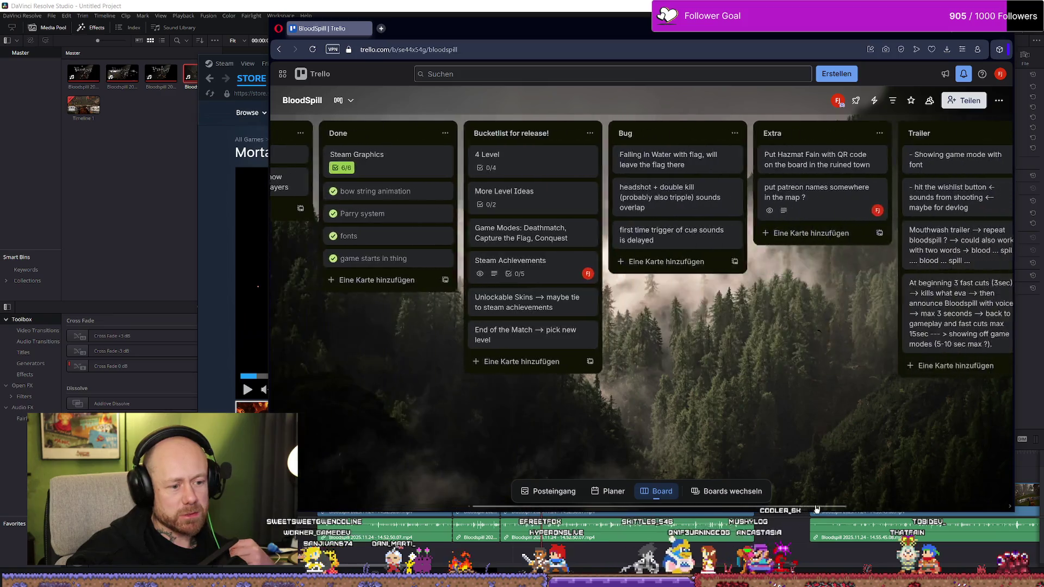
{"action": "left_click_drag", "start_coordinate": [609, 511], "coordinate": [936, 509]}
Read the Trailer card's title about three fast cuts of max 3 seconds, then bring Mortal Sin's page back.
{"action": "left_click", "coordinate": [734, 308]}
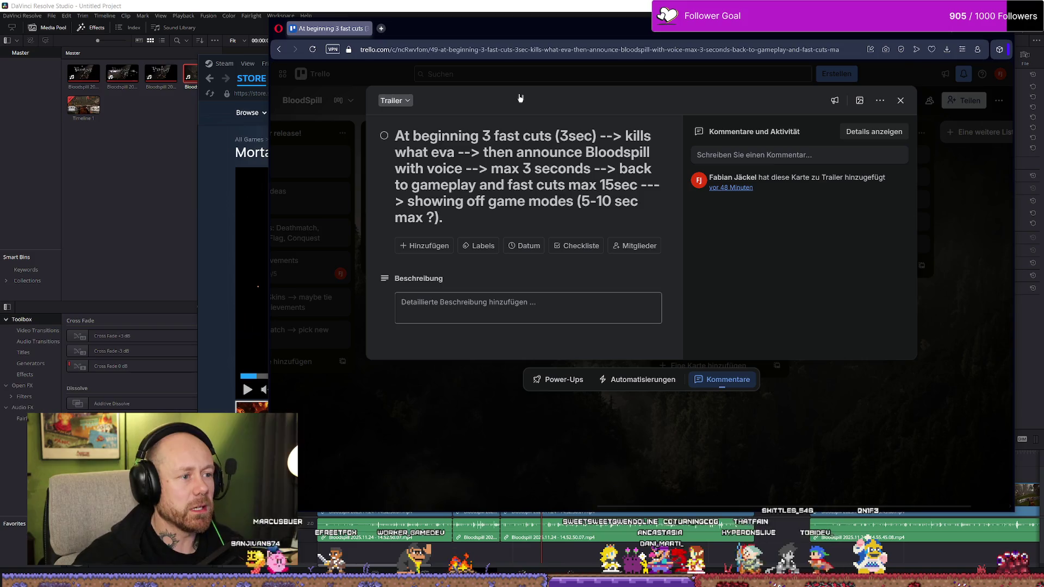
{"action": "left_click", "coordinate": [562, 136]}
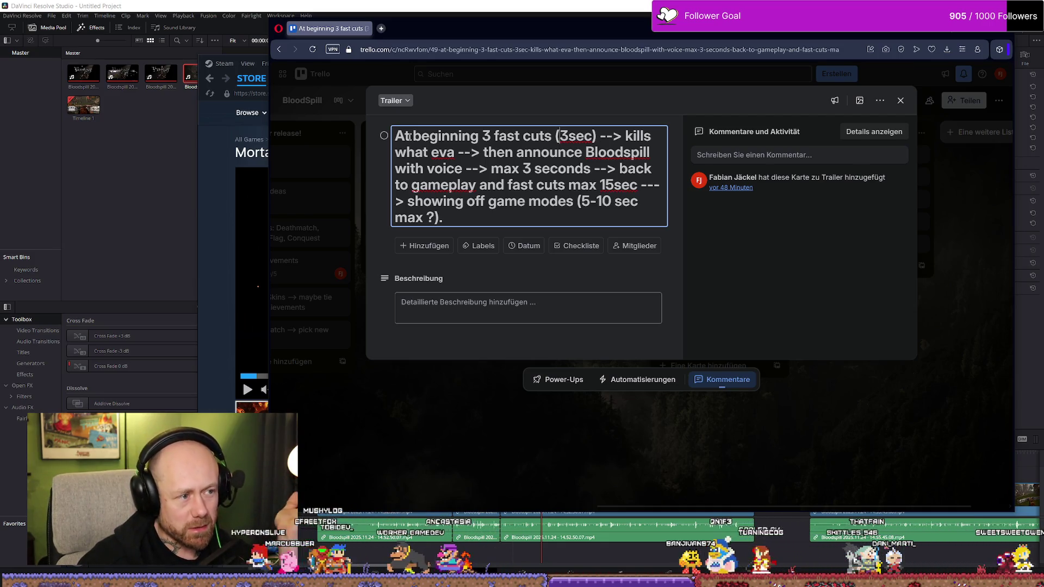
{"action": "left_click_drag", "start_coordinate": [396, 136], "coordinate": [586, 133]}
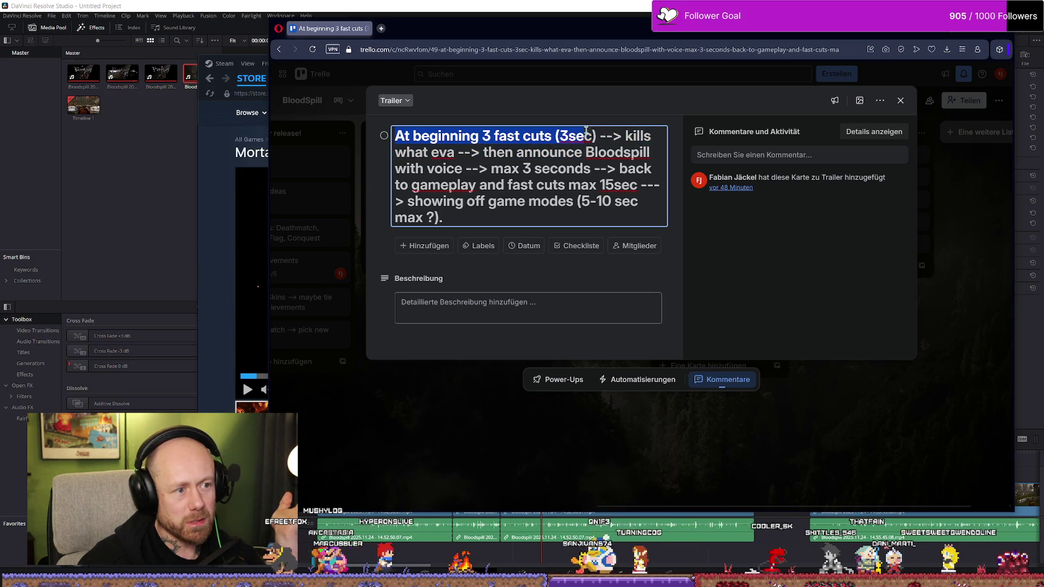
{"action": "left_click_drag", "start_coordinate": [586, 133], "coordinate": [589, 168]}
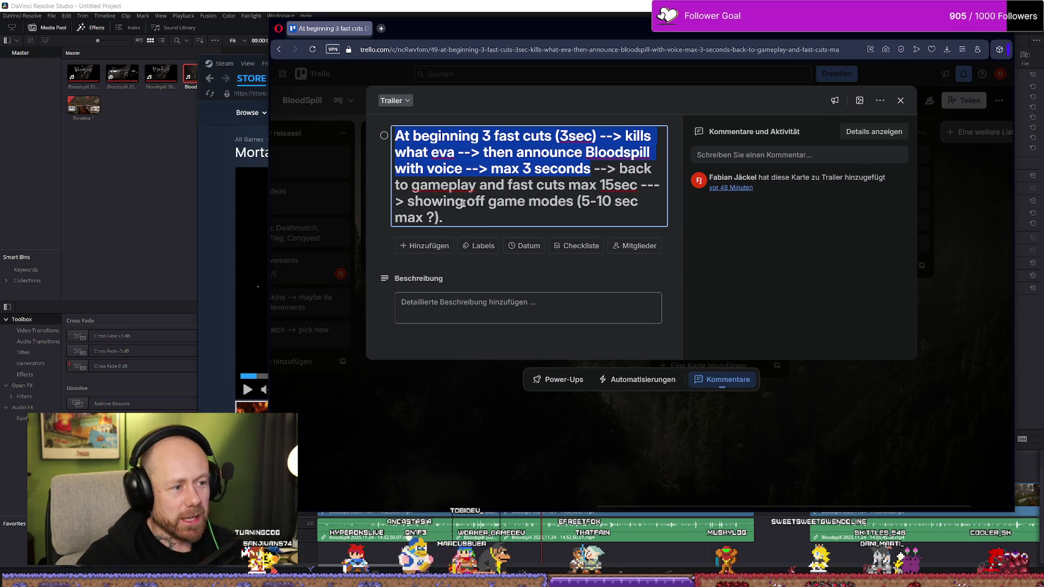
{"action": "left_click_drag", "start_coordinate": [408, 198], "coordinate": [500, 200]}
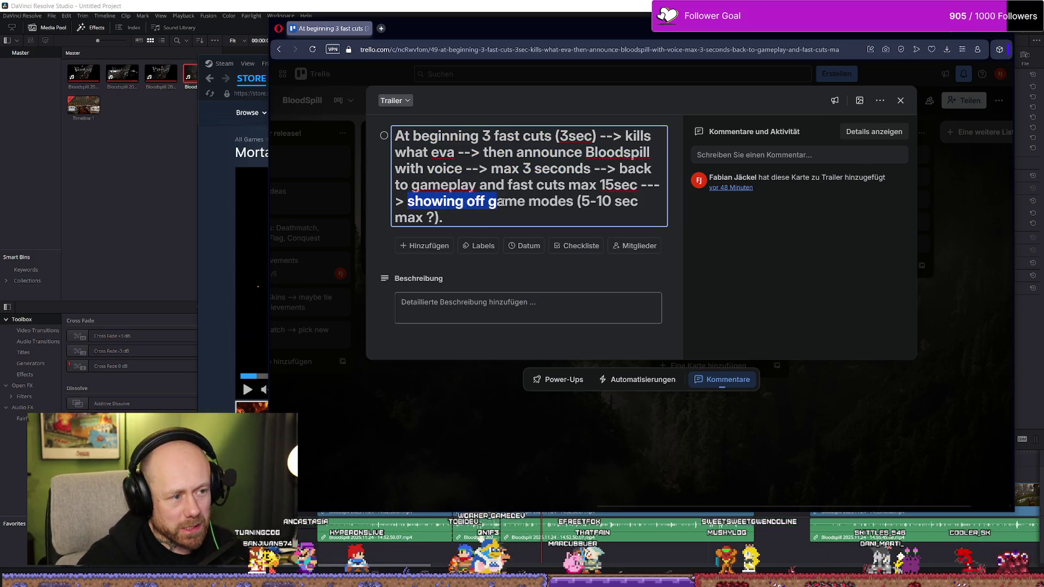
{"action": "left_click", "coordinate": [606, 185]}
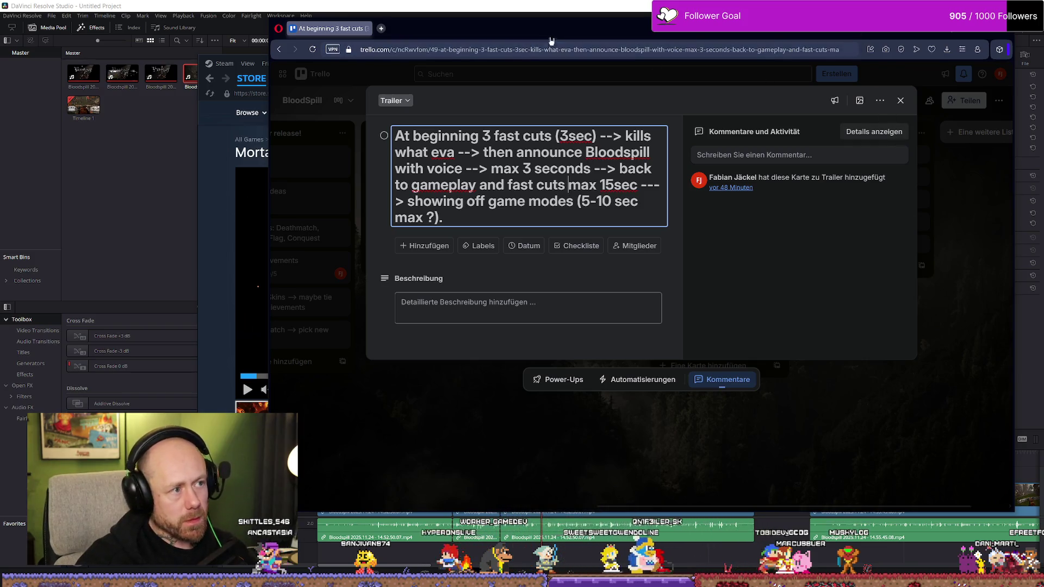
{"action": "left_click", "coordinate": [215, 226]}
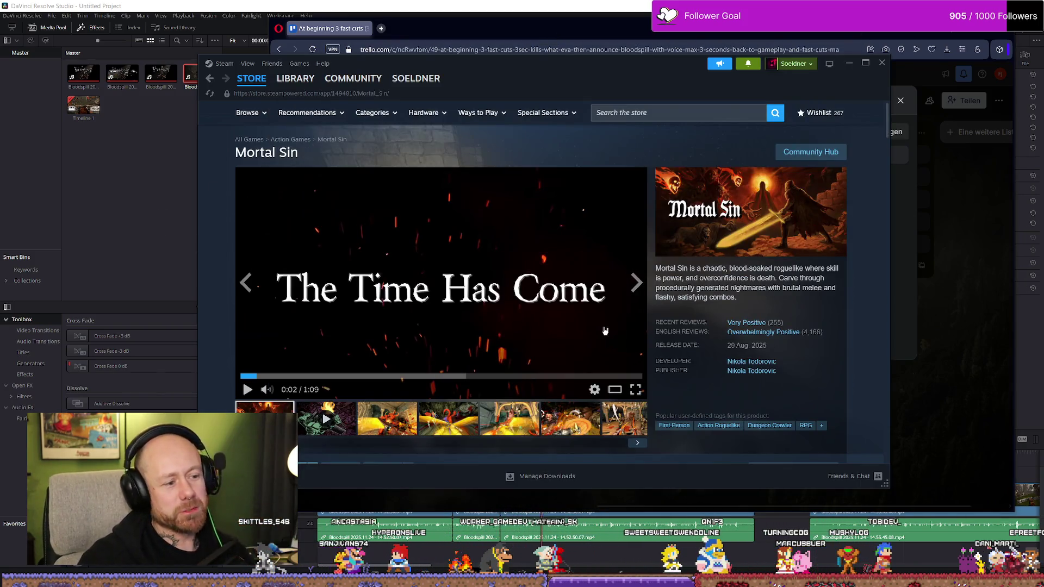
Play Mortal Sin's trailer and move the Steam store window further right.
{"action": "left_click", "coordinate": [573, 304]}
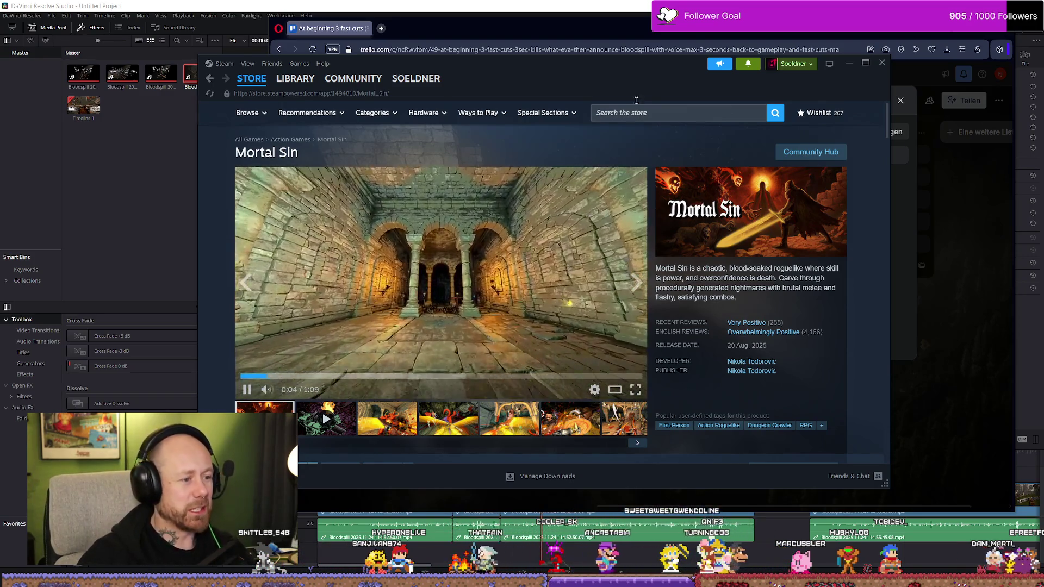
{"action": "left_click_drag", "start_coordinate": [610, 68], "coordinate": [668, 61]}
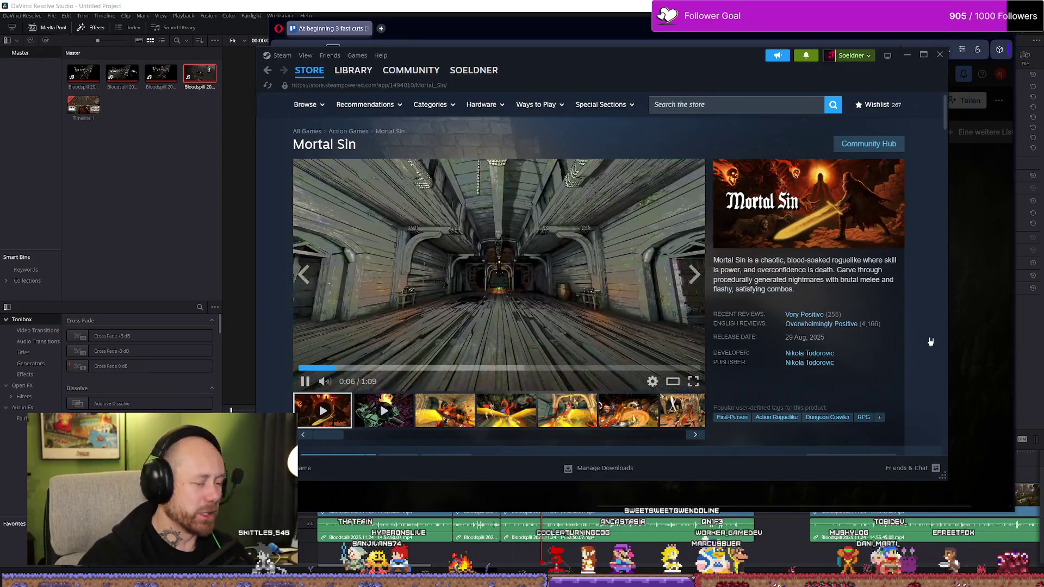
{"action": "left_click_drag", "start_coordinate": [944, 479], "coordinate": [938, 474]}
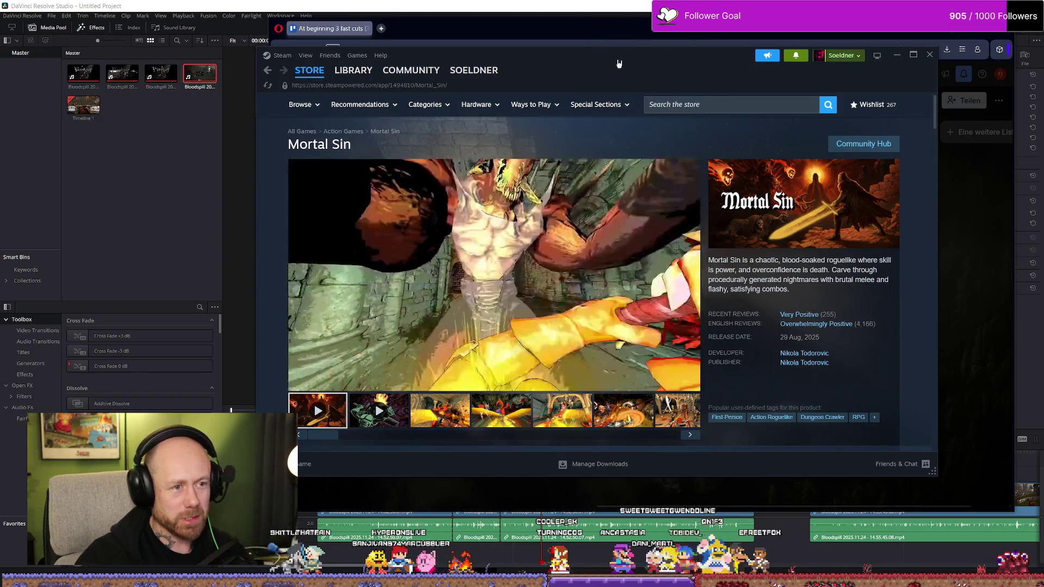
{"action": "left_click_drag", "start_coordinate": [618, 64], "coordinate": [654, 63]}
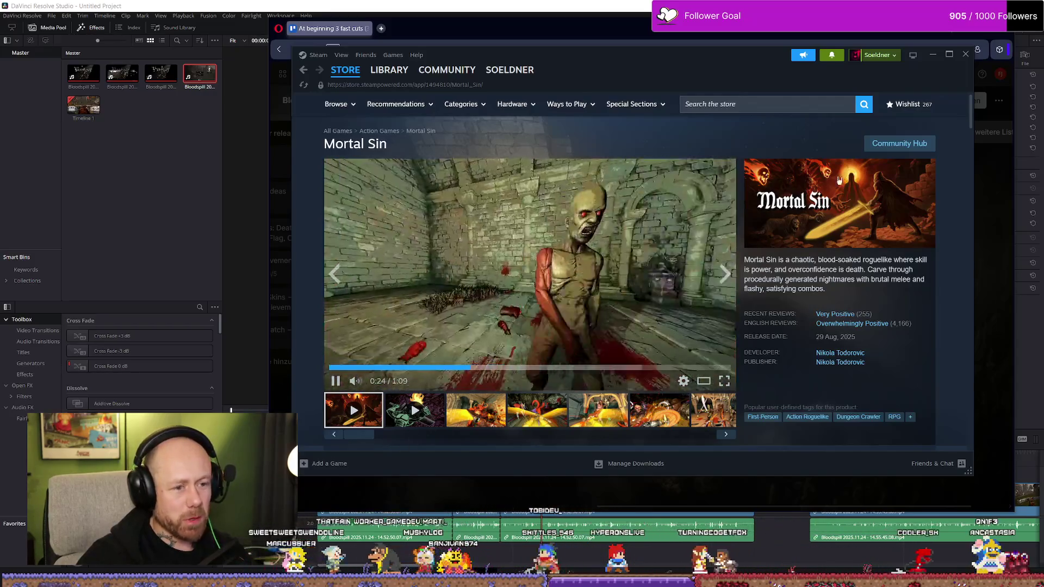
Scrub the trailer between 0:05, 0:37 and 0:11, then restart it and pause at the title card.
{"action": "left_click", "coordinate": [357, 370]}
{"action": "left_click_drag", "start_coordinate": [357, 369], "coordinate": [553, 369]}
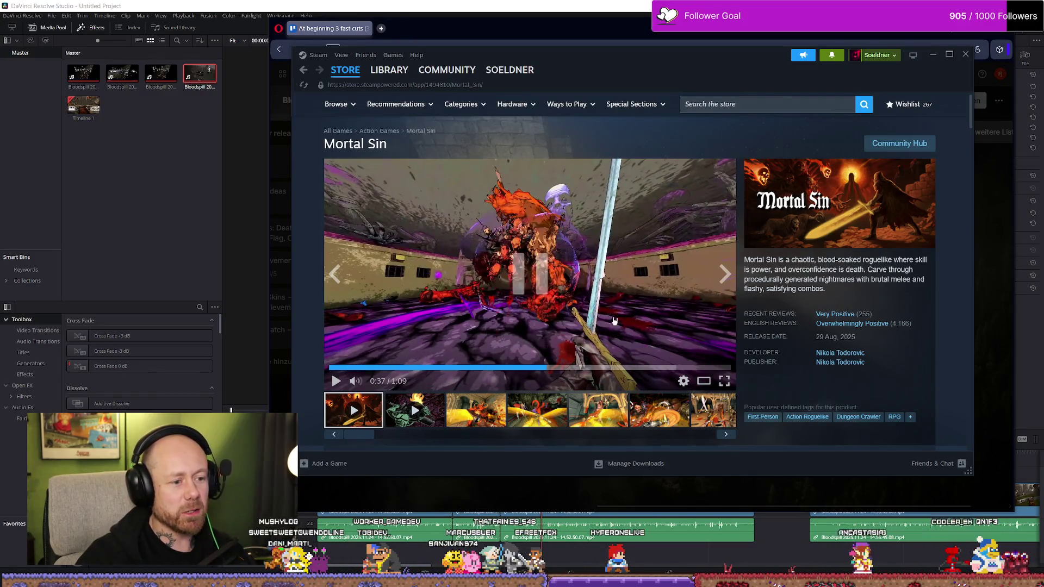
{"action": "left_click", "coordinate": [586, 313]}
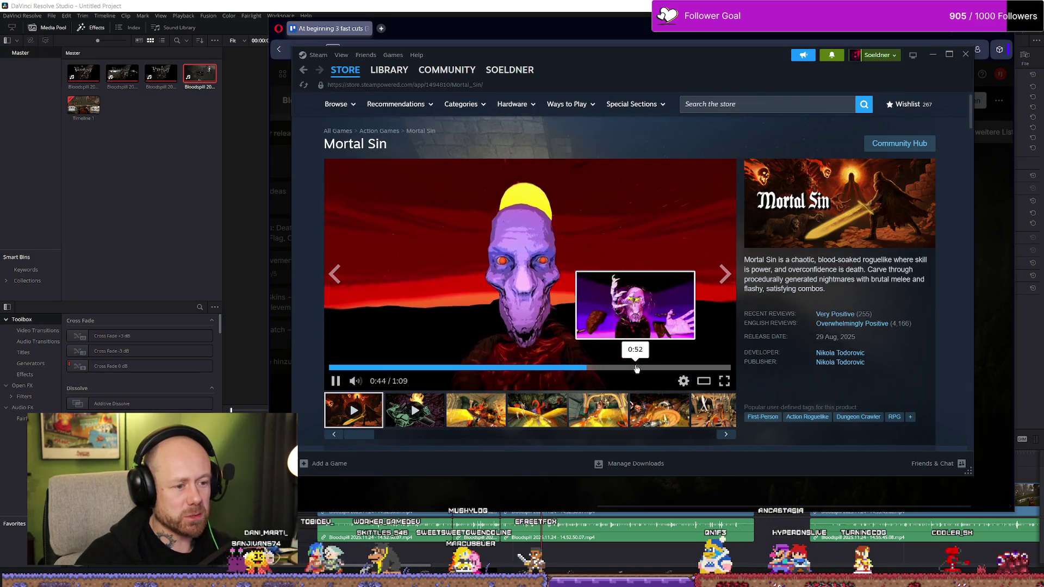
{"action": "left_click", "coordinate": [395, 368]}
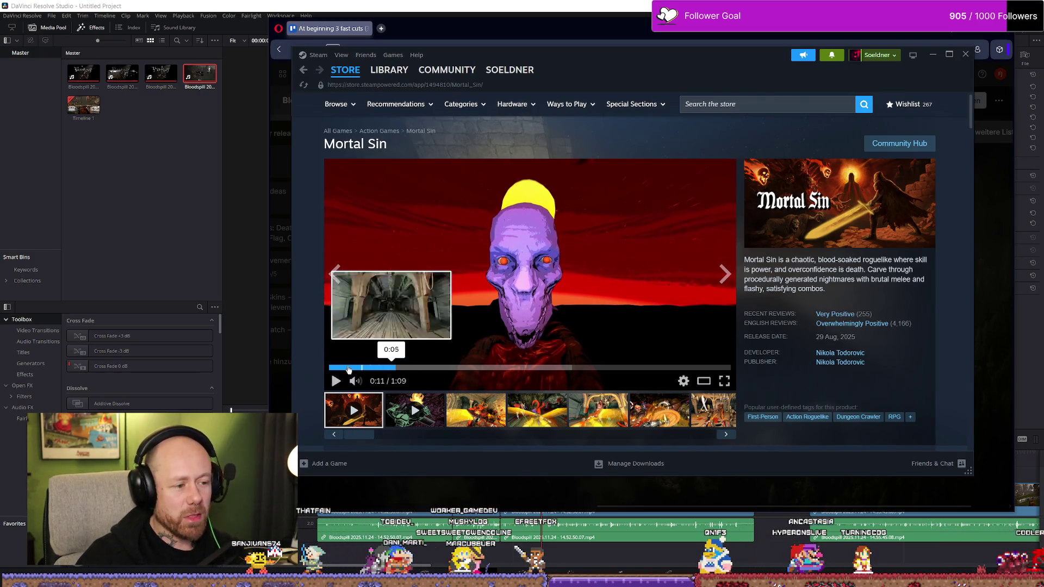
{"action": "left_click", "coordinate": [331, 369]}
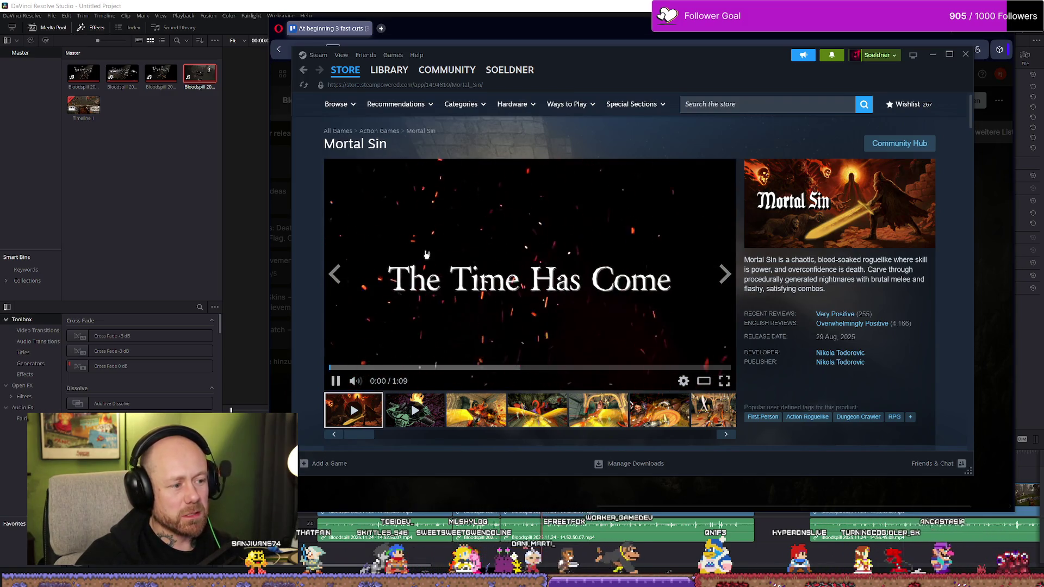
{"action": "left_click", "coordinate": [690, 289]}
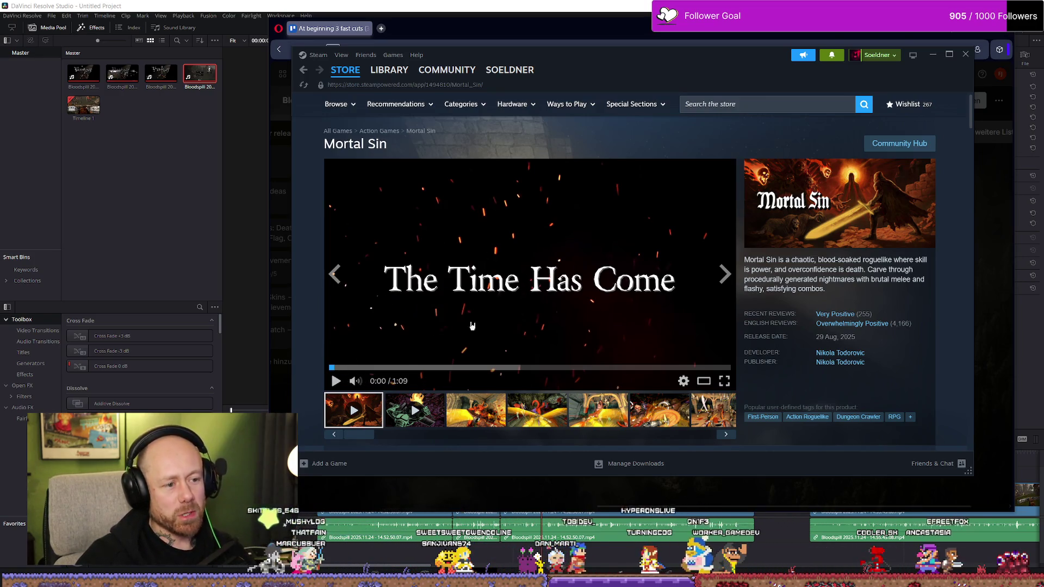
Replay Mortal Sin's first trailer from 0:04, go back to the wishlist, and reopen the Mortal Sin store page.
{"action": "left_click_drag", "start_coordinate": [356, 363], "coordinate": [362, 368]}
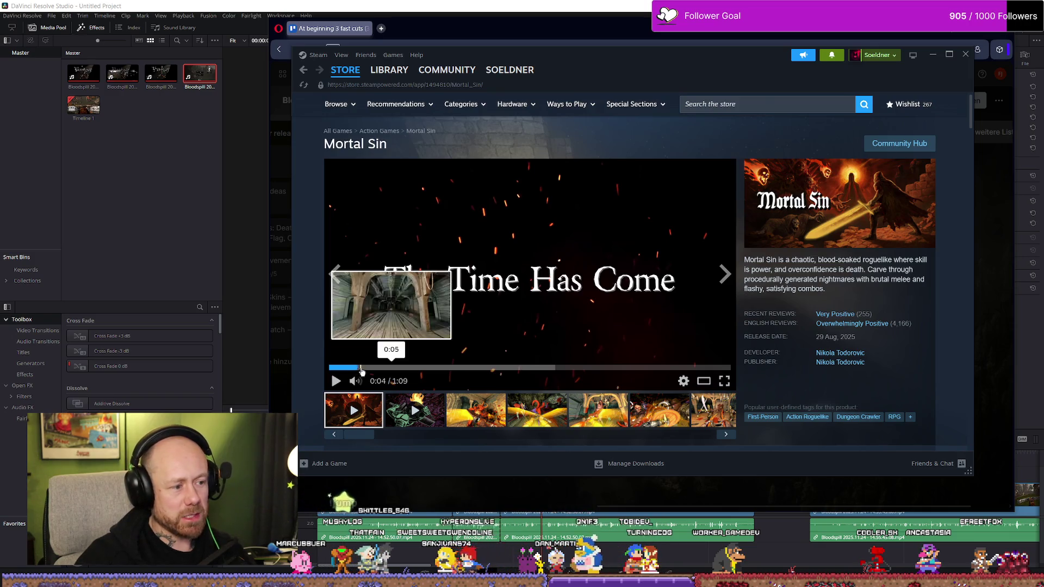
{"action": "left_click", "coordinate": [490, 276]}
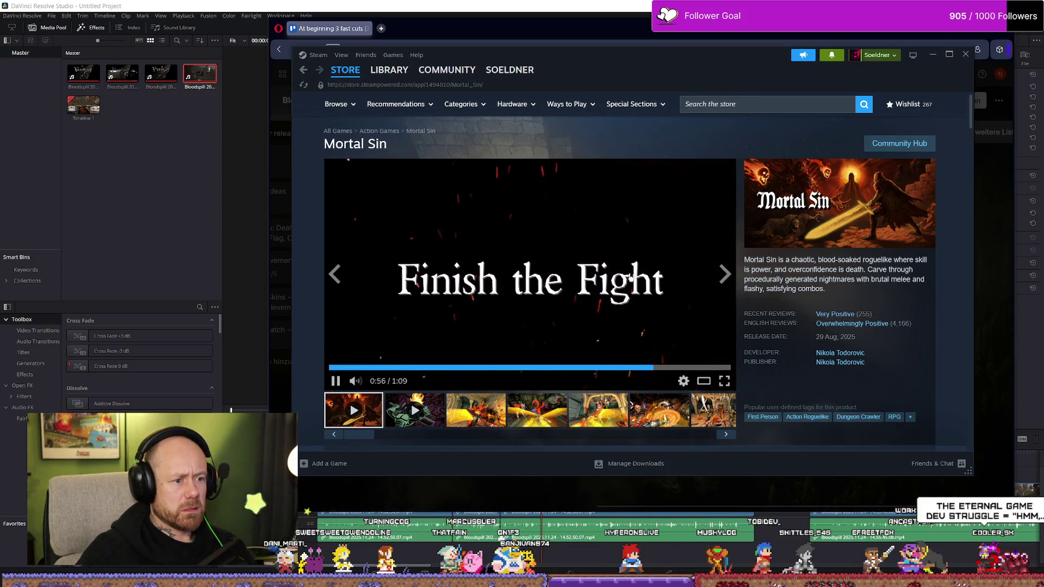
{"action": "key", "text": "alt+Left"}
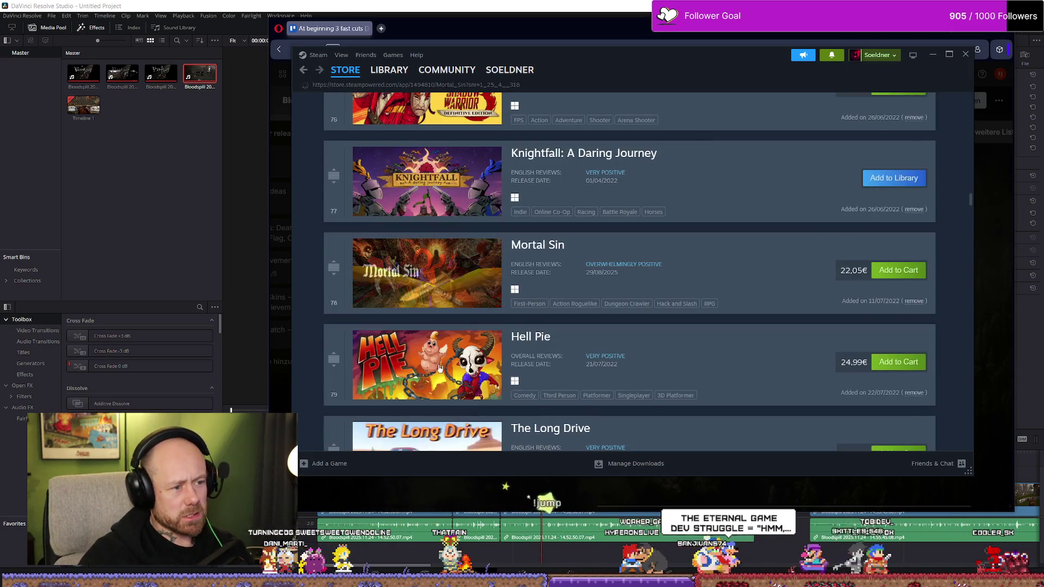
{"action": "left_click", "coordinate": [466, 295]}
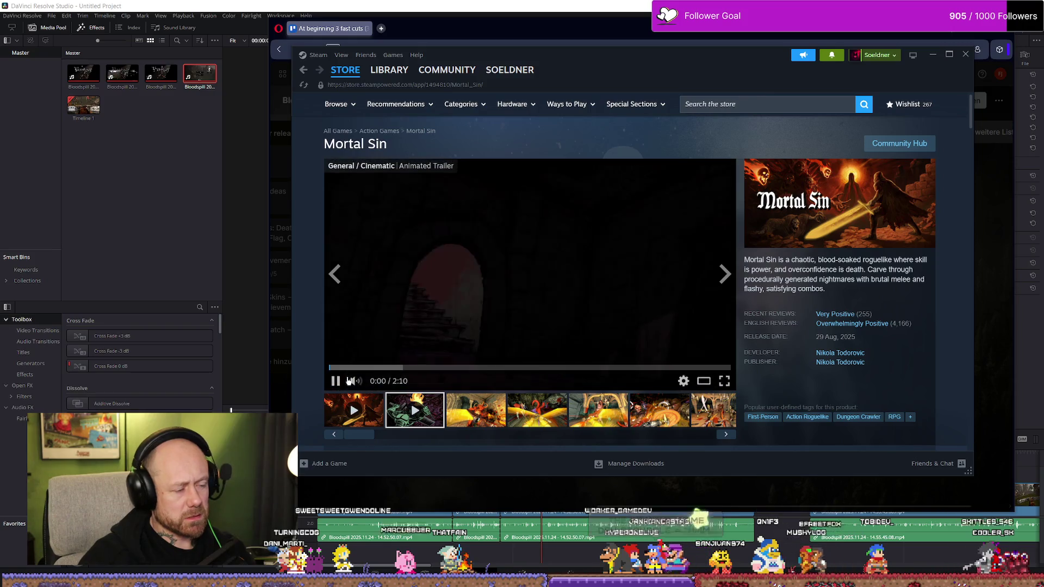
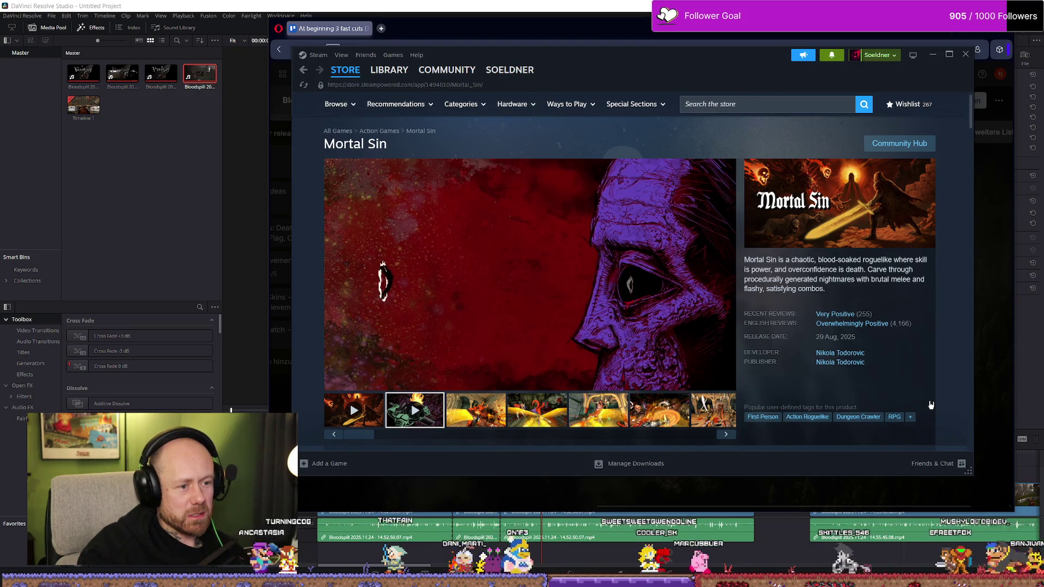
Watch the store page trailer full screen, then return to the wishlist.
{"action": "left_click", "coordinate": [724, 387]}
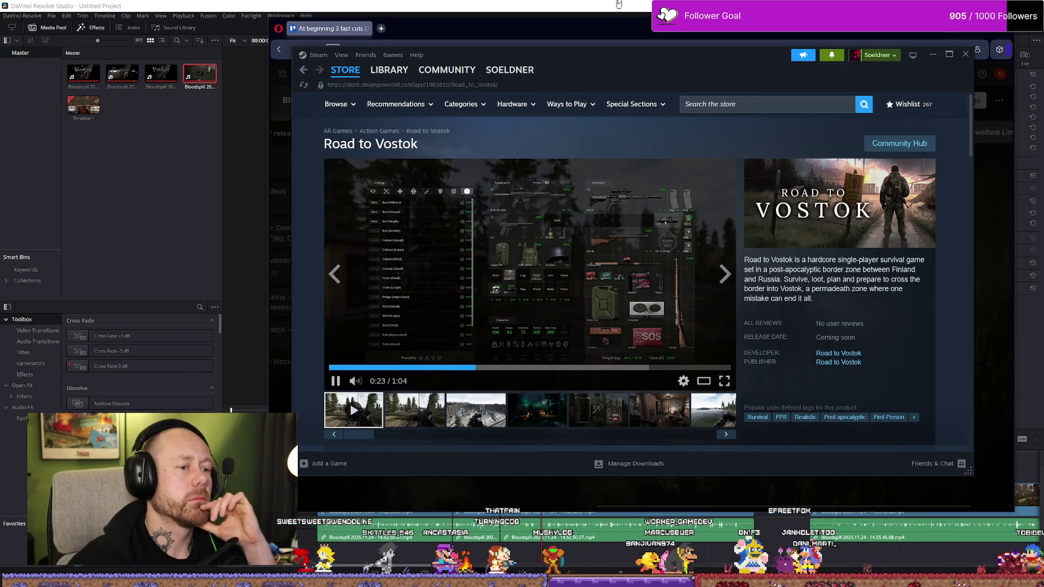
{"action": "mouse_move", "coordinate": [453, 302]}
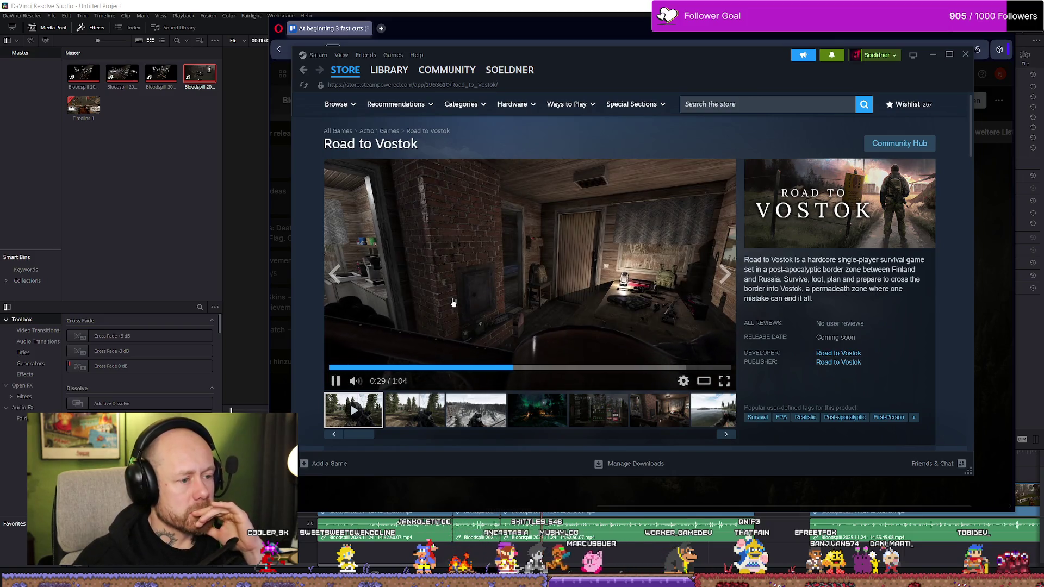
{"action": "key", "text": "alt+Left"}
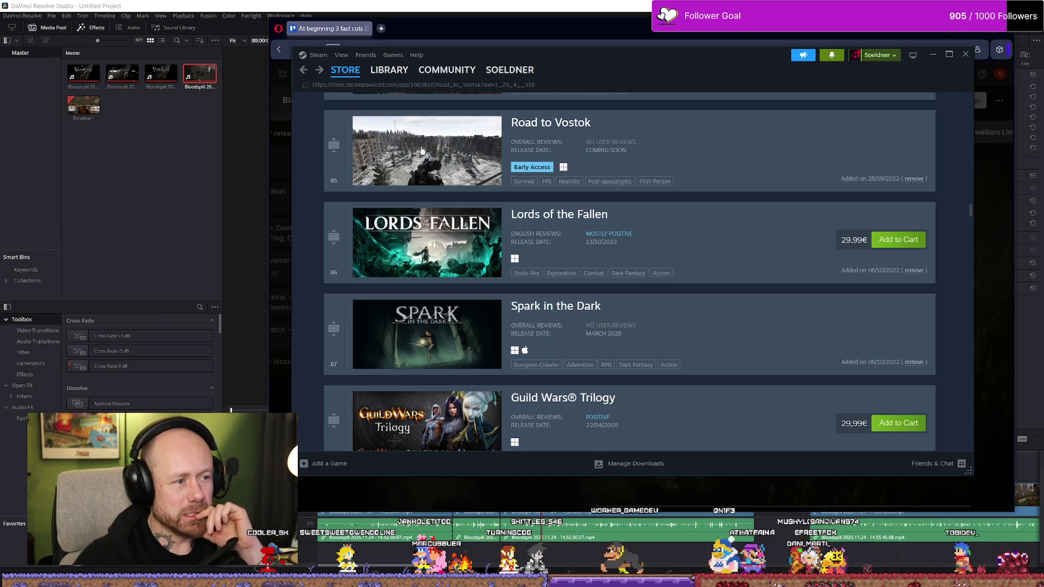
{"action": "left_click", "coordinate": [422, 151]}
{"action": "left_click", "coordinate": [339, 369]}
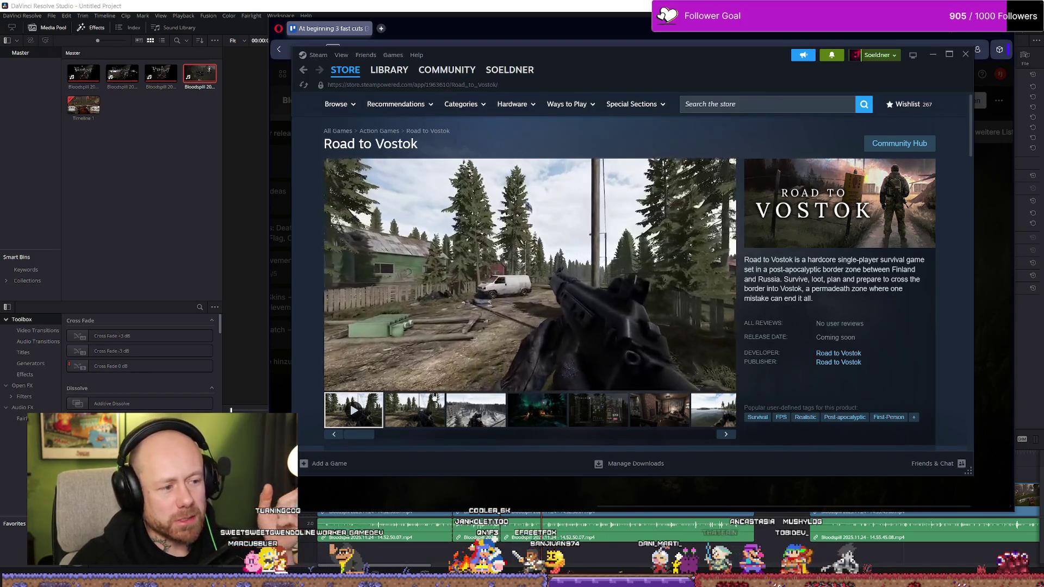
{"action": "left_click", "coordinate": [330, 368]}
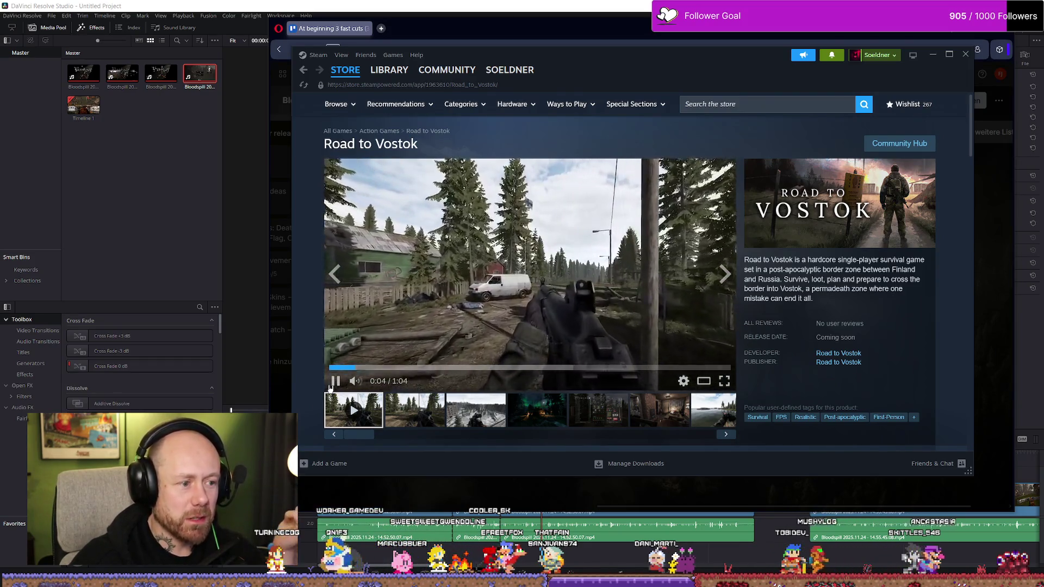
{"action": "left_click", "coordinate": [329, 368]}
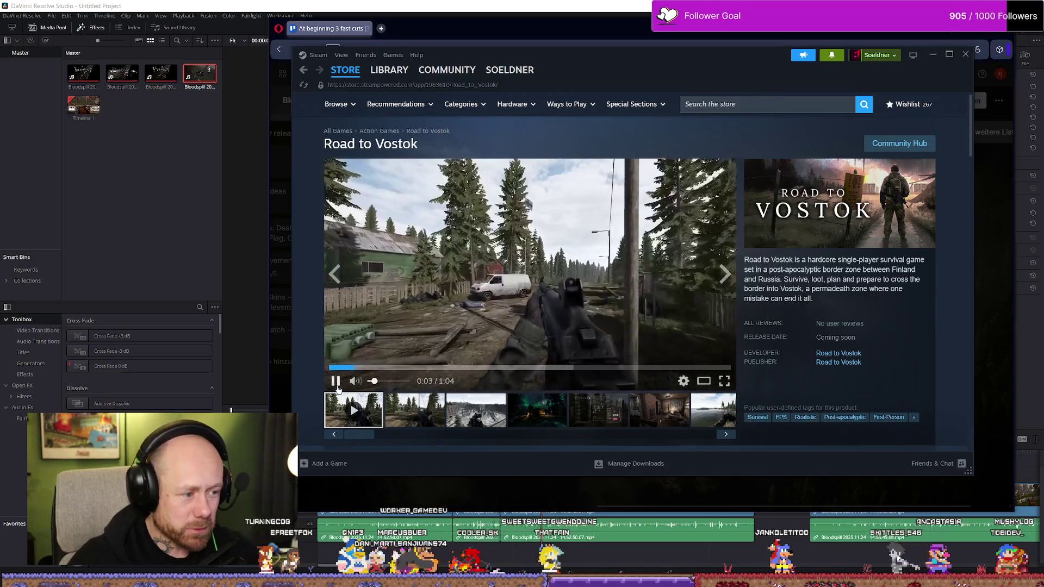
{"action": "left_click", "coordinate": [335, 381]}
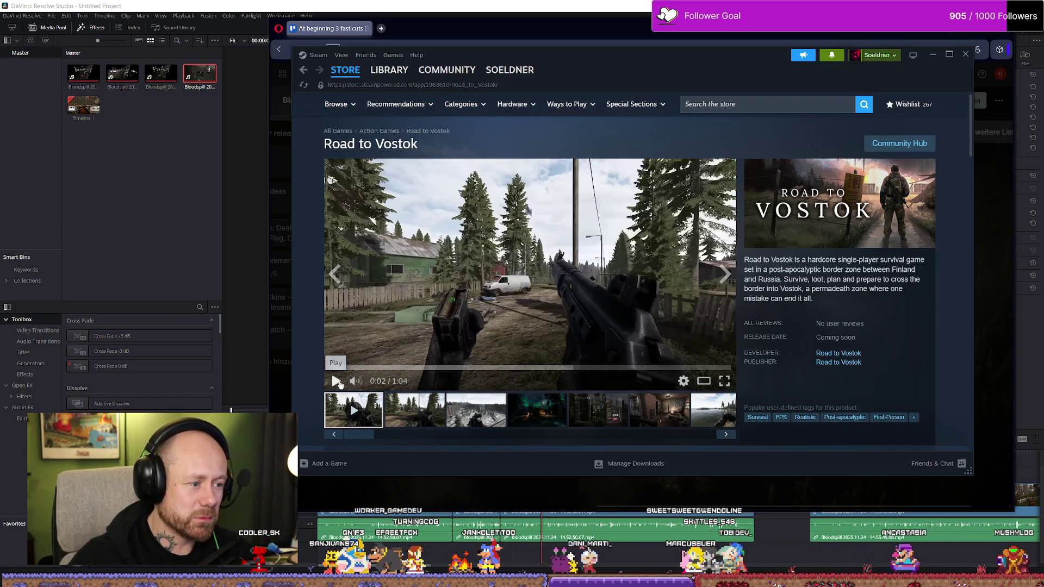
{"action": "left_click", "coordinate": [333, 367]}
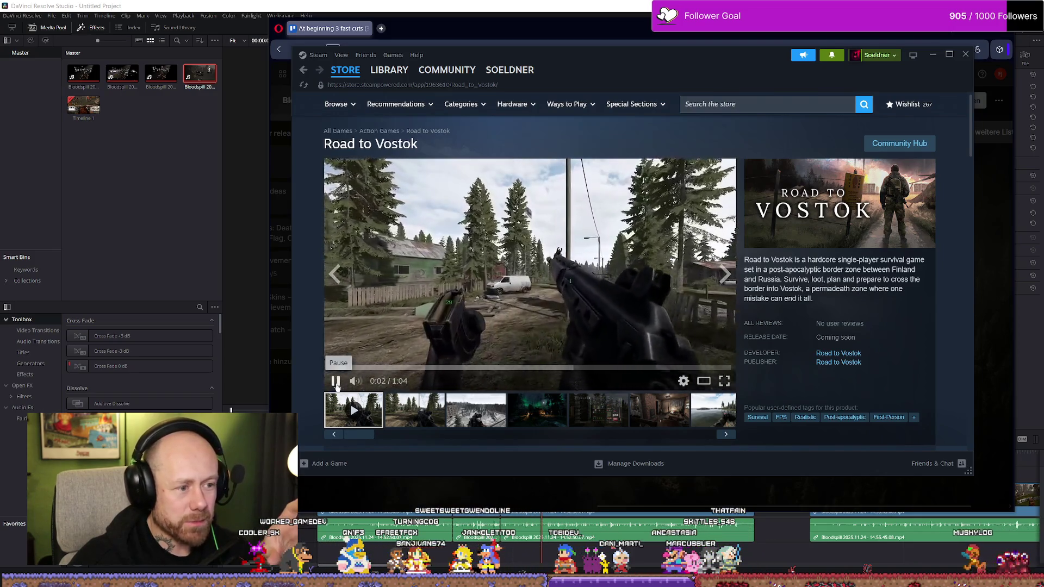
{"action": "left_click", "coordinate": [337, 383]}
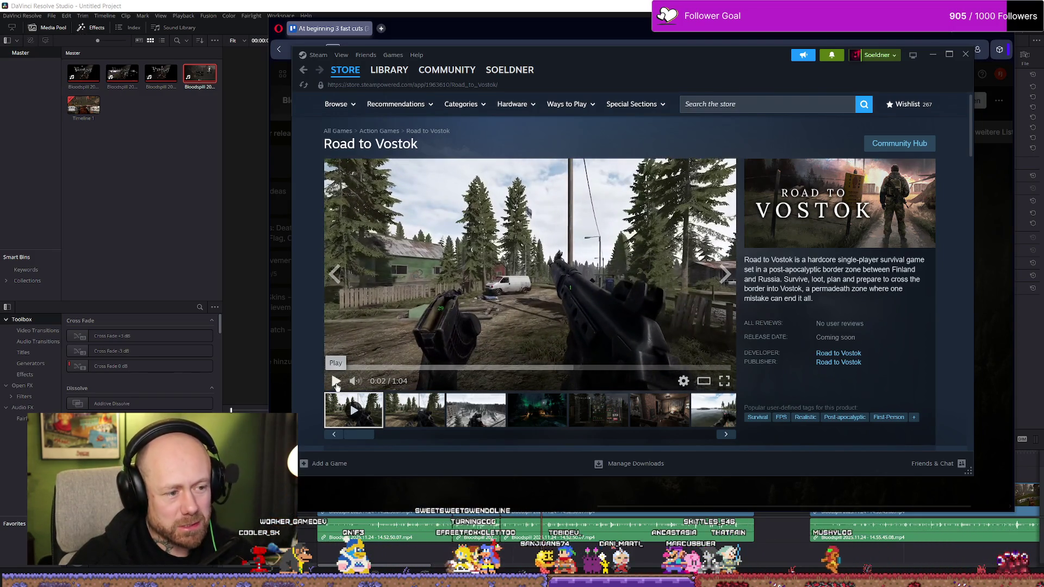
{"action": "left_click", "coordinate": [337, 381]}
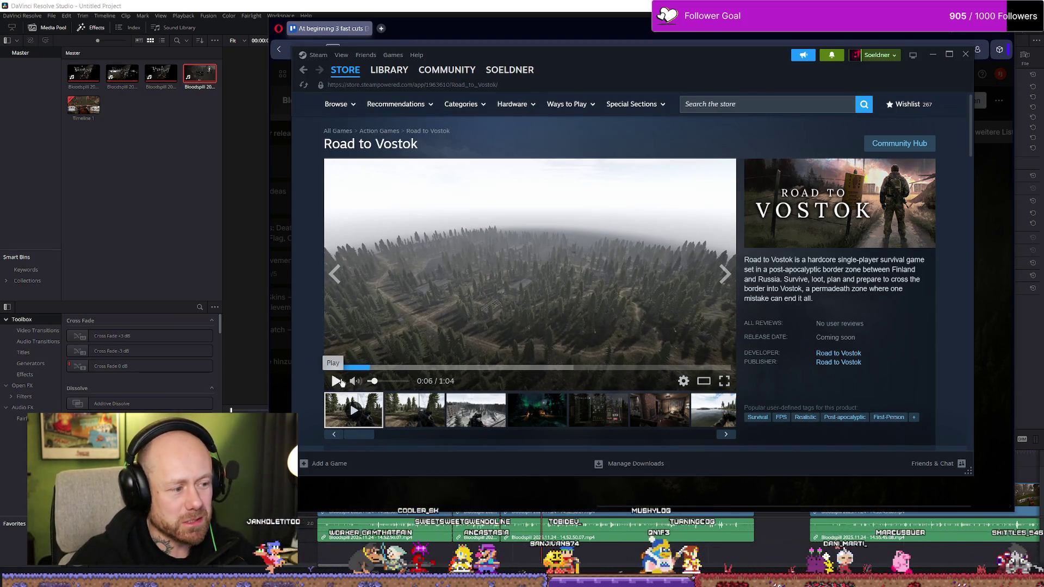
{"action": "left_click", "coordinate": [331, 370]}
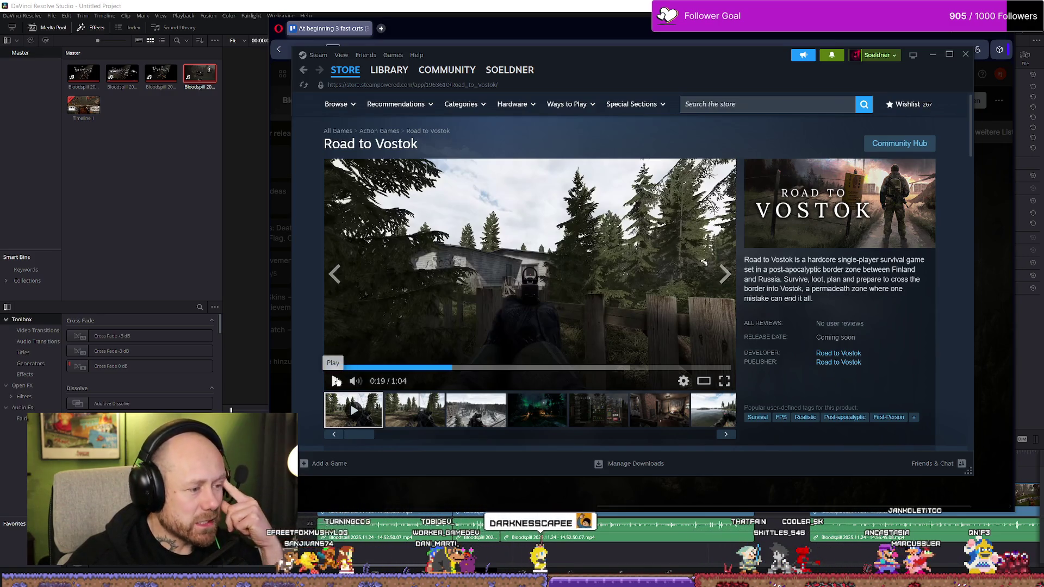
{"action": "left_click", "coordinate": [335, 381]}
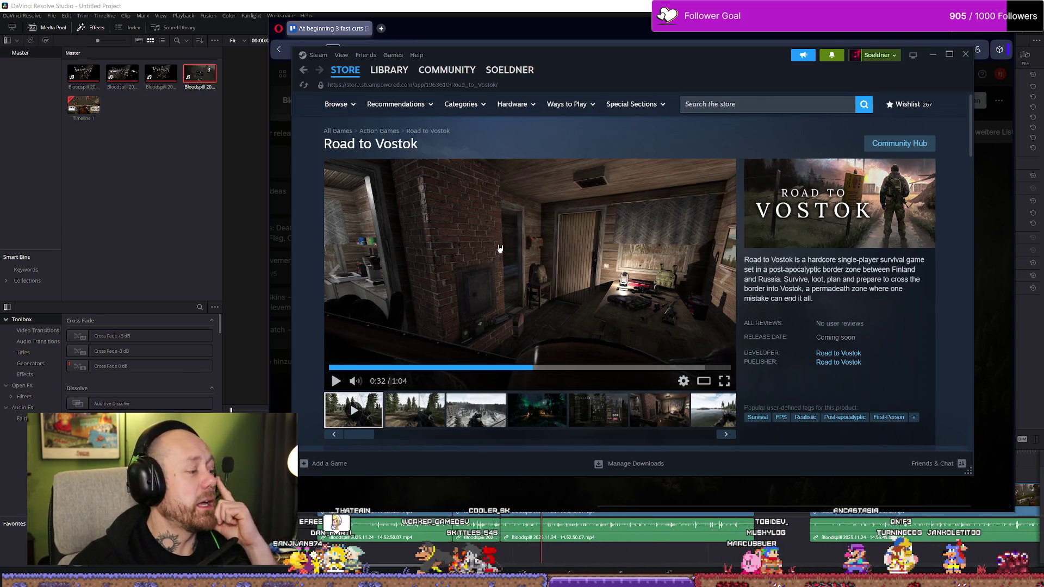
{"action": "key", "text": "alt+Left"}
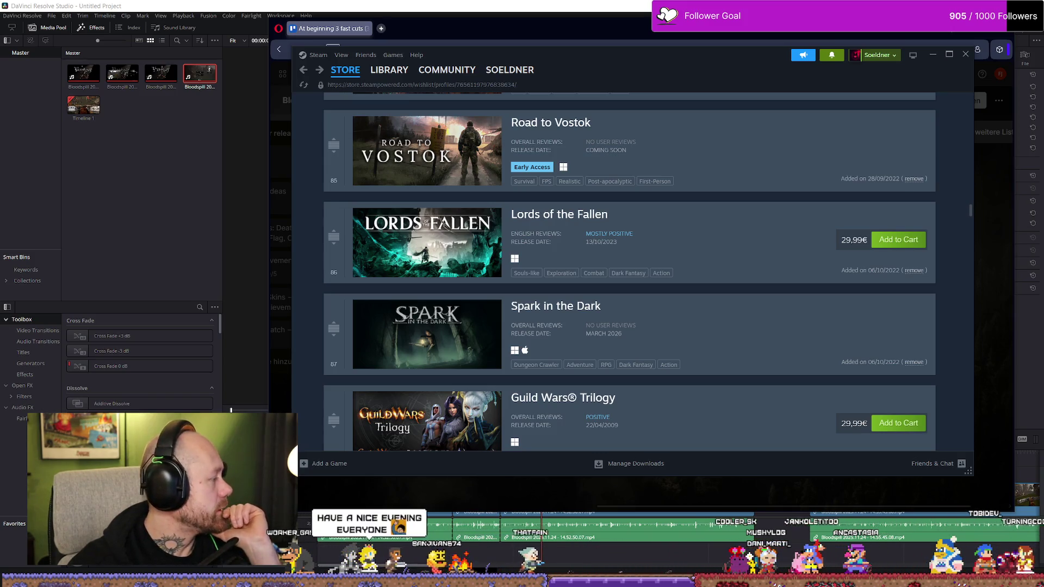
{"action": "scroll", "coordinate": [478, 349], "scroll_direction": "down", "scroll_amount": 1}
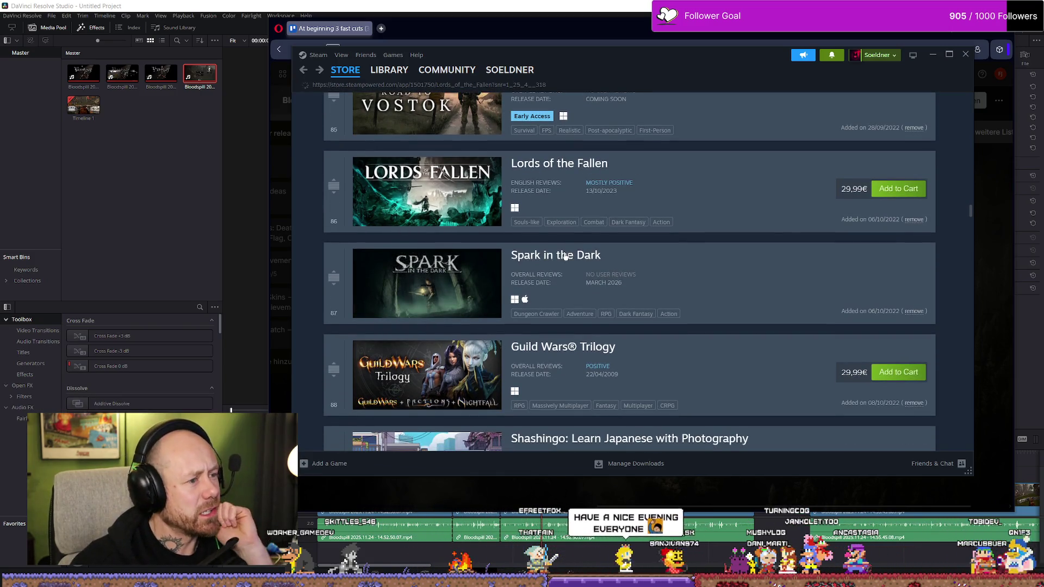
{"action": "left_click", "coordinate": [580, 164]}
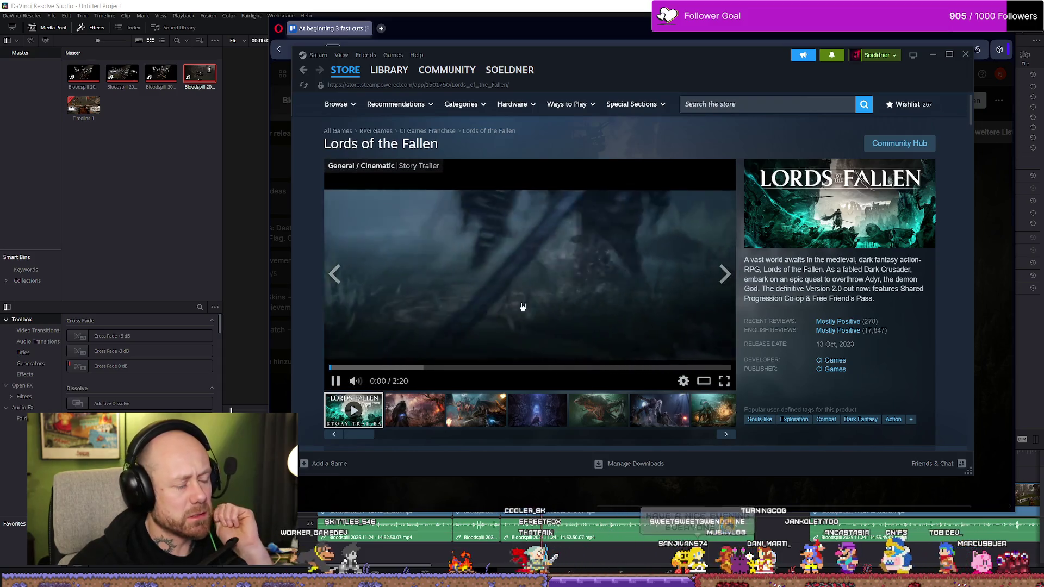
{"action": "left_click", "coordinate": [505, 309]}
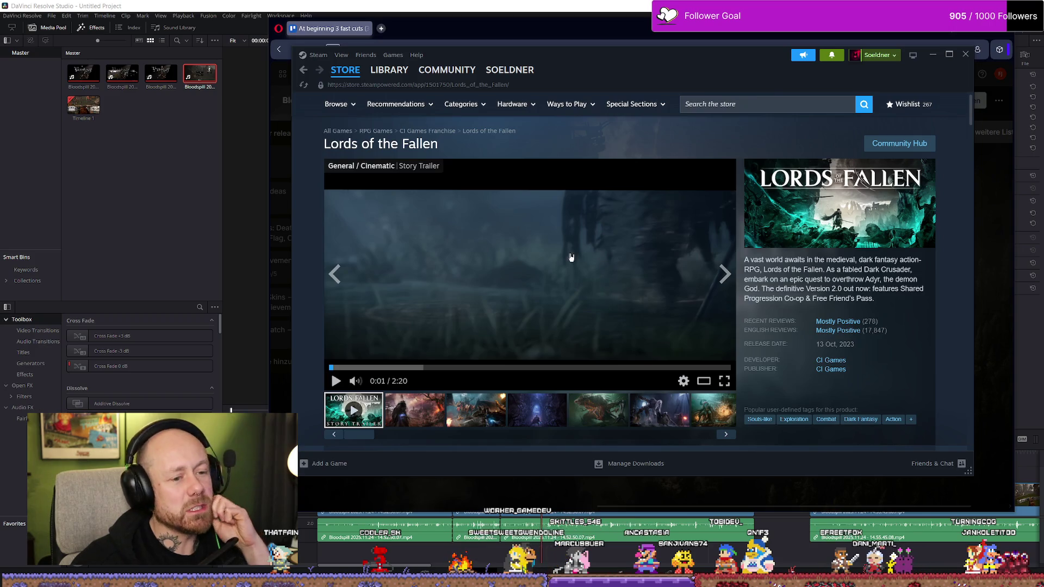
{"action": "left_click", "coordinate": [599, 264]}
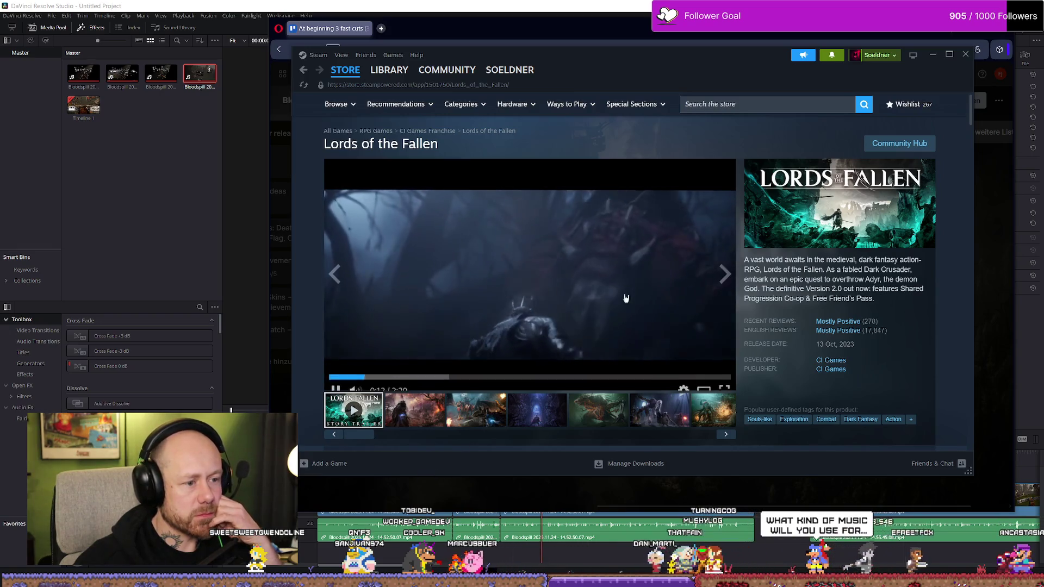
{"action": "key", "text": "alt+Left"}
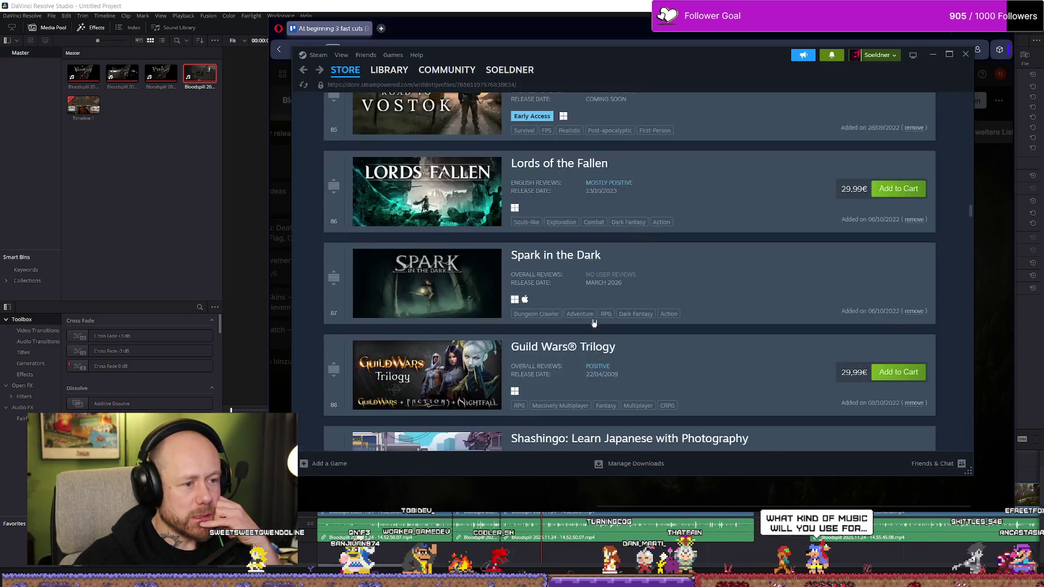
{"action": "left_click", "coordinate": [414, 317]}
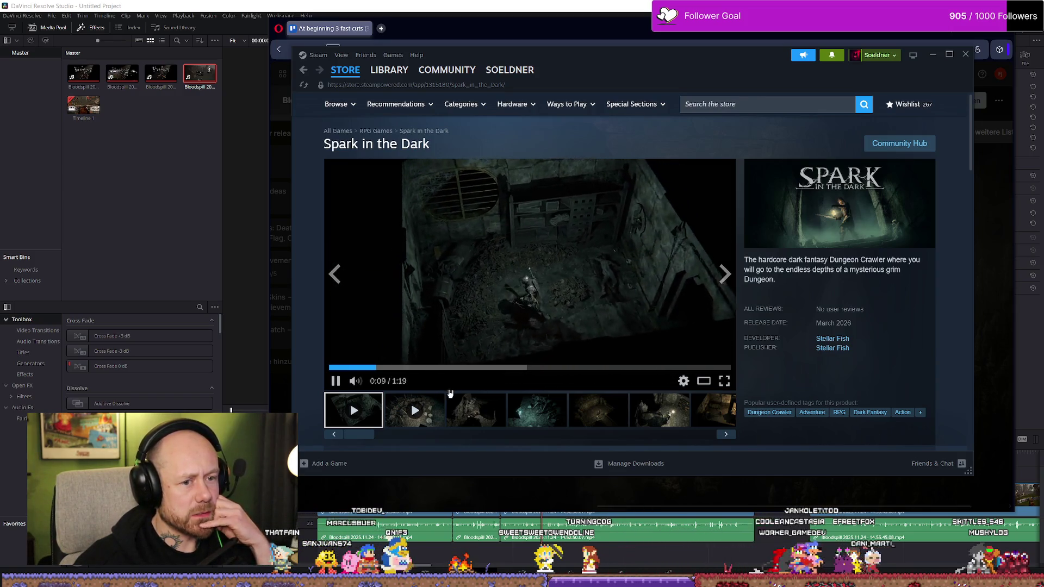
{"action": "scroll", "coordinate": [773, 318], "scroll_direction": "down", "scroll_amount": 2}
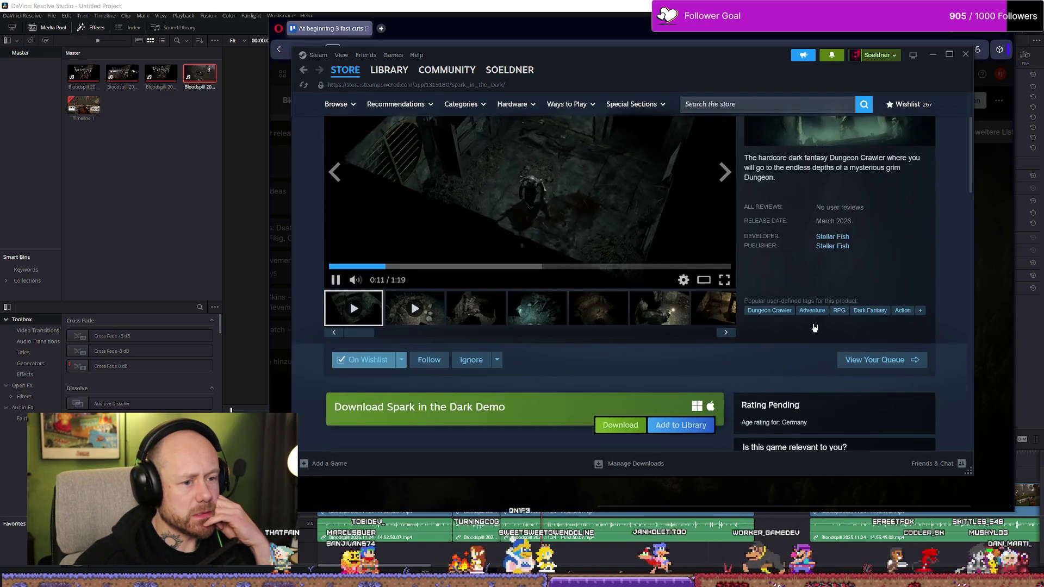
{"action": "scroll", "coordinate": [813, 329], "scroll_direction": "down", "scroll_amount": 1}
{"action": "scroll", "coordinate": [697, 328], "scroll_direction": "up", "scroll_amount": 3}
{"action": "scroll", "coordinate": [831, 306], "scroll_direction": "down", "scroll_amount": 2}
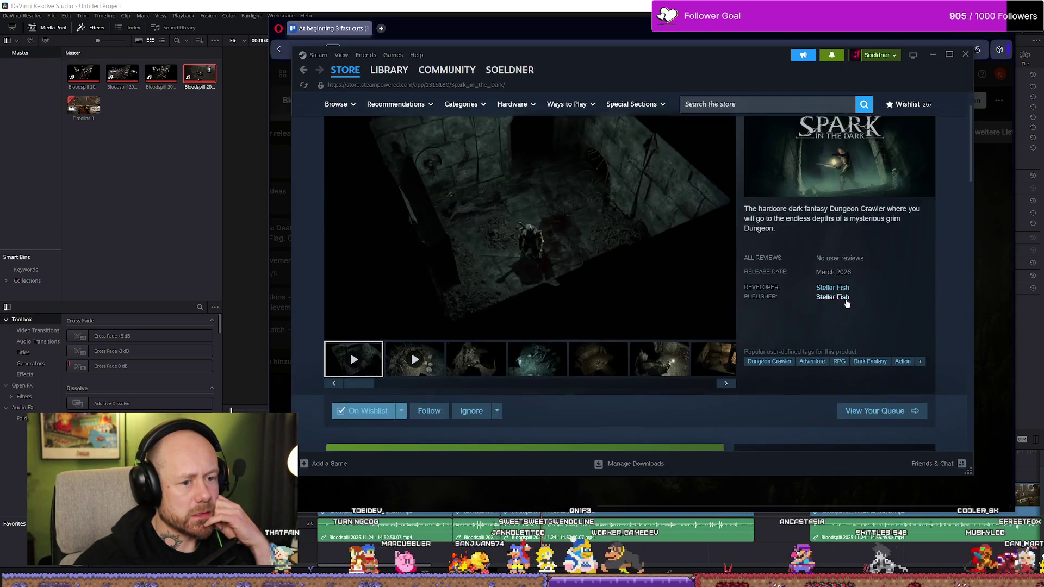
{"action": "scroll", "coordinate": [512, 375], "scroll_direction": "down", "scroll_amount": 1}
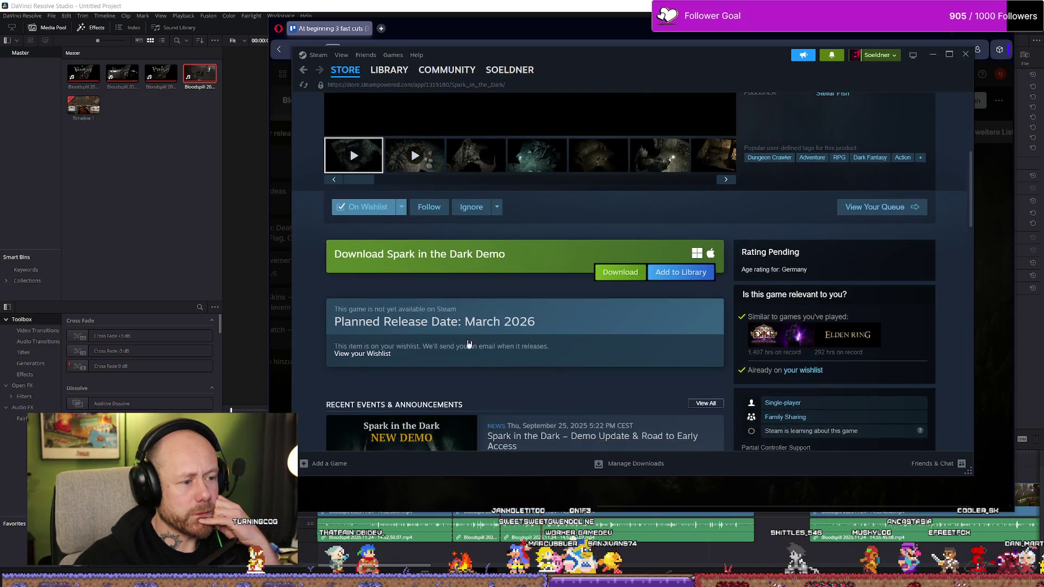
{"action": "scroll", "coordinate": [489, 310], "scroll_direction": "up", "scroll_amount": 3}
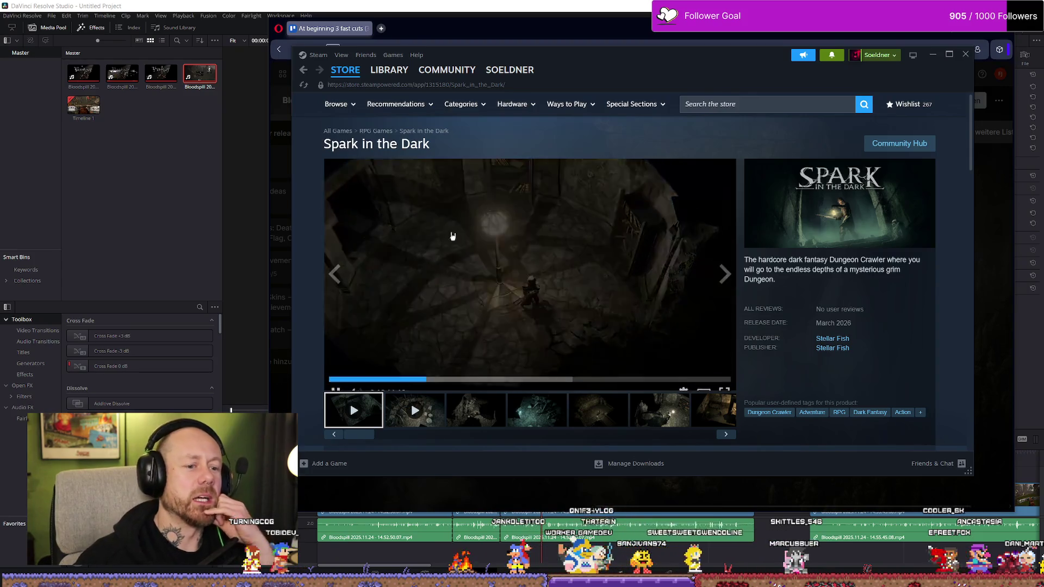
{"action": "left_click", "coordinate": [440, 420]}
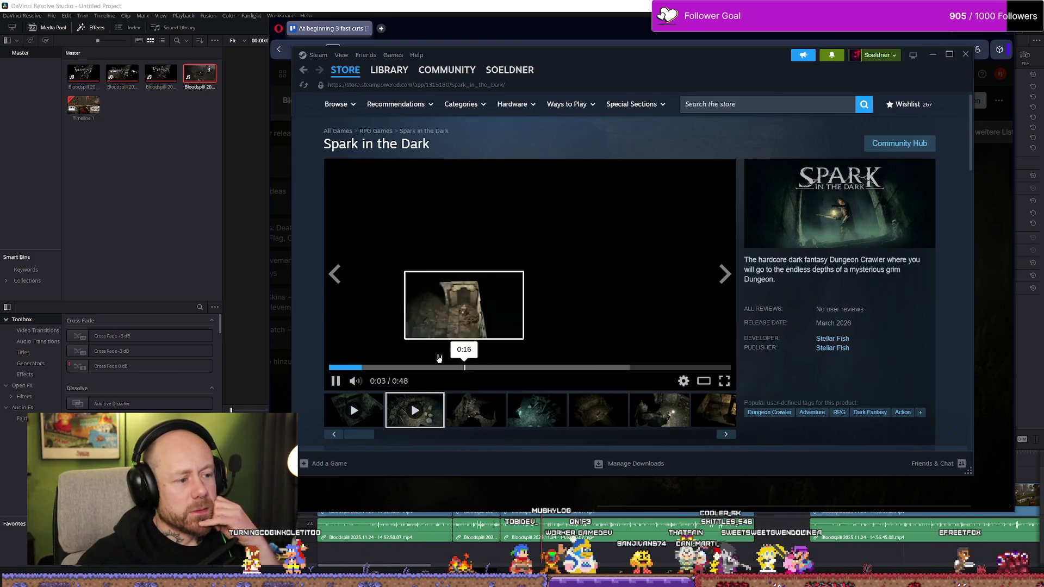
{"action": "mouse_move", "coordinate": [355, 381]}
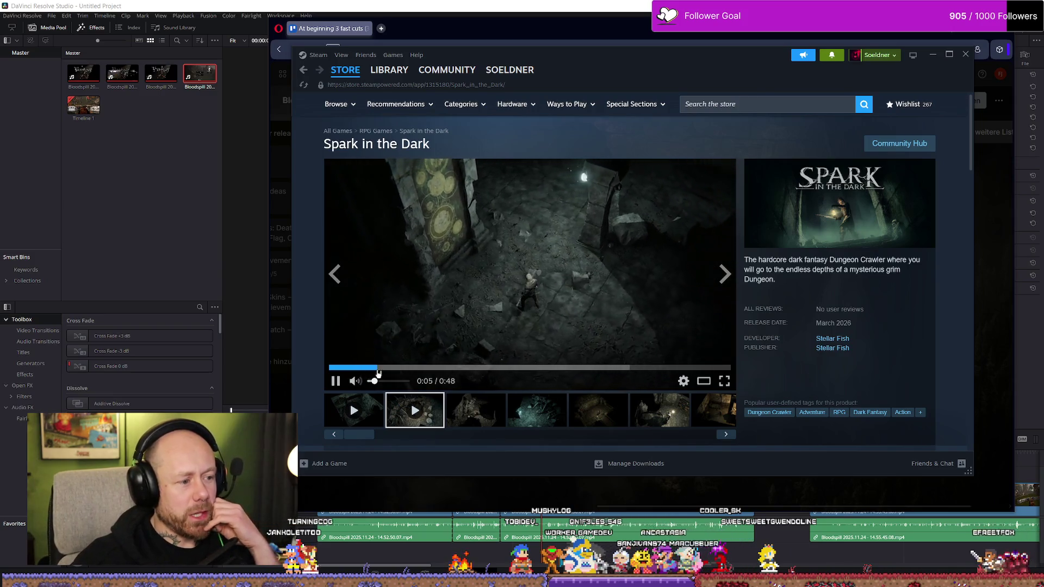
{"action": "left_click_drag", "start_coordinate": [381, 369], "coordinate": [318, 366]}
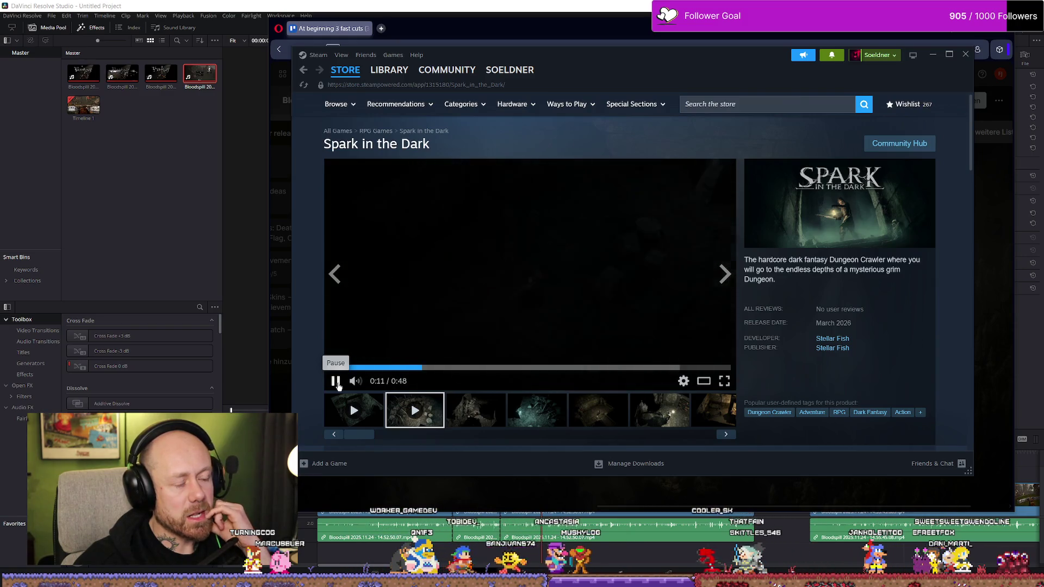
{"action": "left_click", "coordinate": [336, 381]}
{"action": "left_click", "coordinate": [437, 368]}
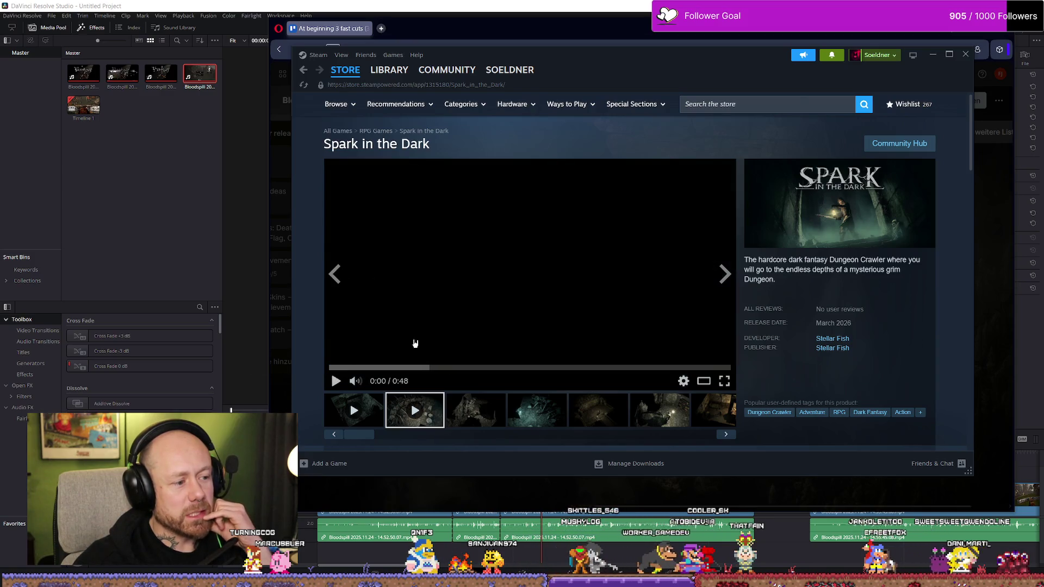
{"action": "scroll", "coordinate": [397, 303], "scroll_direction": "down", "scroll_amount": 1}
{"action": "key", "text": "alt+Left"}
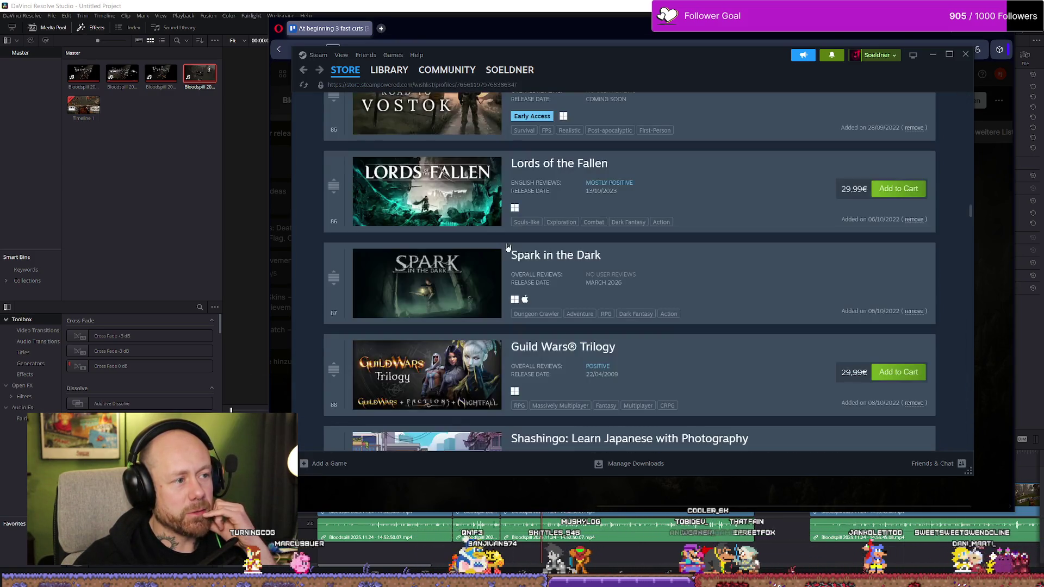
Preview the Spark in the Dark teaser on its store page and go back to the wishlist.
{"action": "left_click", "coordinate": [554, 304]}
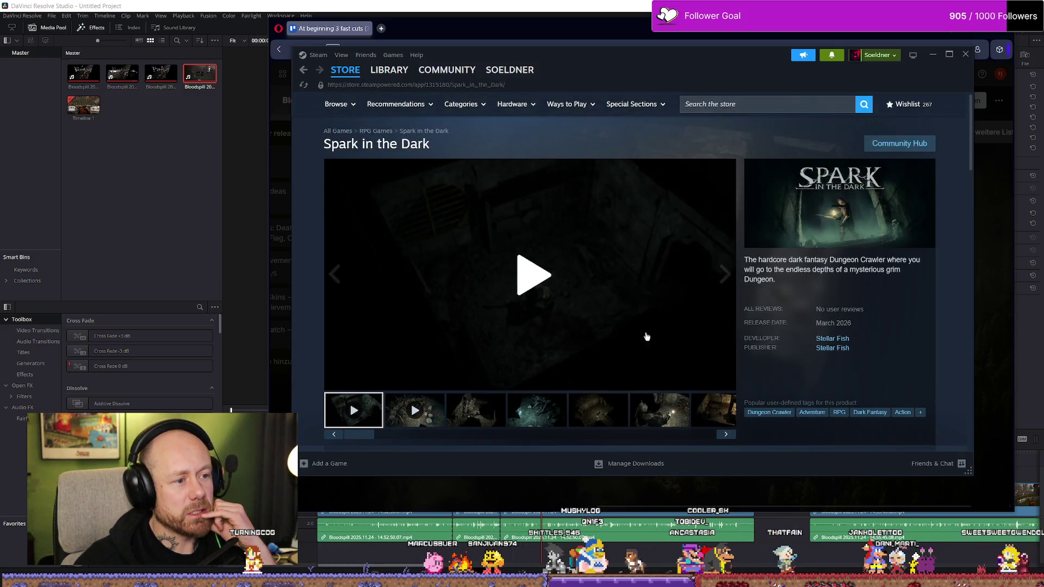
{"action": "left_click", "coordinate": [563, 285]}
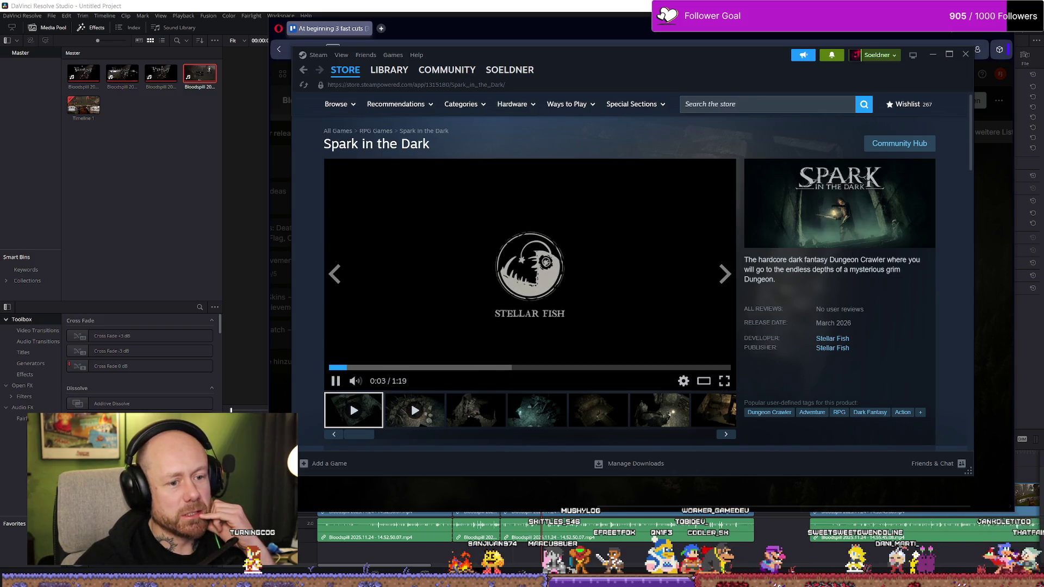
{"action": "left_click", "coordinate": [597, 279]}
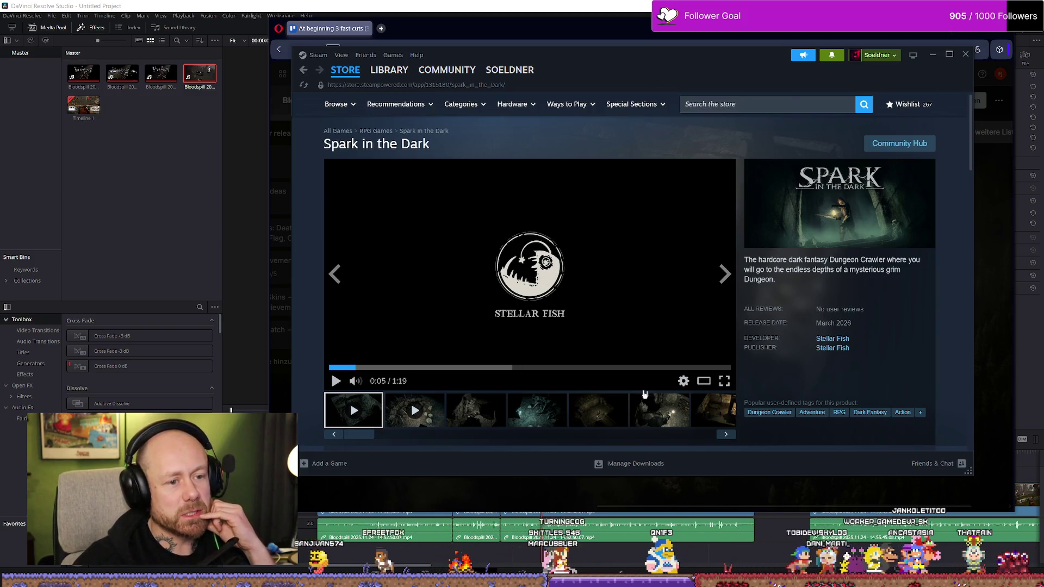
{"action": "scroll", "coordinate": [561, 264], "scroll_direction": "down", "scroll_amount": 5}
{"action": "scroll", "coordinate": [560, 265], "scroll_direction": "down", "scroll_amount": 5}
{"action": "scroll", "coordinate": [560, 265], "scroll_direction": "down", "scroll_amount": 5}
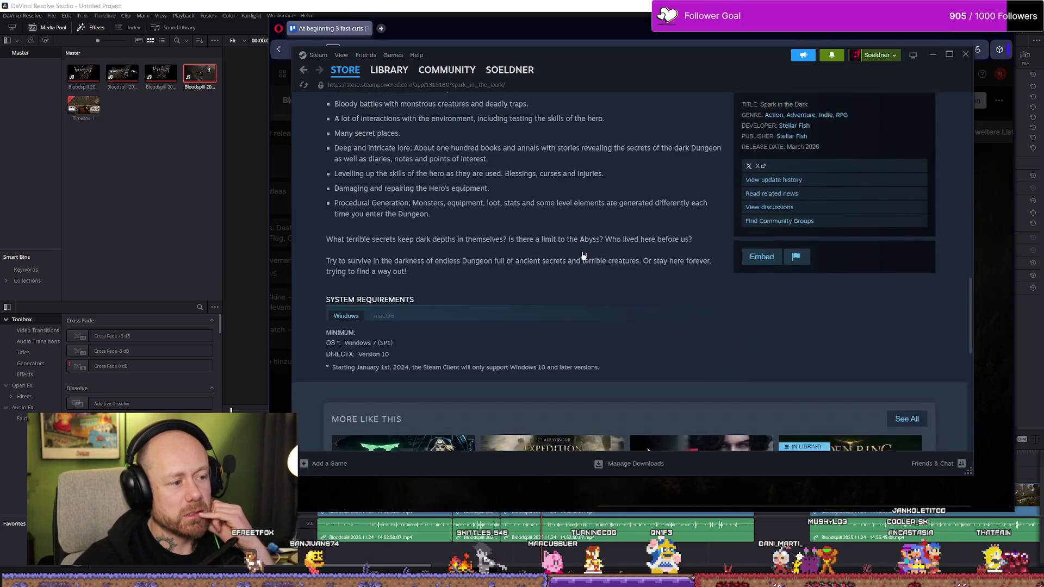
{"action": "scroll", "coordinate": [560, 264], "scroll_direction": "down", "scroll_amount": 3}
{"action": "scroll", "coordinate": [544, 293], "scroll_direction": "up", "scroll_amount": 10}
{"action": "scroll", "coordinate": [546, 292], "scroll_direction": "up", "scroll_amount": 5}
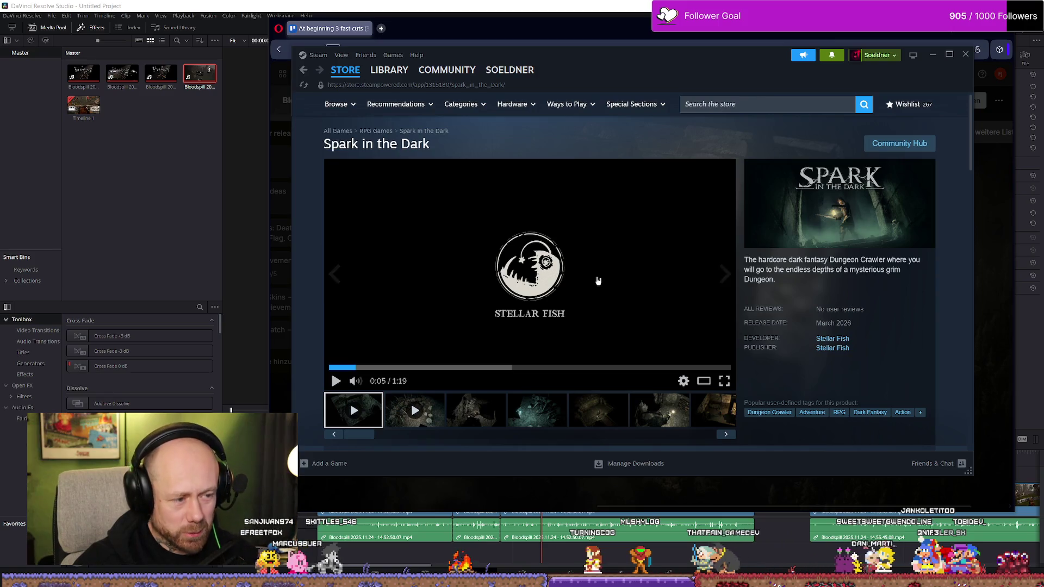
{"action": "mouse_move", "coordinate": [529, 269]}
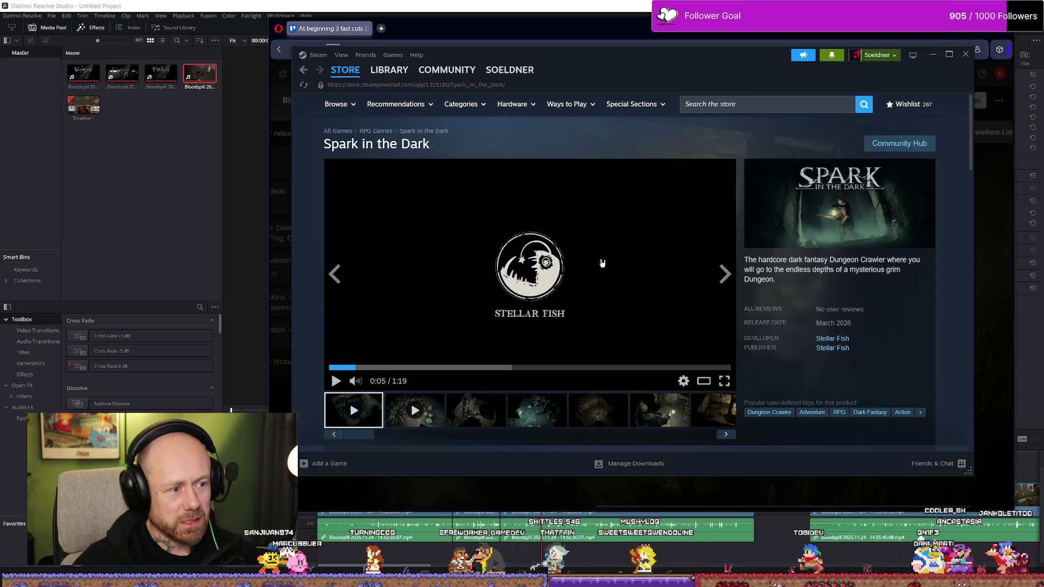
{"action": "key", "text": "alt+Left"}
{"action": "scroll", "coordinate": [512, 207], "scroll_direction": "down", "scroll_amount": 1}
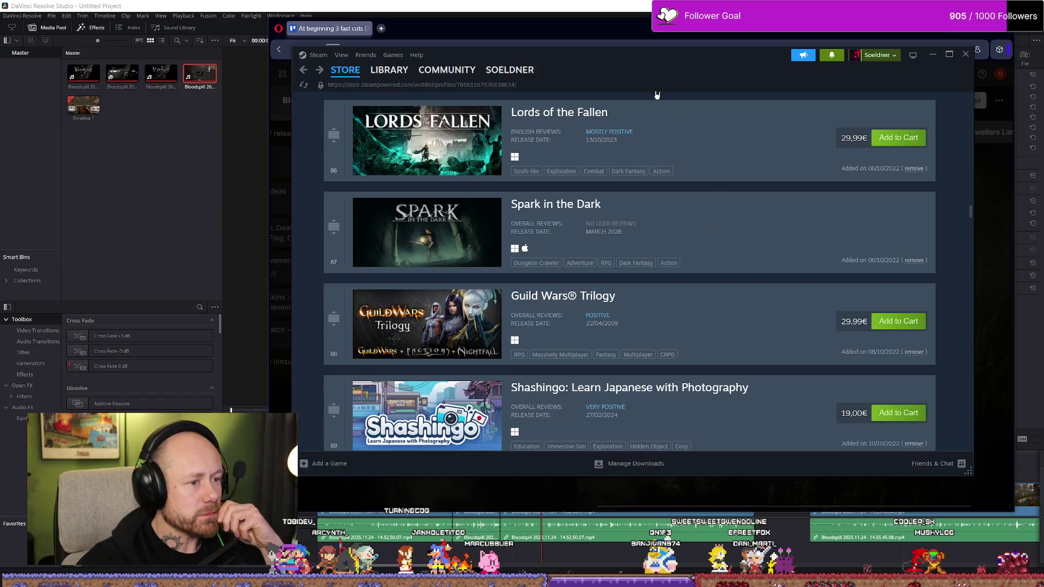
Nudge the Steam window right and bring the Rendered audio folder forward in File Explorer.
{"action": "left_click_drag", "start_coordinate": [653, 63], "coordinate": [702, 74]}
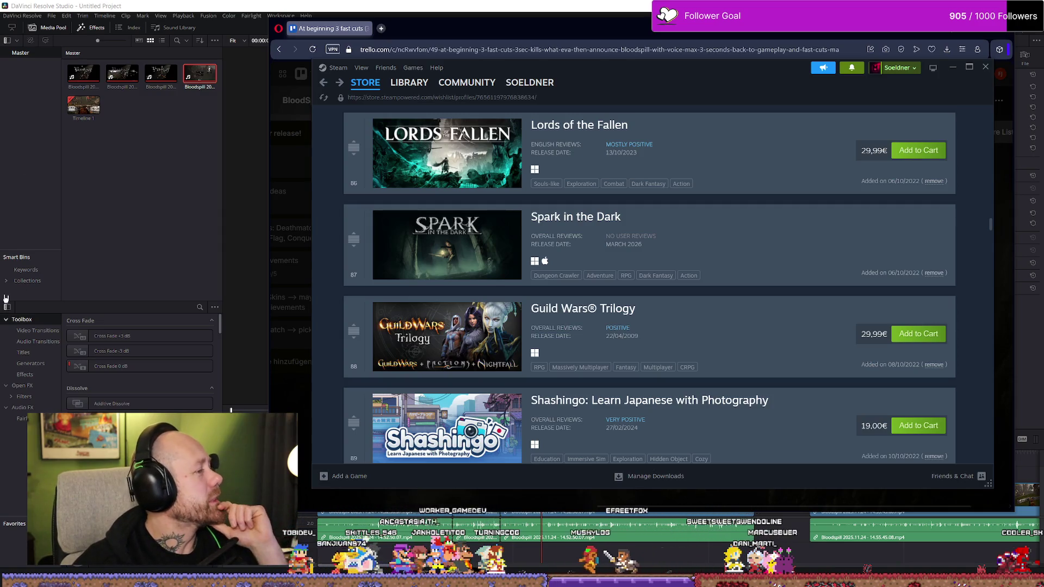
{"action": "key", "text": "alt+Tab"}
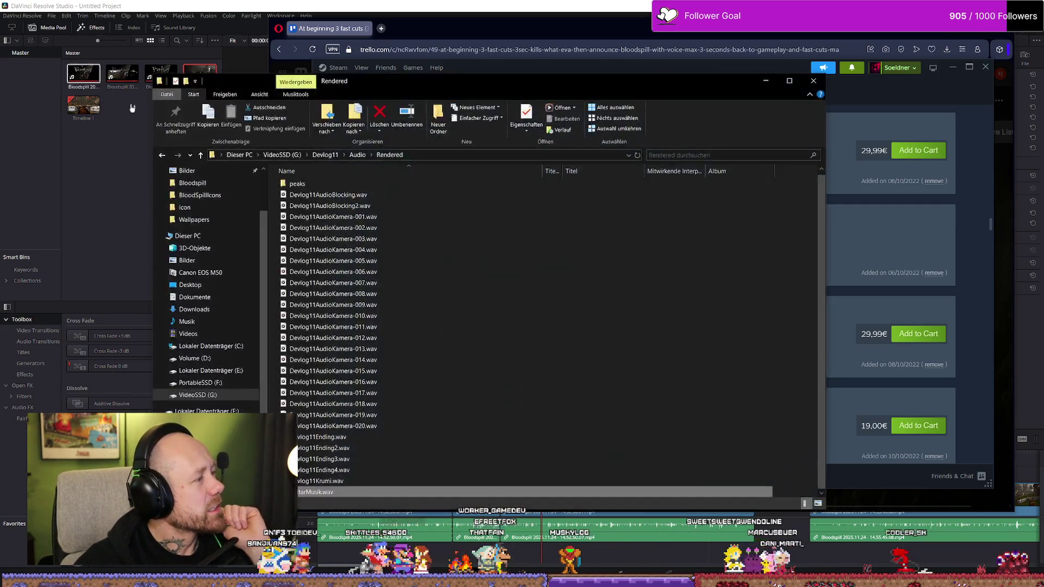
Play GuitarMusik.wav from the Rendered folder in Media Player.
{"action": "double_click", "coordinate": [353, 491]}
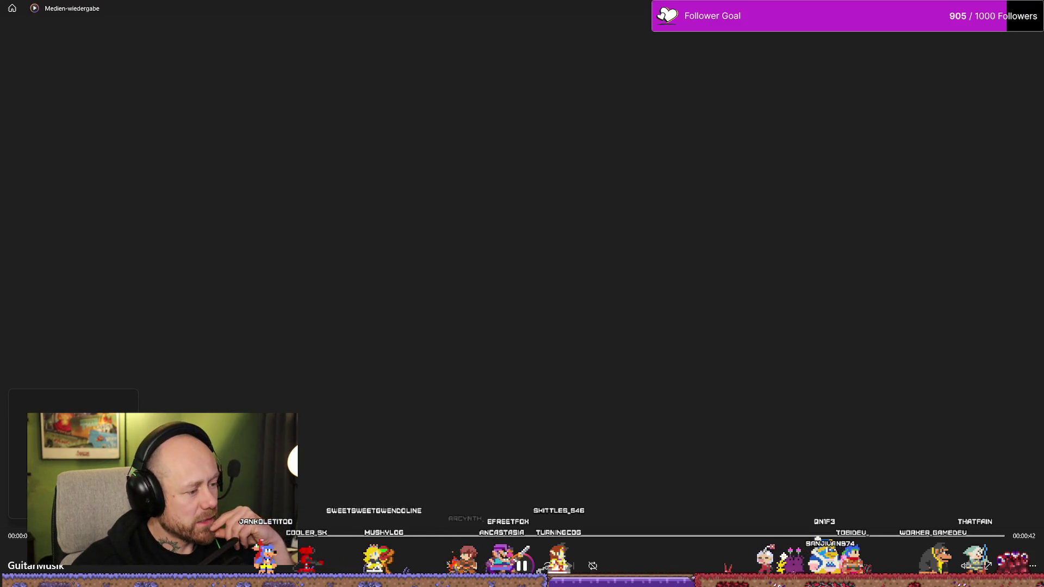
Skip ahead in the guitar track, then close the full-screen media player.
{"action": "left_click_drag", "start_coordinate": [494, 541], "coordinate": [532, 540]}
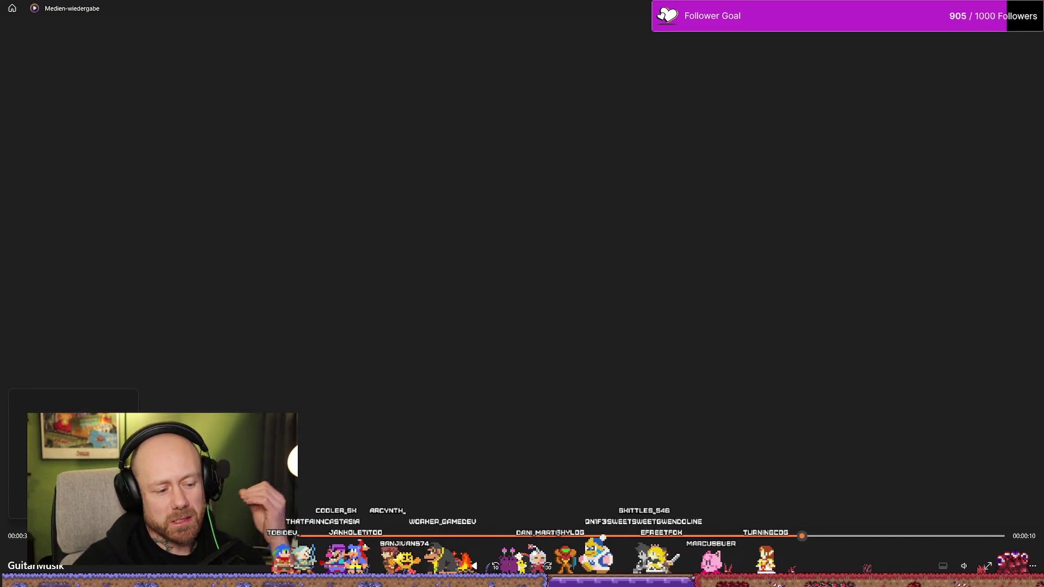
{"action": "key", "text": "alt+F4"}
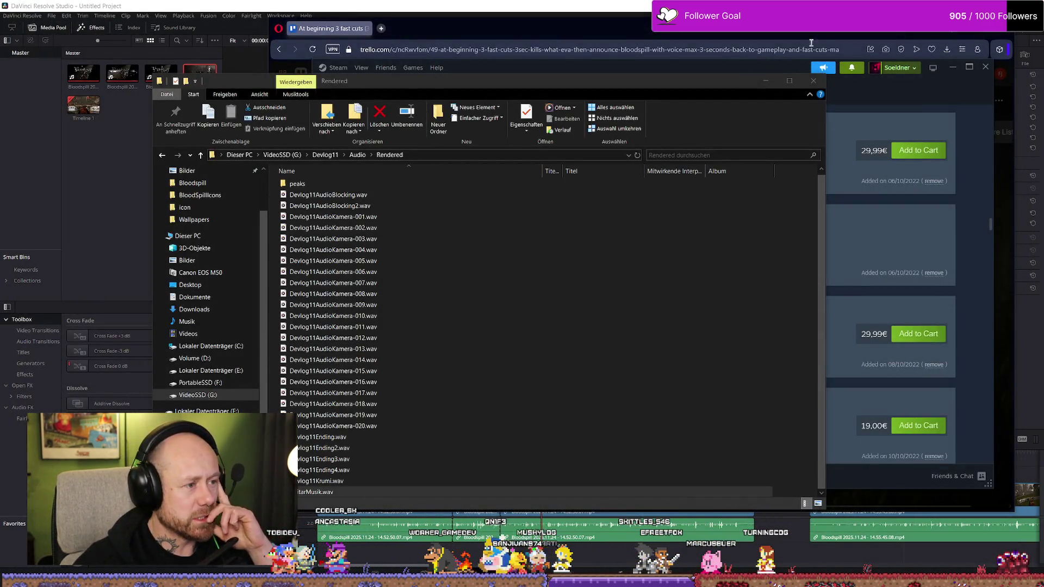
Minimize the Rendered folder window to reveal the Steam wishlist.
{"action": "left_click", "coordinate": [763, 84]}
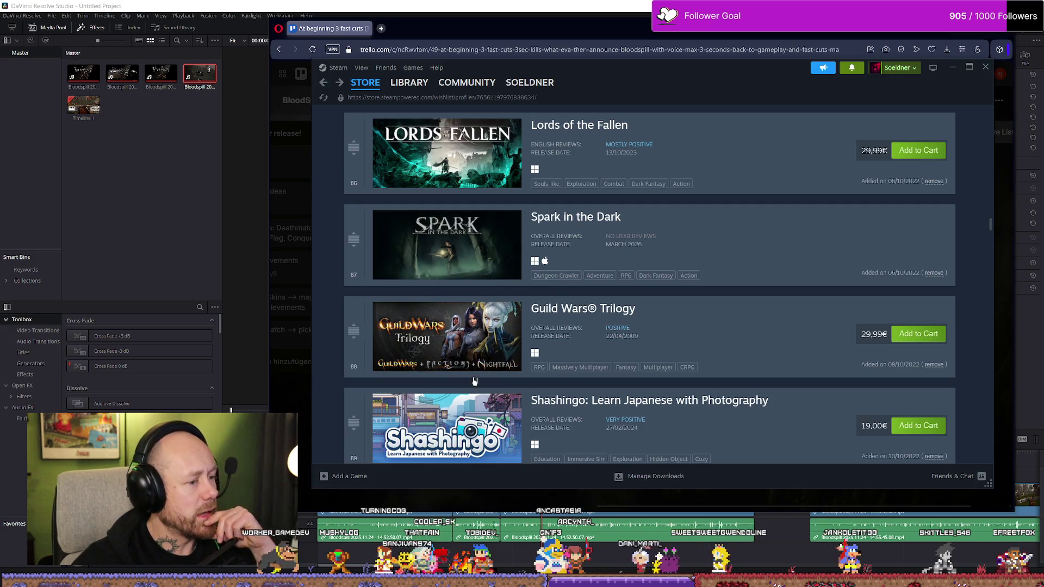
Open the Guild Wars® Trilogy store page from the wishlist.
{"action": "left_click", "coordinate": [552, 319]}
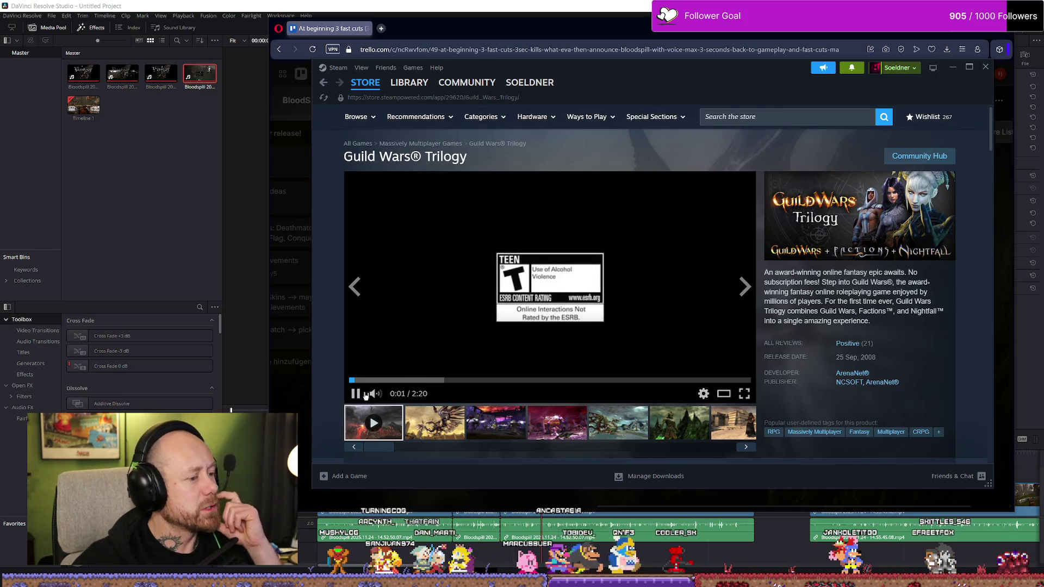
Skim through the Guild Wars trailer at a few points, then return to the wishlist.
{"action": "left_click", "coordinate": [412, 380]}
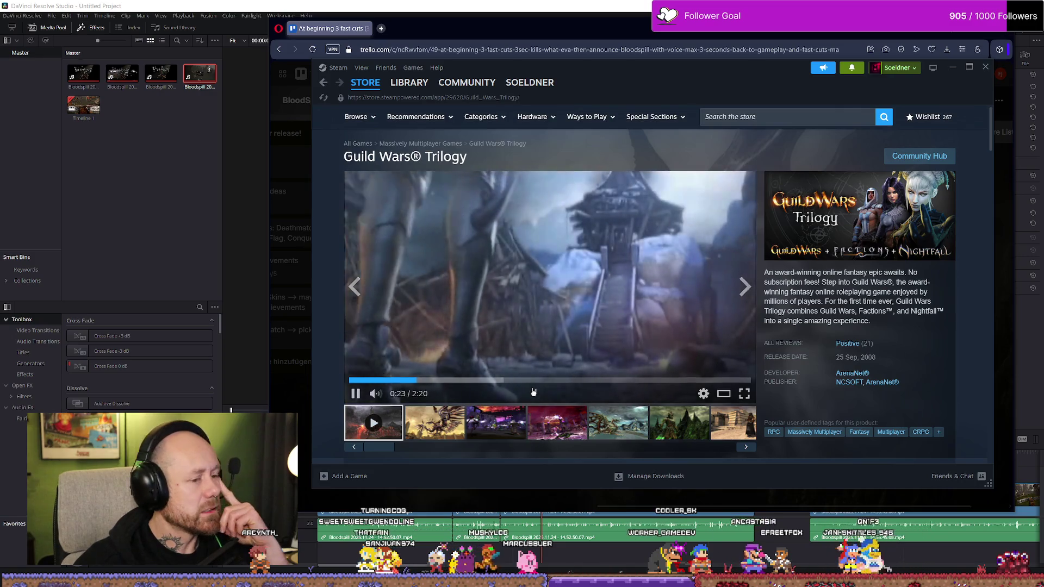
{"action": "left_click", "coordinate": [472, 380]}
{"action": "left_click", "coordinate": [518, 381]}
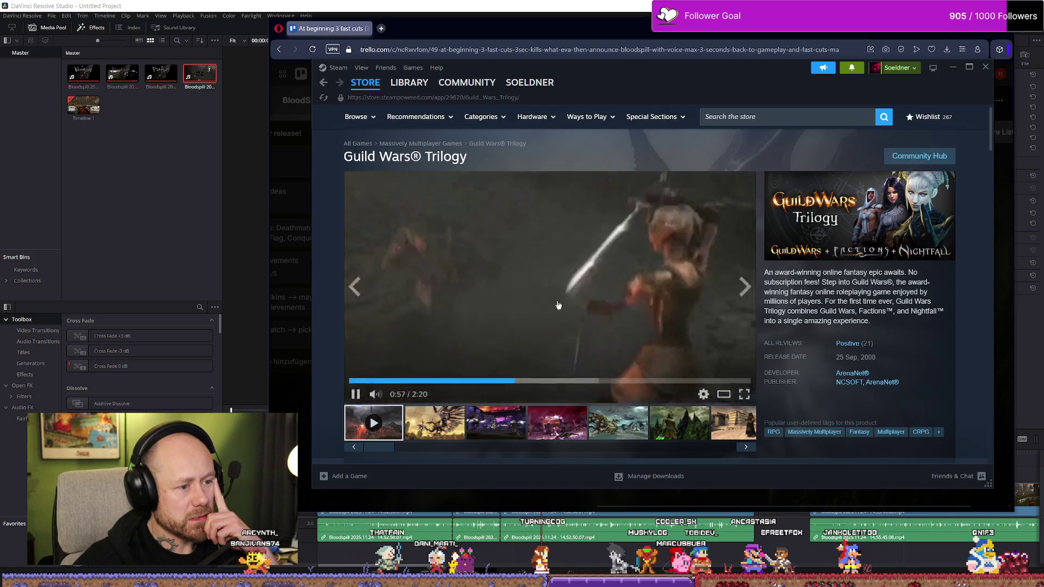
{"action": "key", "text": "alt+Left"}
{"action": "scroll", "coordinate": [526, 322], "scroll_direction": "down", "scroll_amount": 1}
{"action": "scroll", "coordinate": [525, 323], "scroll_direction": "down", "scroll_amount": 1}
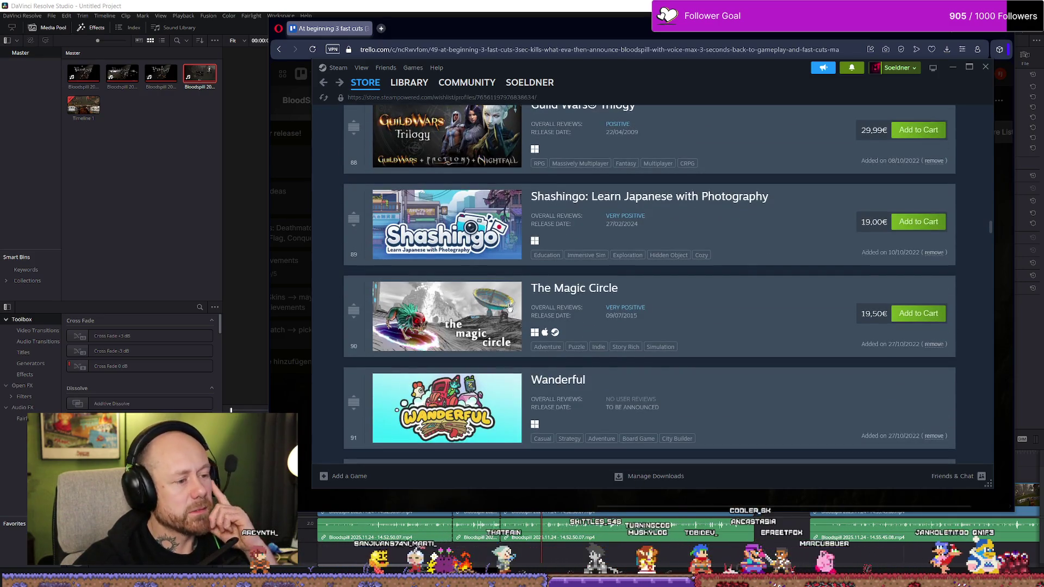
{"action": "scroll", "coordinate": [526, 322], "scroll_direction": "down", "scroll_amount": 2}
{"action": "scroll", "coordinate": [499, 190], "scroll_direction": "down", "scroll_amount": 1}
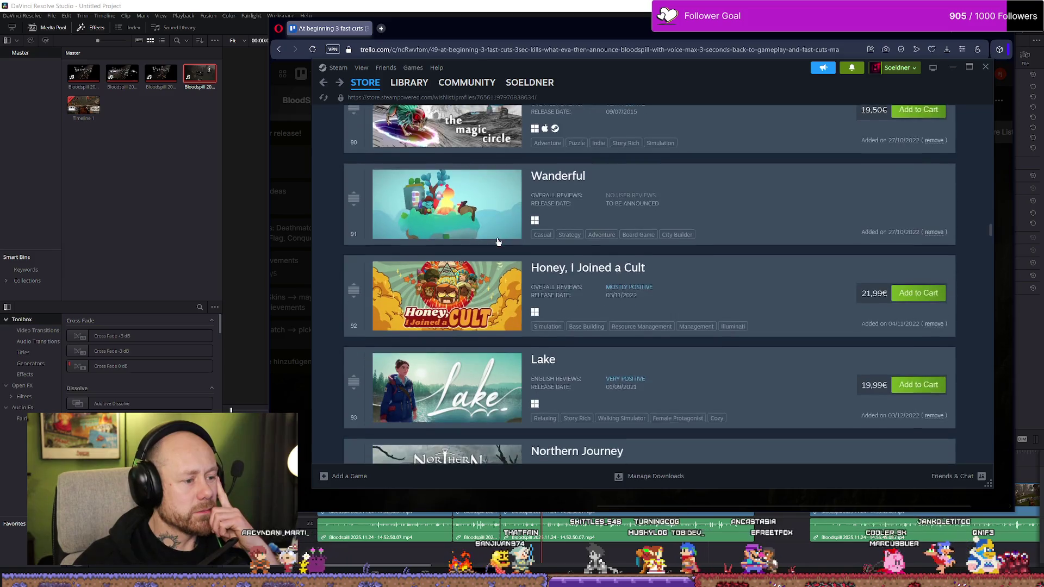
{"action": "scroll", "coordinate": [498, 190], "scroll_direction": "down", "scroll_amount": 1}
{"action": "scroll", "coordinate": [499, 190], "scroll_direction": "down", "scroll_amount": 3}
{"action": "scroll", "coordinate": [499, 191], "scroll_direction": "up", "scroll_amount": 1}
{"action": "scroll", "coordinate": [498, 191], "scroll_direction": "up", "scroll_amount": 1}
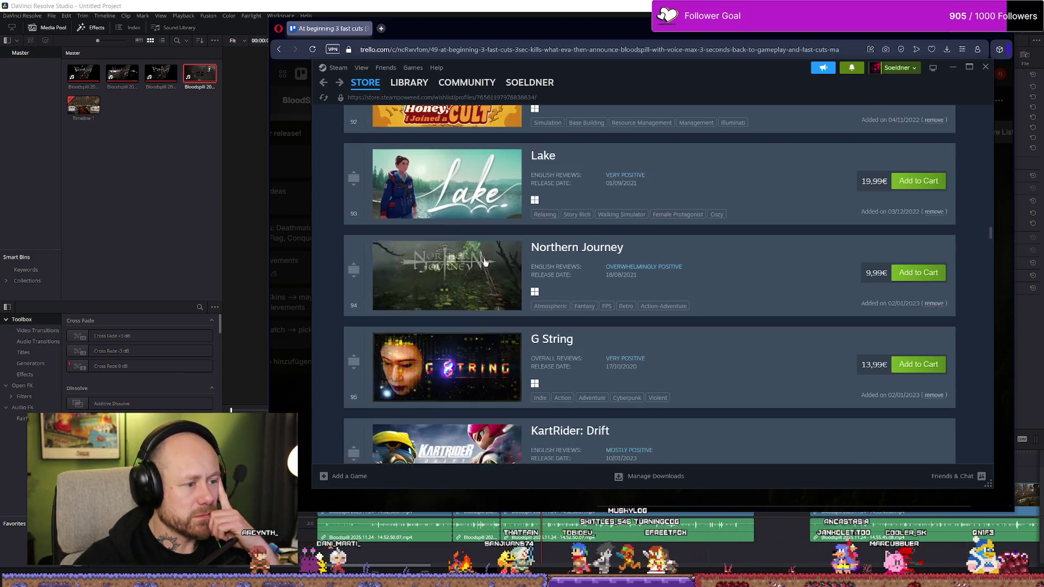
Open the Northern Journey store page from the wishlist.
{"action": "left_click", "coordinate": [660, 301]}
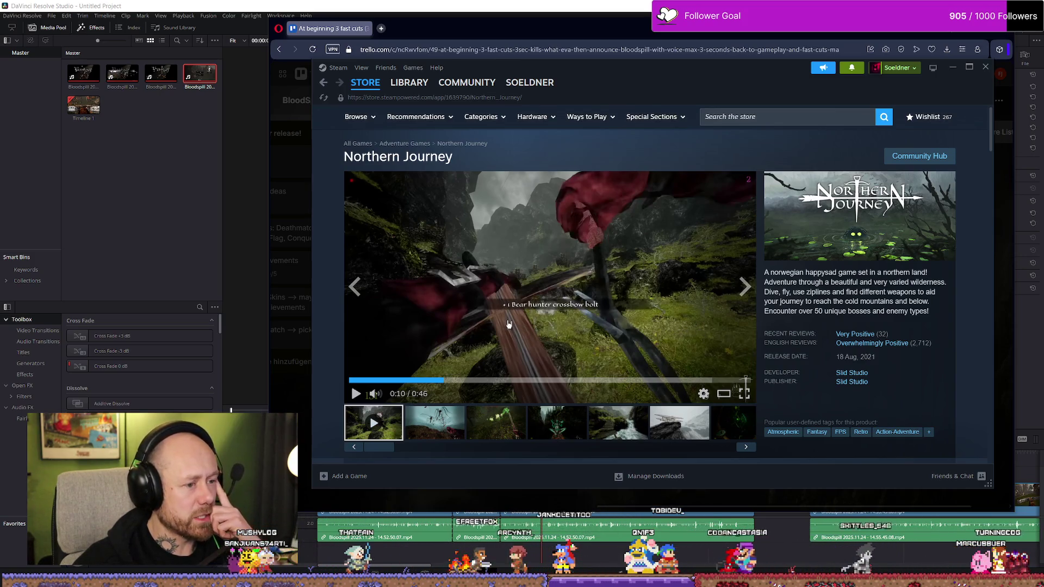
Watch the Northern Journey trailer for several seconds, then return to the wishlist.
{"action": "left_click", "coordinate": [563, 353]}
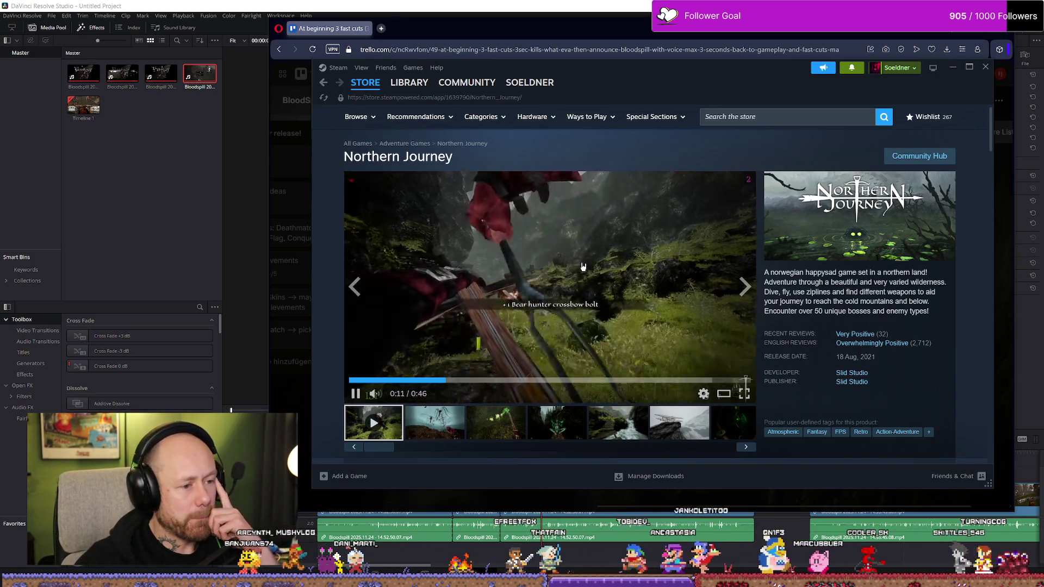
{"action": "left_click", "coordinate": [582, 263]}
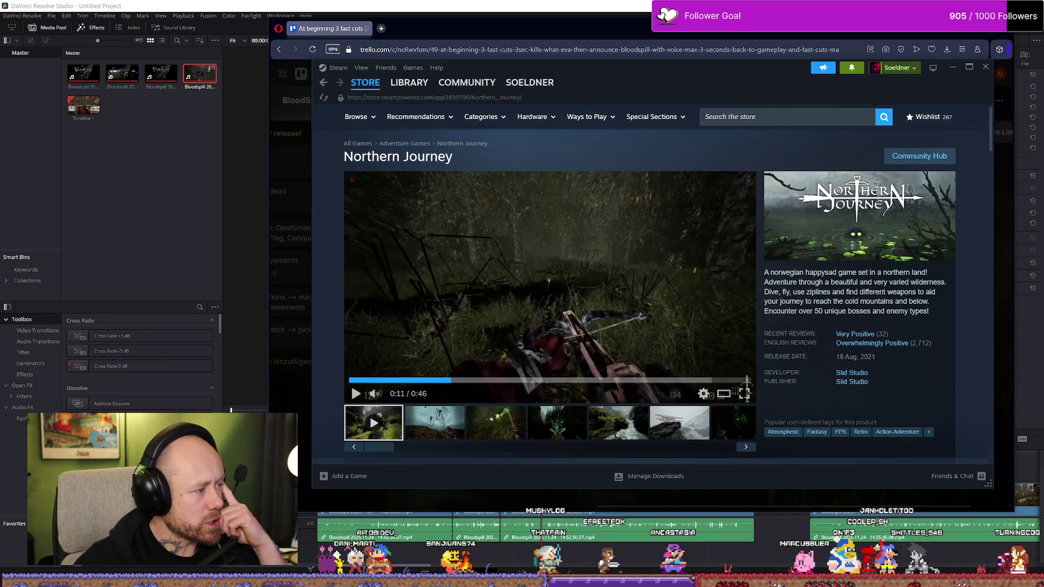
{"action": "key", "text": "alt+Tab"}
{"action": "key", "text": "alt+Tab"}
{"action": "left_click", "coordinate": [560, 296]}
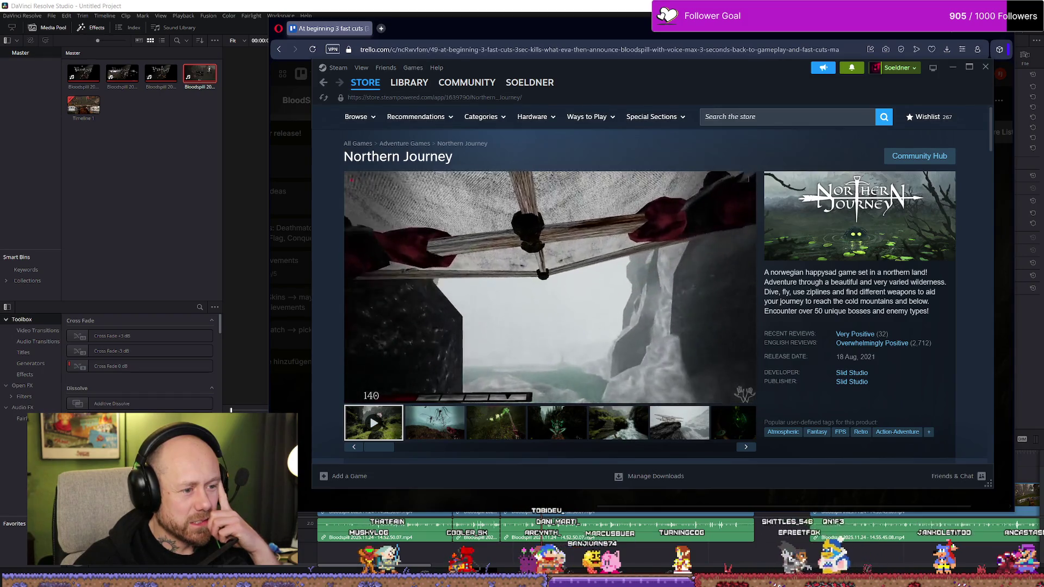
{"action": "key", "text": "alt+Left"}
{"action": "scroll", "coordinate": [629, 314], "scroll_direction": "down", "scroll_amount": 1}
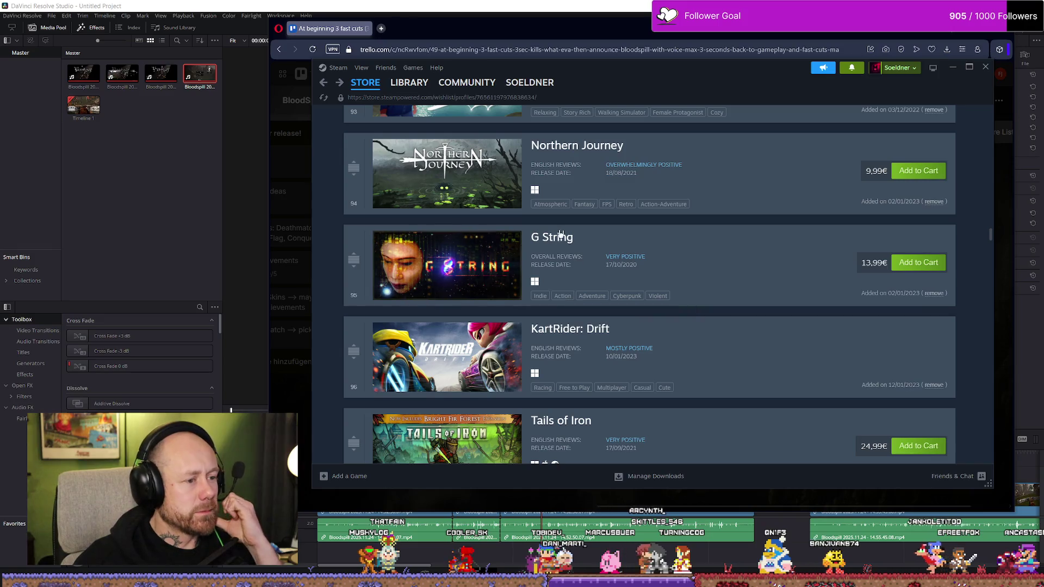
{"action": "scroll", "coordinate": [552, 242], "scroll_direction": "down", "scroll_amount": 3}
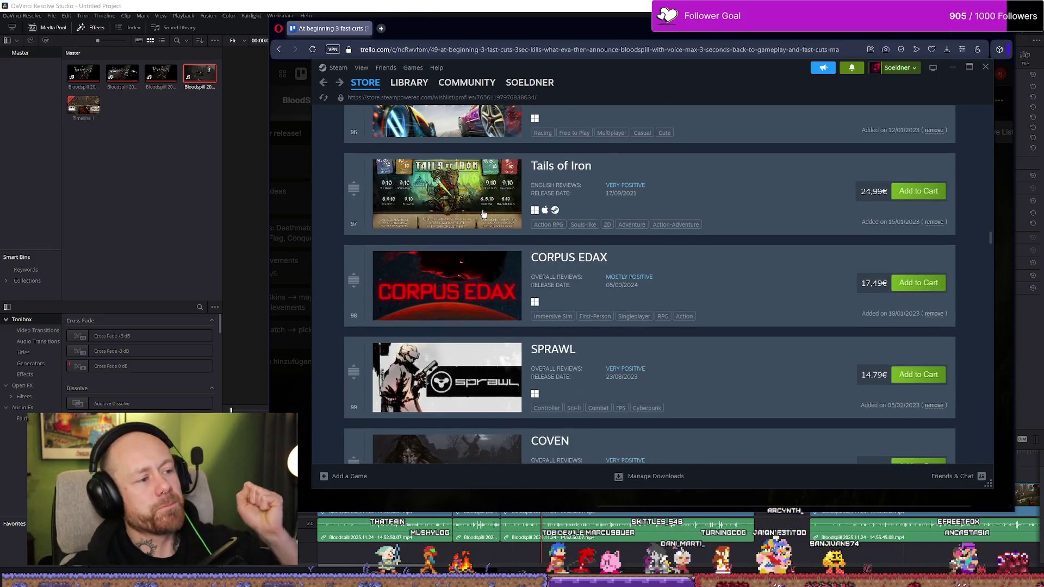
Open the Tails of Iron store page and restart its trailer from the beginning.
{"action": "left_click", "coordinate": [479, 227]}
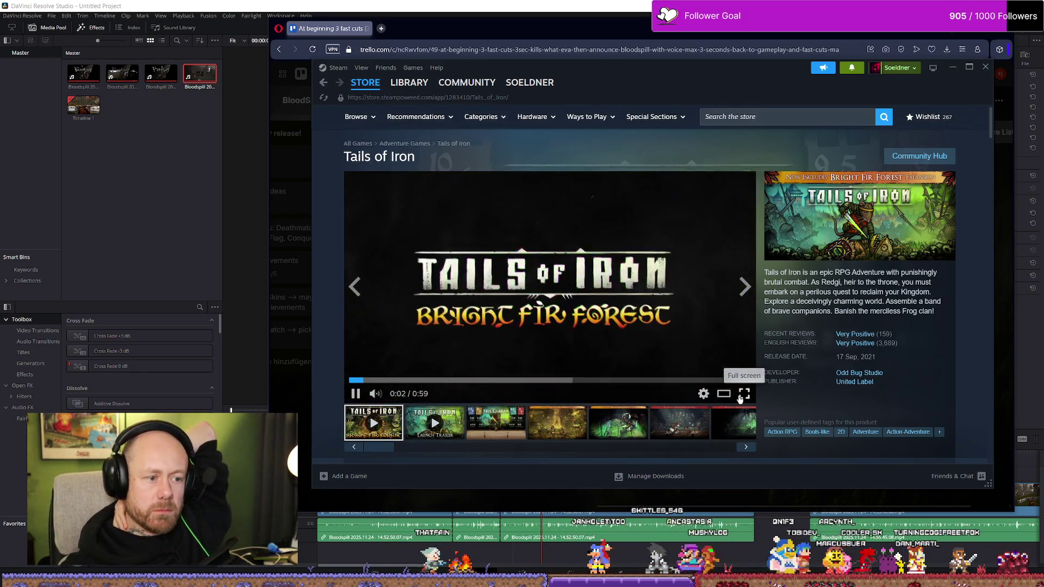
{"action": "left_click", "coordinate": [350, 380]}
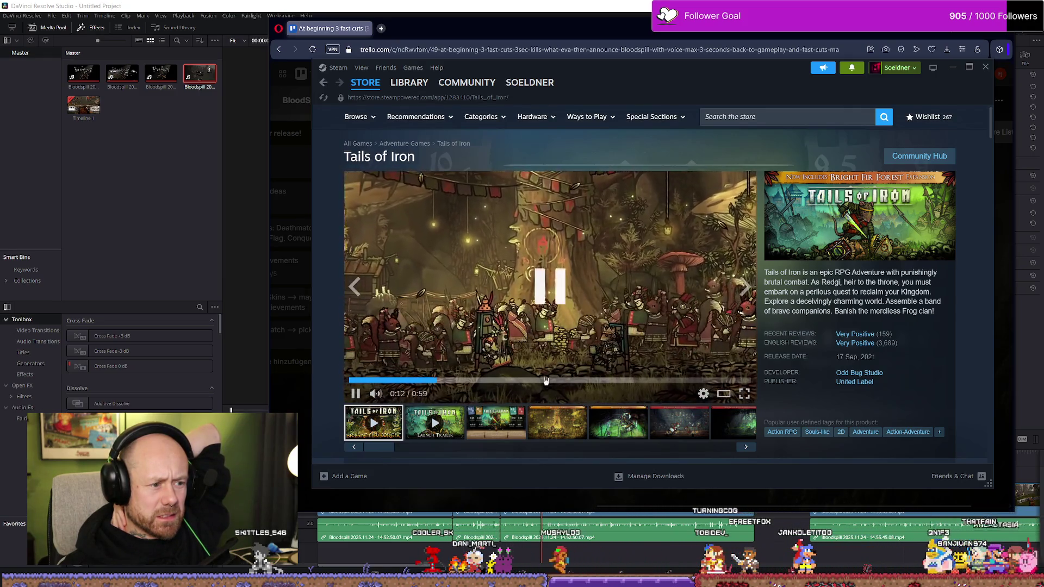
Resume the first Tails of Iron trailer with the volume lowered slightly, then pause it.
{"action": "left_click", "coordinate": [599, 284]}
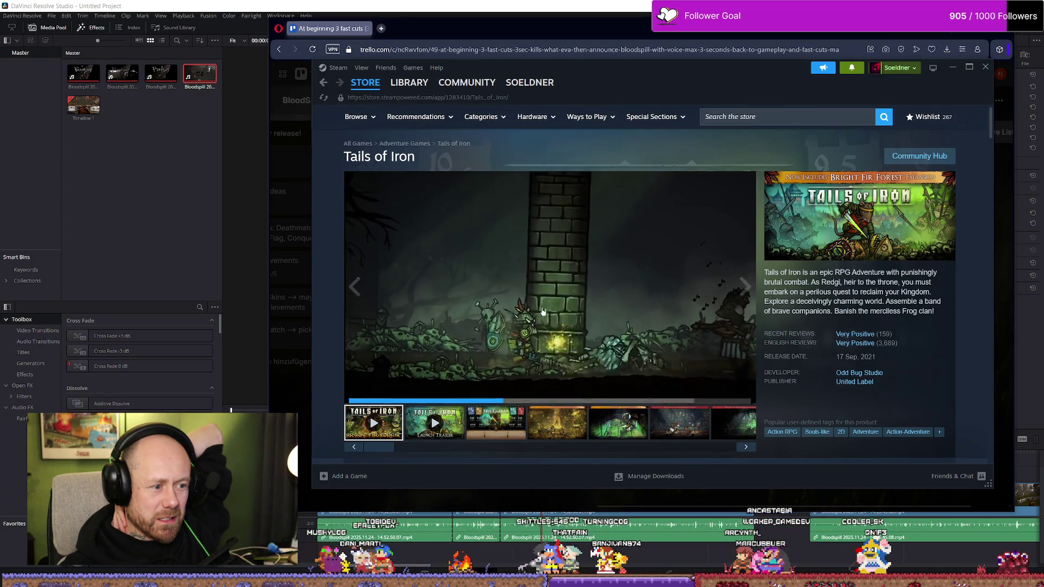
{"action": "left_click", "coordinate": [394, 394]}
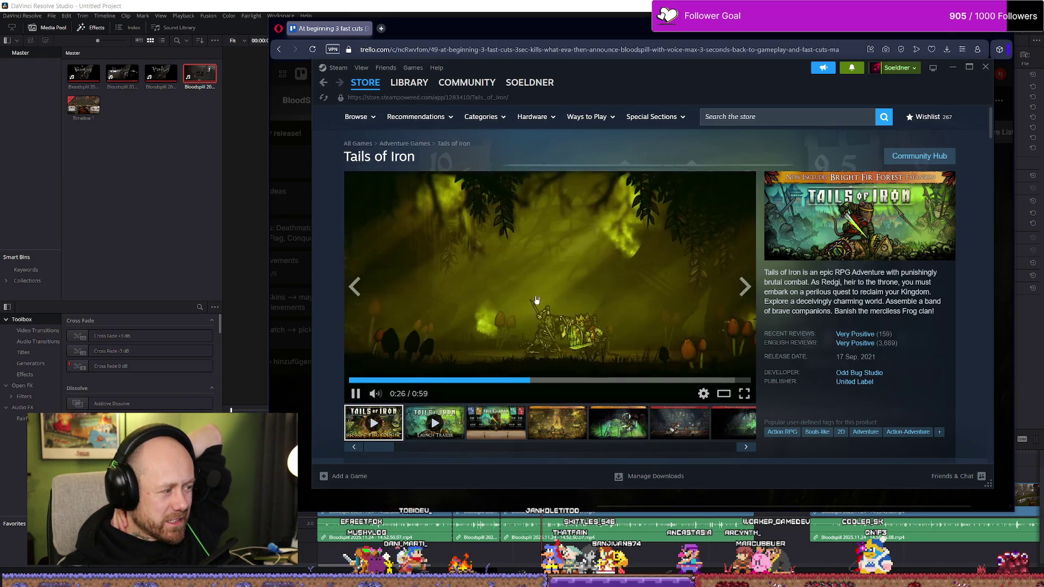
{"action": "left_click", "coordinate": [586, 261]}
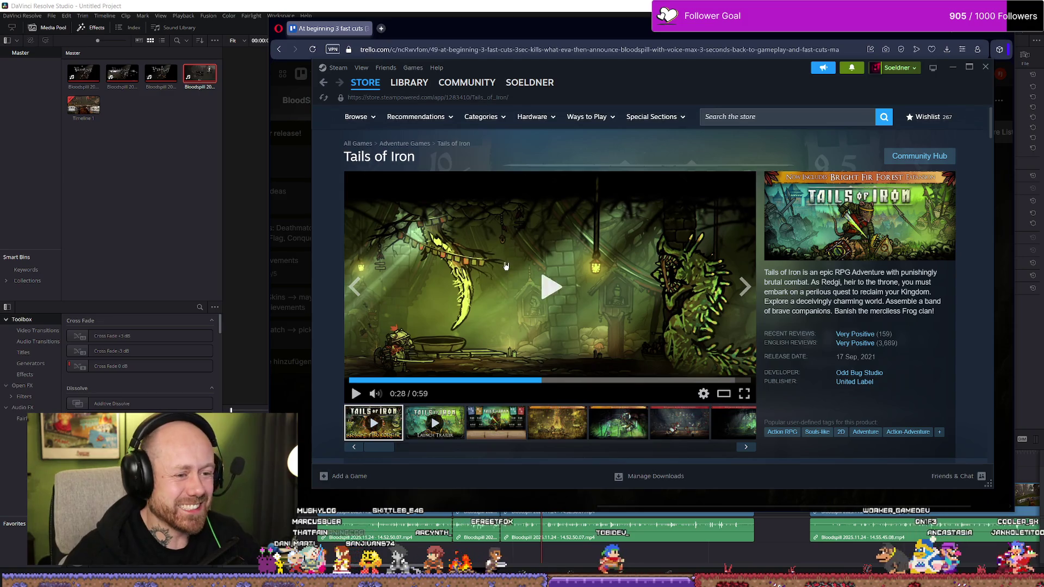
Play the trailer through to its end so the launch trailer starts, then pause the launch trailer.
{"action": "left_click", "coordinate": [522, 286]}
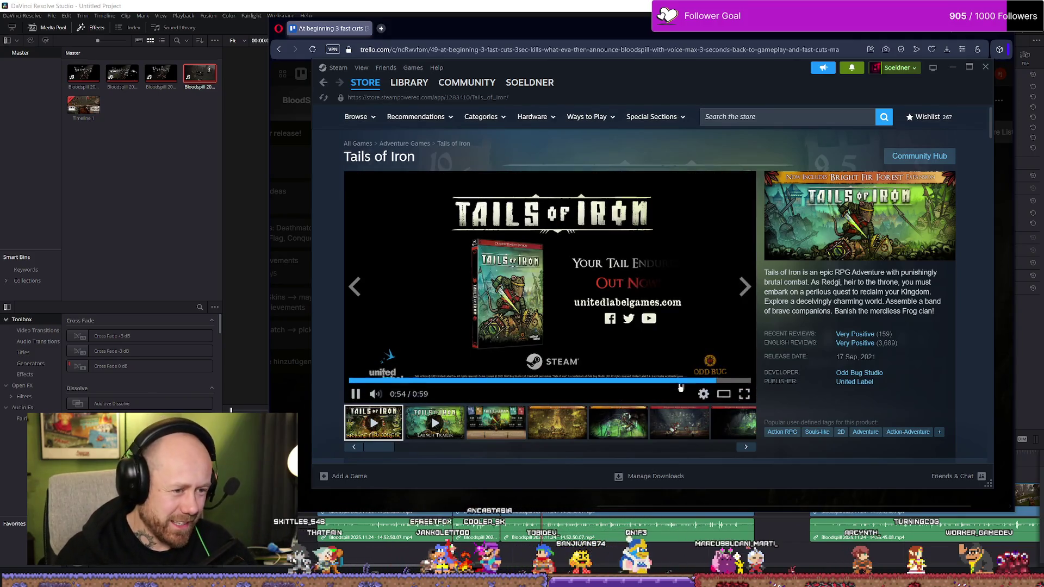
{"action": "left_click", "coordinate": [631, 282]}
{"action": "scroll", "coordinate": [628, 281], "scroll_direction": "down", "scroll_amount": 1}
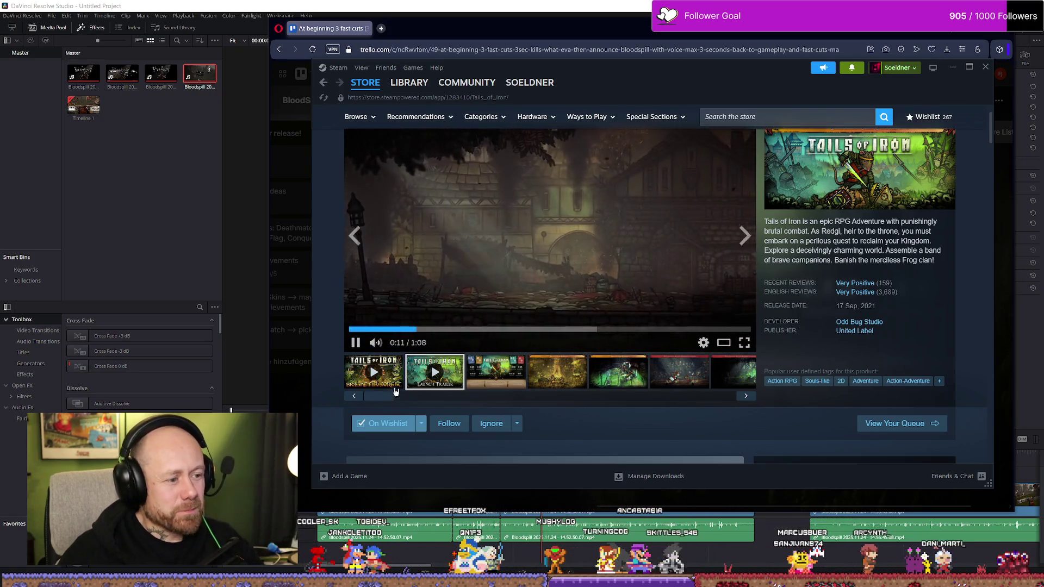
{"action": "left_click", "coordinate": [490, 276]}
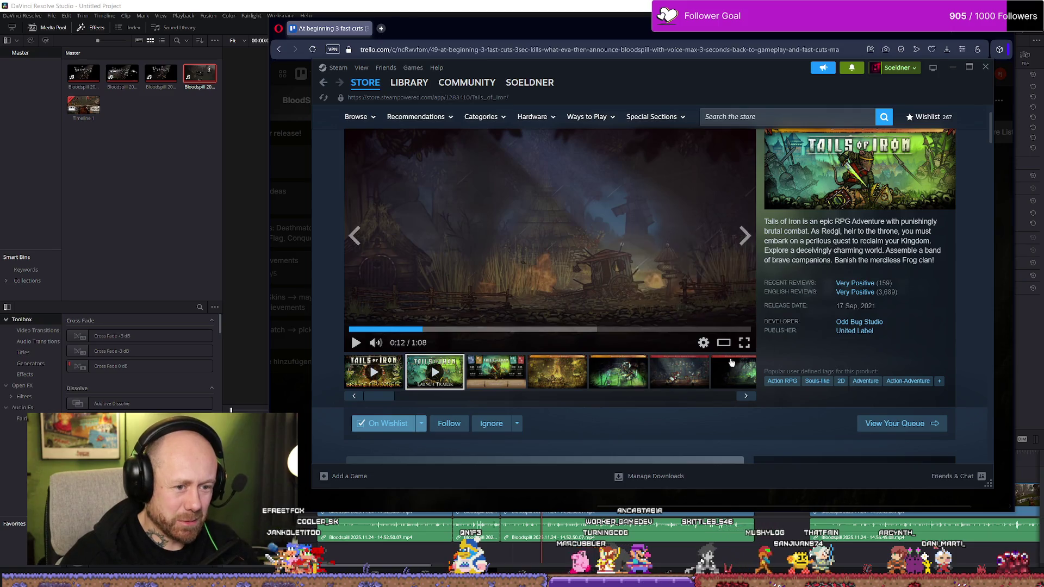
Revisit the first Tails of Iron trailer's opening gameplay, then switch back to the Launch Trailer.
{"action": "left_click", "coordinate": [383, 373]}
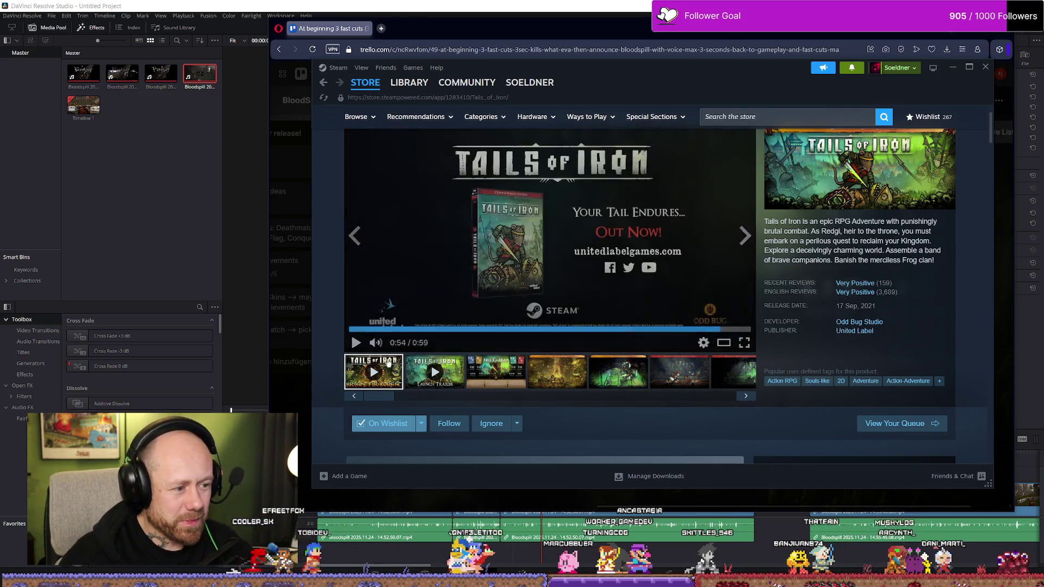
{"action": "left_click", "coordinate": [421, 327]}
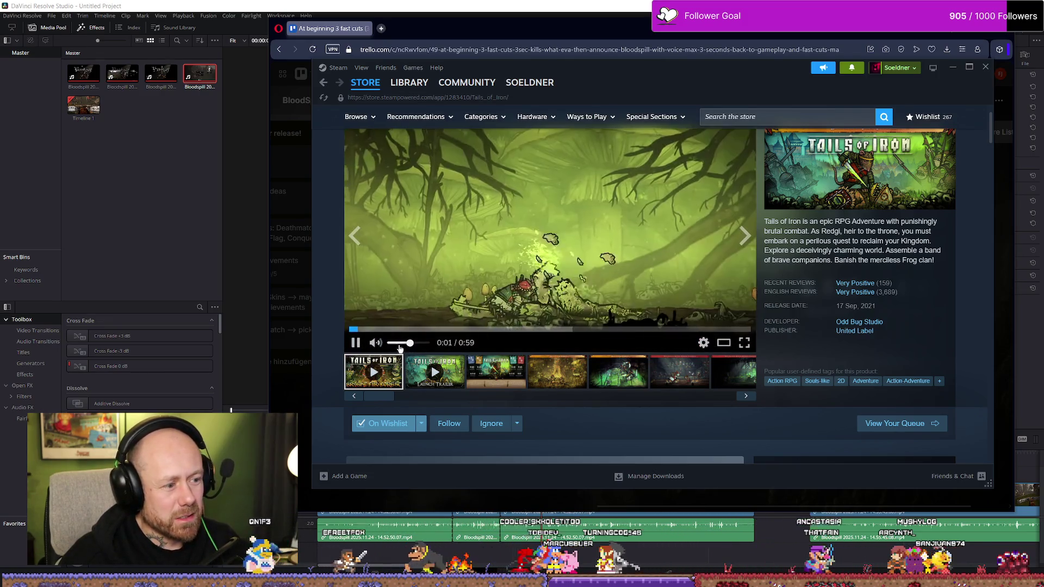
{"action": "left_click", "coordinate": [437, 328]}
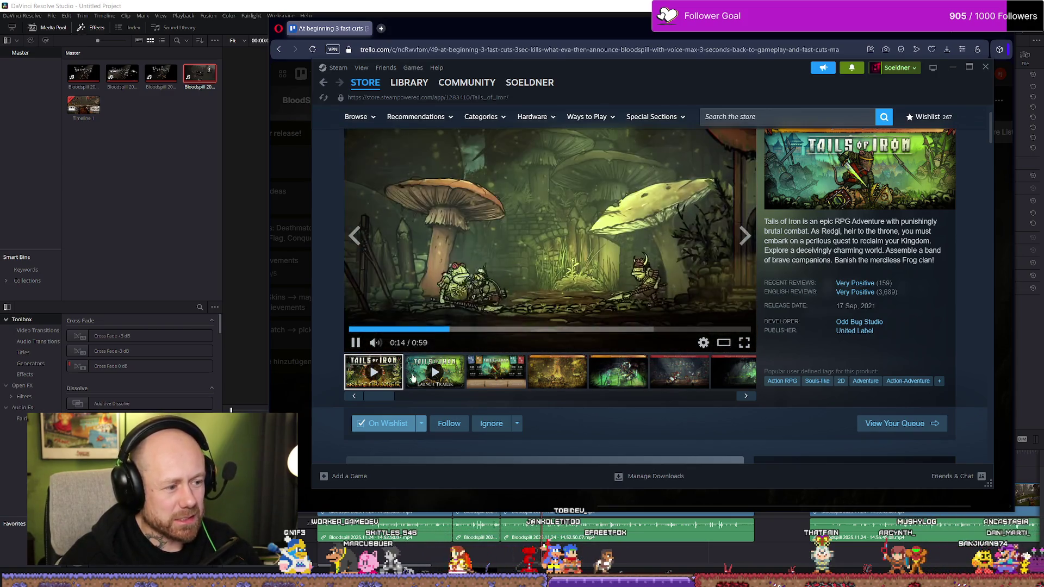
{"action": "left_click", "coordinate": [434, 372]}
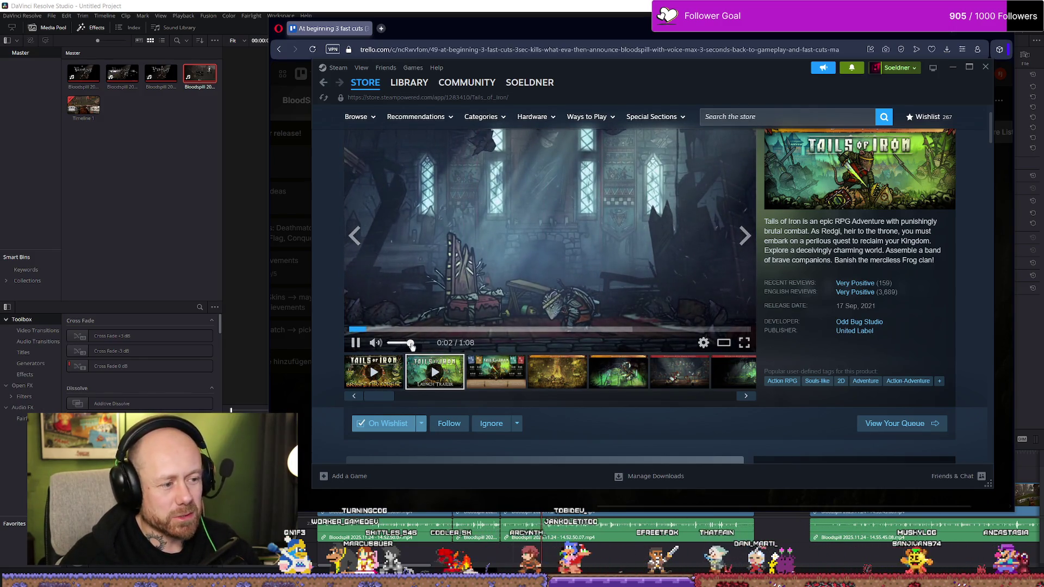
{"action": "scroll", "coordinate": [699, 299], "scroll_direction": "down", "scroll_amount": 2}
{"action": "scroll", "coordinate": [699, 298], "scroll_direction": "down", "scroll_amount": 8}
{"action": "scroll", "coordinate": [698, 297], "scroll_direction": "down", "scroll_amount": 6}
{"action": "scroll", "coordinate": [699, 296], "scroll_direction": "down", "scroll_amount": 3}
{"action": "scroll", "coordinate": [699, 296], "scroll_direction": "up", "scroll_amount": 3}
{"action": "scroll", "coordinate": [699, 296], "scroll_direction": "down", "scroll_amount": 1}
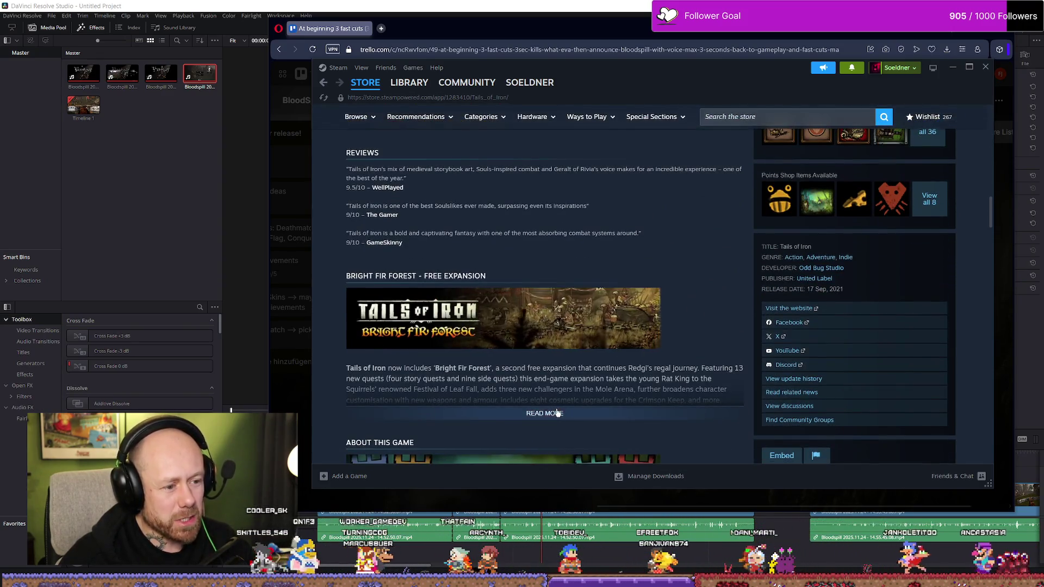
{"action": "left_click", "coordinate": [557, 414]}
{"action": "scroll", "coordinate": [522, 326], "scroll_direction": "down", "scroll_amount": 1}
{"action": "scroll", "coordinate": [472, 225], "scroll_direction": "down", "scroll_amount": 1}
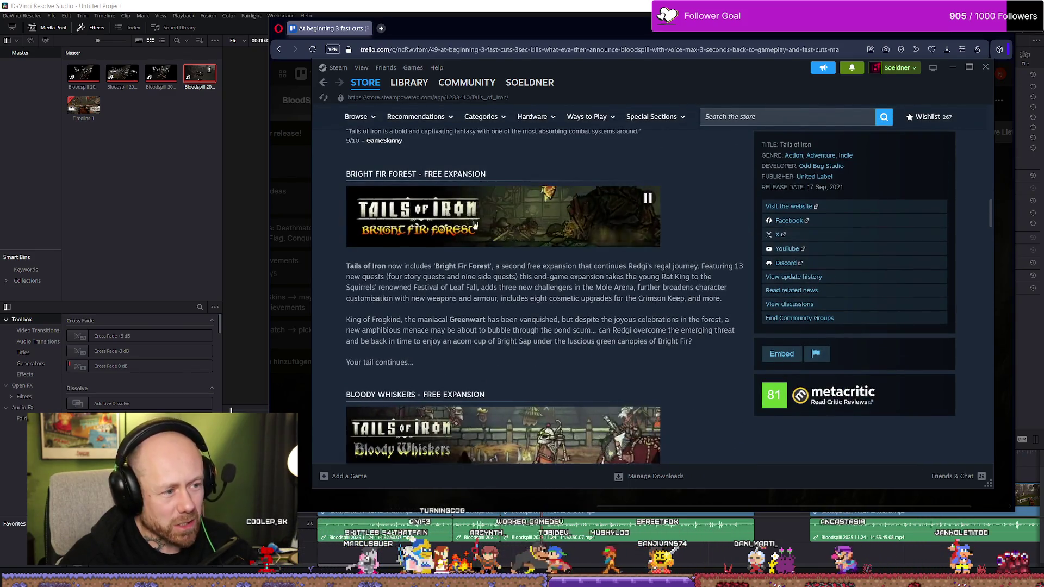
{"action": "scroll", "coordinate": [474, 224], "scroll_direction": "down", "scroll_amount": 1}
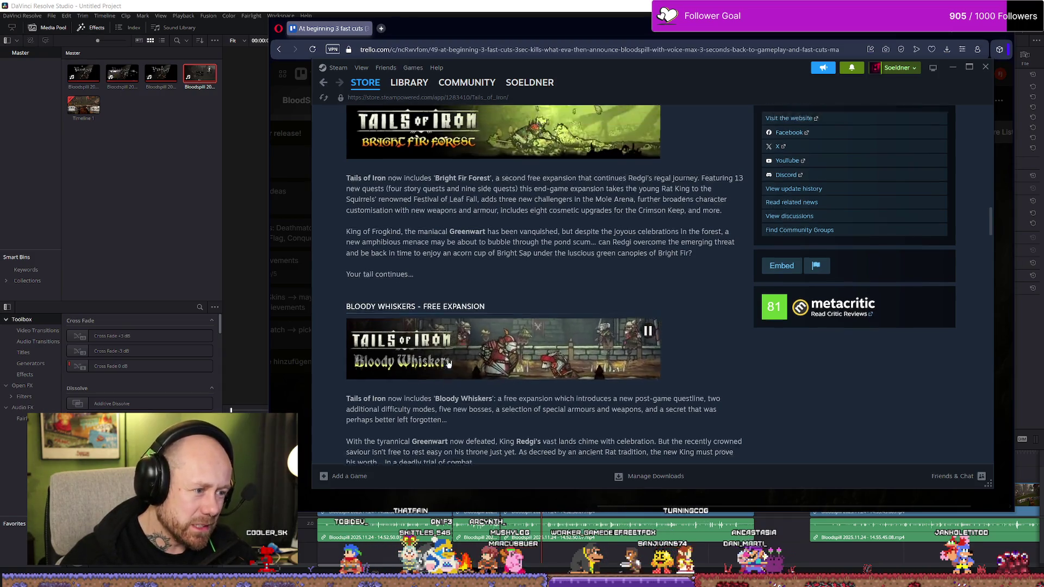
{"action": "scroll", "coordinate": [435, 340], "scroll_direction": "up", "scroll_amount": 1}
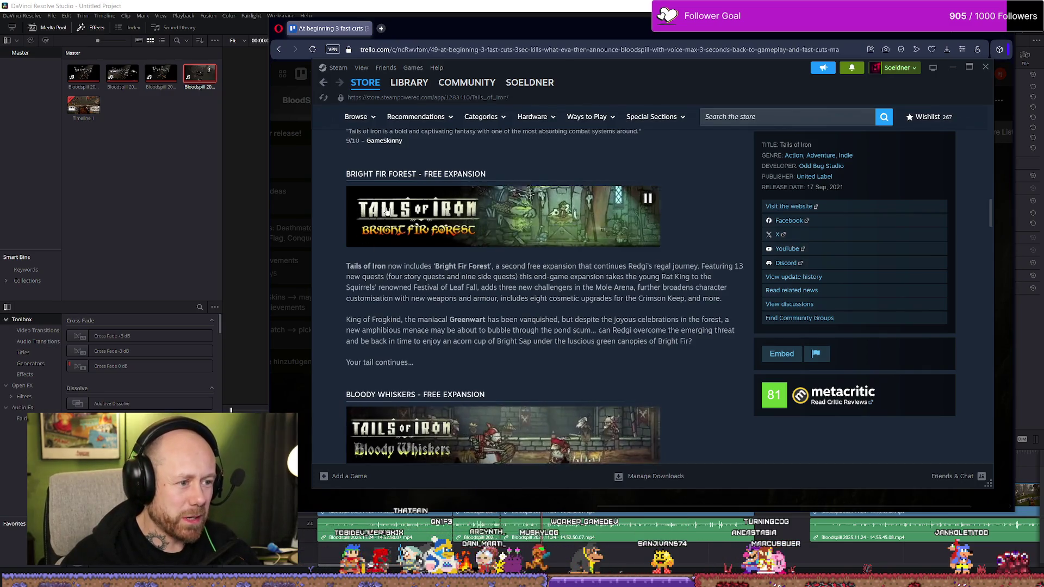
{"action": "scroll", "coordinate": [425, 225], "scroll_direction": "down", "scroll_amount": 1}
{"action": "scroll", "coordinate": [440, 245], "scroll_direction": "down", "scroll_amount": 2}
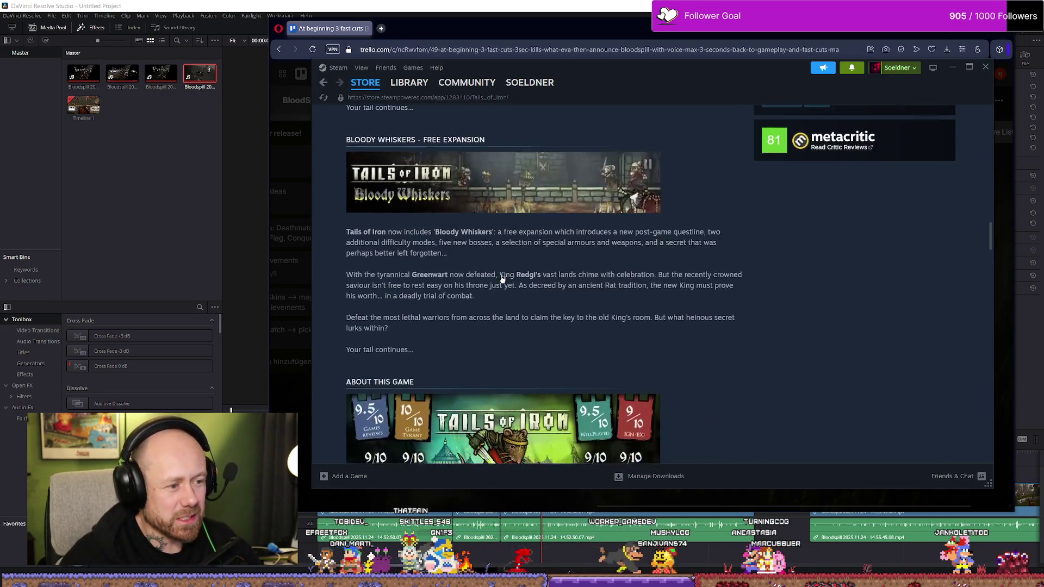
{"action": "scroll", "coordinate": [473, 261], "scroll_direction": "down", "scroll_amount": 1}
{"action": "scroll", "coordinate": [509, 288], "scroll_direction": "down", "scroll_amount": 2}
{"action": "scroll", "coordinate": [509, 288], "scroll_direction": "down", "scroll_amount": 4}
{"action": "scroll", "coordinate": [499, 284], "scroll_direction": "down", "scroll_amount": 4}
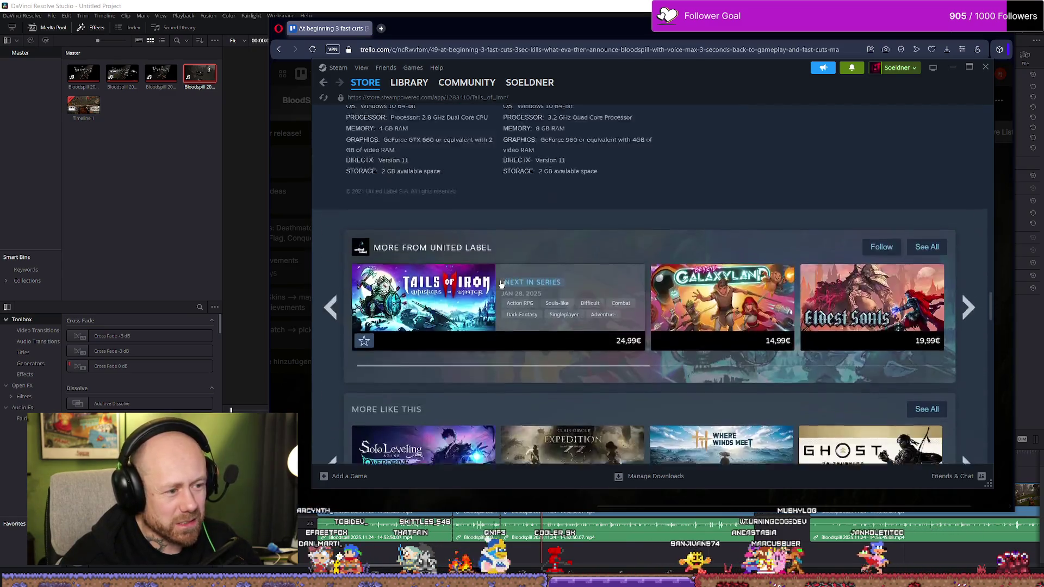
{"action": "scroll", "coordinate": [498, 285], "scroll_direction": "up", "scroll_amount": 8}
{"action": "scroll", "coordinate": [485, 318], "scroll_direction": "up", "scroll_amount": 5}
{"action": "scroll", "coordinate": [456, 326], "scroll_direction": "up", "scroll_amount": 5}
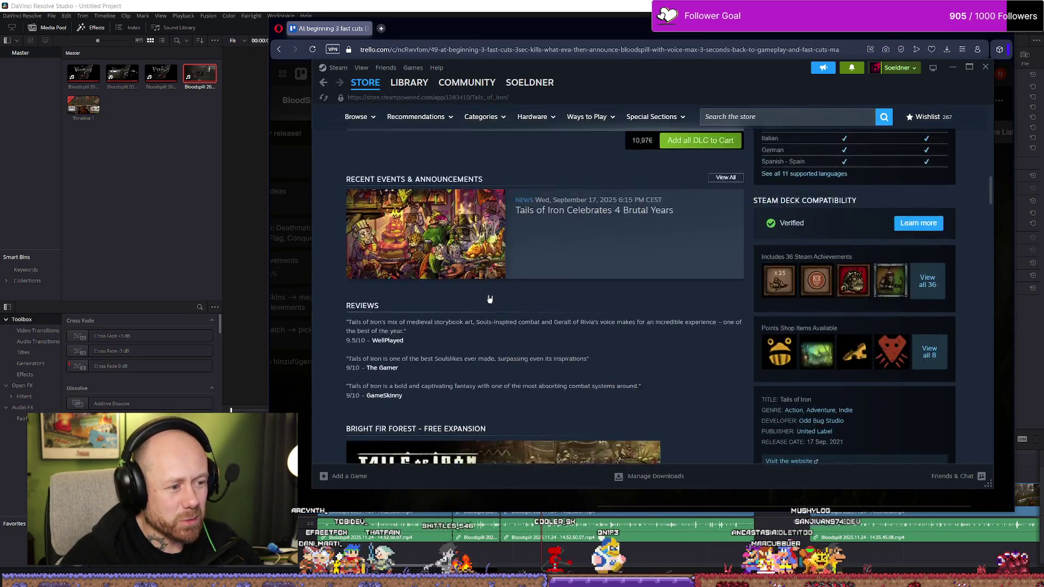
{"action": "scroll", "coordinate": [489, 298], "scroll_direction": "up", "scroll_amount": 5}
{"action": "scroll", "coordinate": [554, 286], "scroll_direction": "up", "scroll_amount": 5}
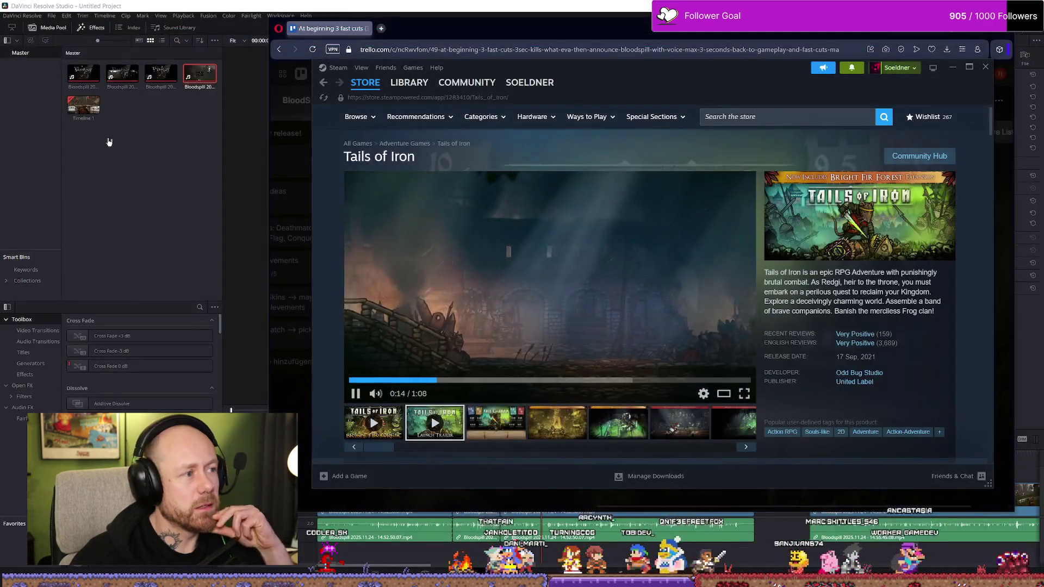
{"action": "left_click", "coordinate": [528, 49]}
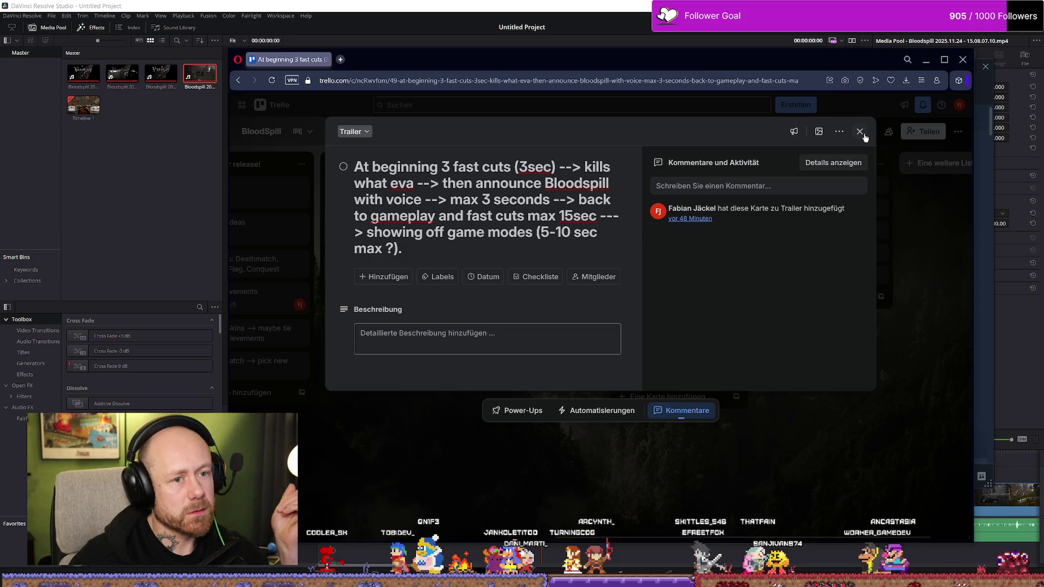
Close the trailer card and scroll the BloodSpill board left to the December playtest list.
{"action": "left_click", "coordinate": [862, 133]}
{"action": "mouse_move", "coordinate": [596, 541]}
{"action": "left_mouse_down"}
{"action": "mouse_move", "coordinate": [458, 540]}
{"action": "mouse_move", "coordinate": [378, 303]}
{"action": "left_mouse_up"}
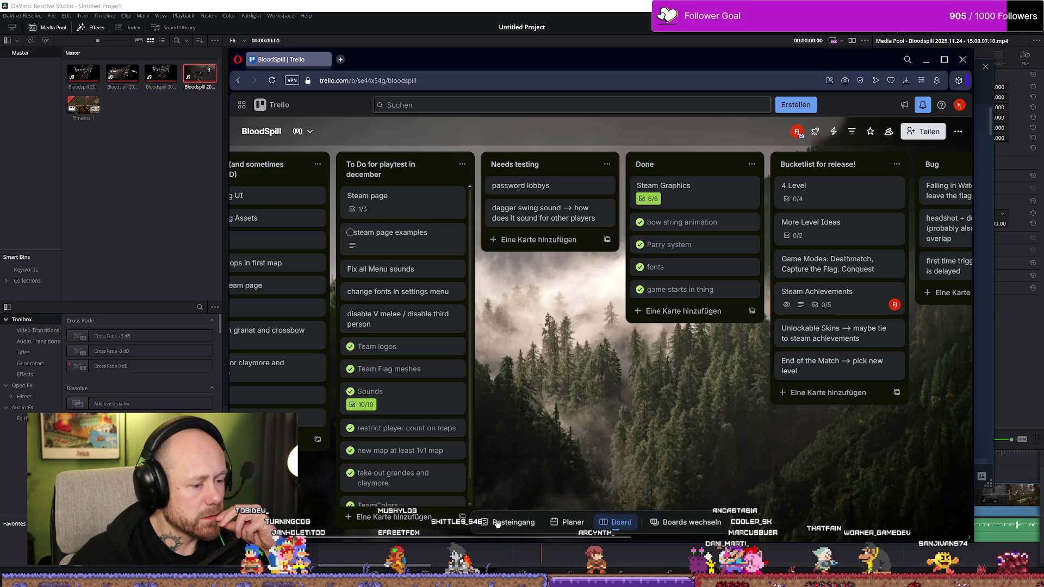
Edit the steam page examples card description, adding and removing an empty bullet below cyberfrags 69, then close it.
{"action": "left_click", "coordinate": [423, 238]}
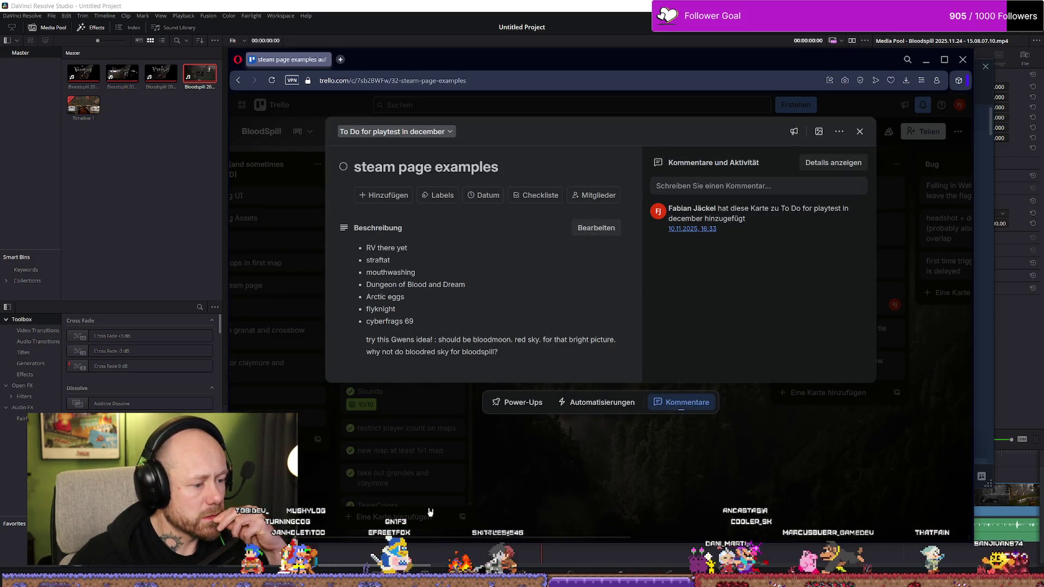
{"action": "left_click", "coordinate": [478, 321]}
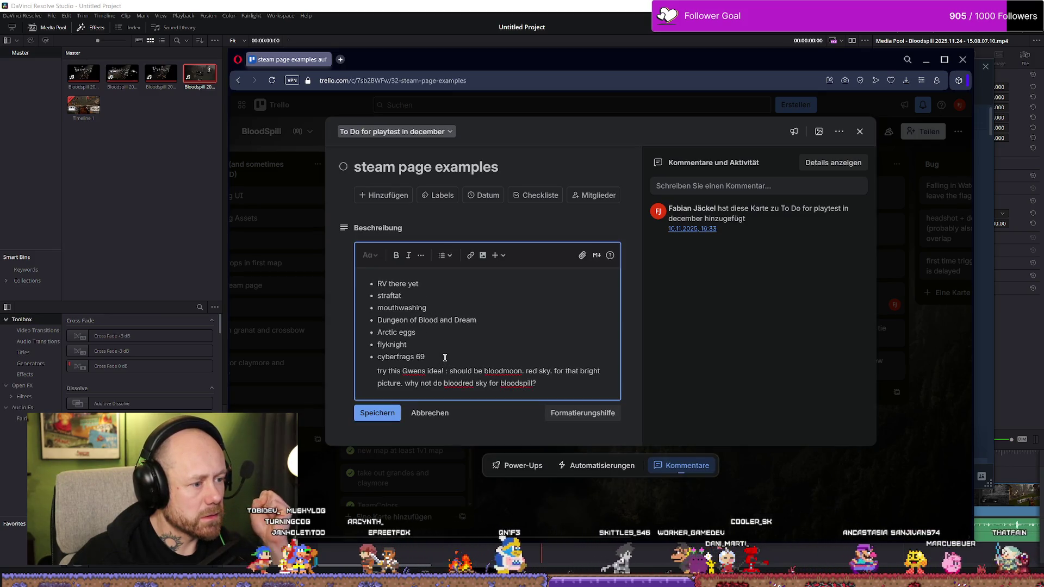
{"action": "key", "text": "Return"}
{"action": "key", "text": "BackSpace"}
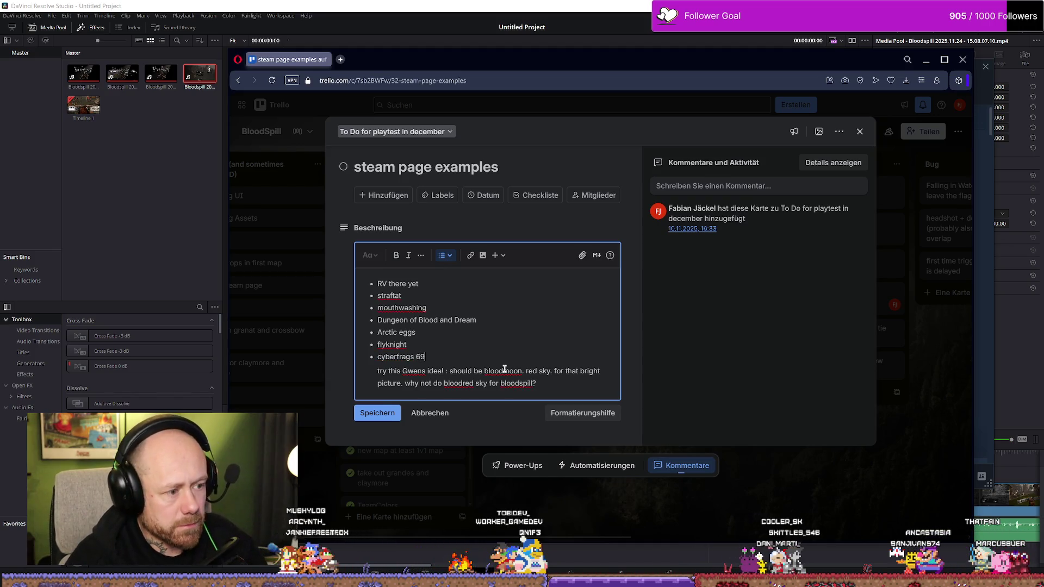
{"action": "key", "text": "Return"}
{"action": "key", "text": "Return"}
{"action": "key", "text": "Return"}
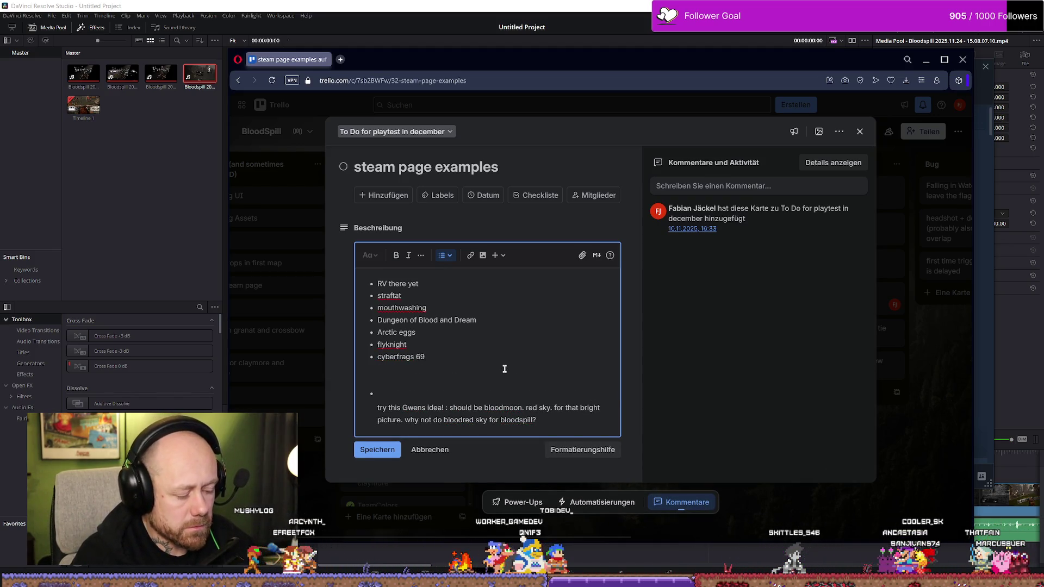
{"action": "key", "text": "BackSpace"}
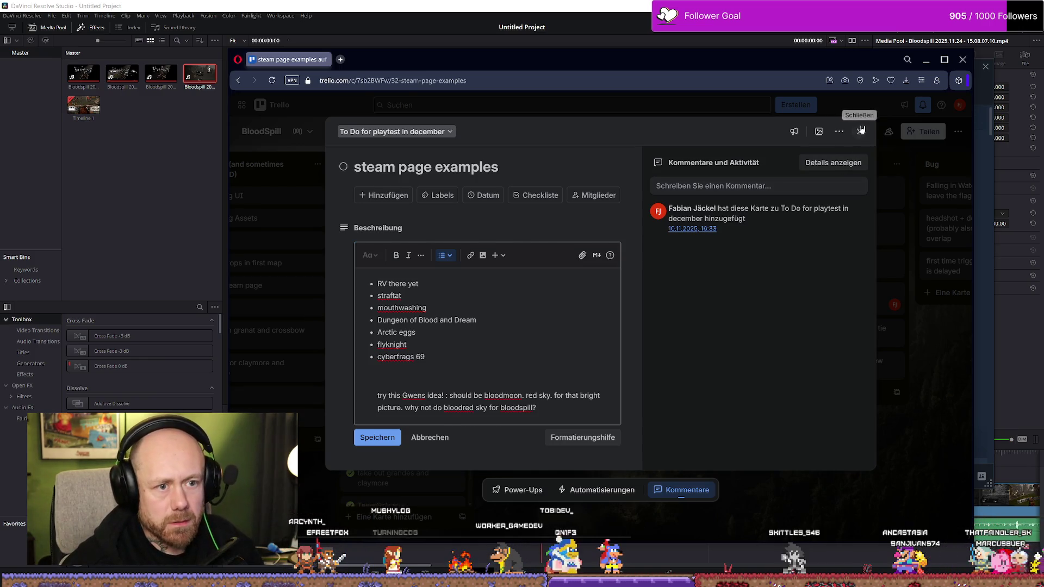
{"action": "left_click", "coordinate": [861, 130]}
Scroll the board right and start a new card in the Trailer list.
{"action": "left_click_drag", "start_coordinate": [603, 536], "coordinate": [864, 535]}
{"action": "left_click", "coordinate": [669, 396]}
{"action": "type", "text": "good trailer -->"}
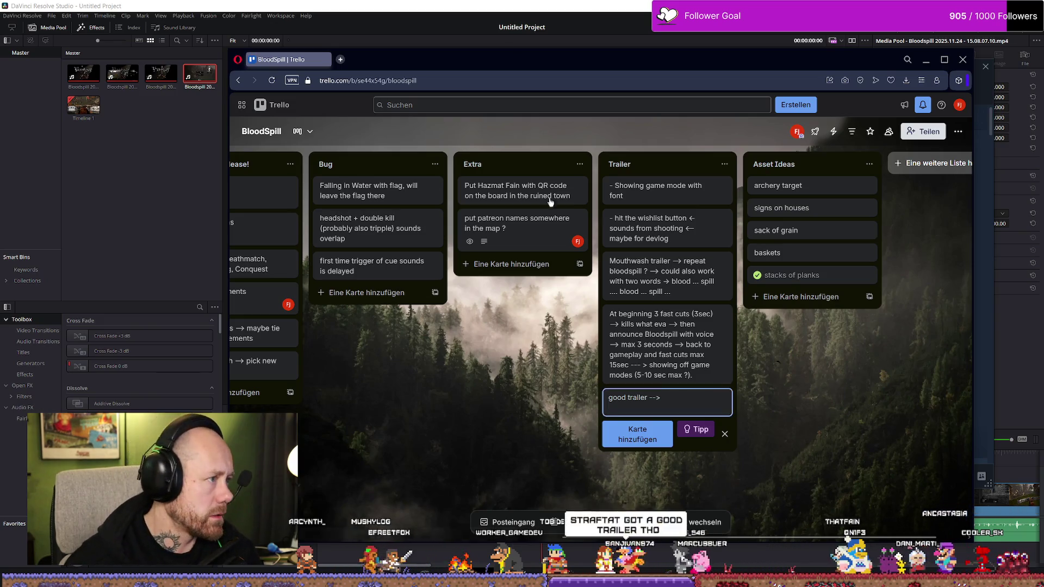
Save the 'good trailer → tails of iron' card to the Trailer list and minimize the browser back to Resolve.
{"action": "mouse_move", "coordinate": [612, 65]}
{"action": "left_mouse_down"}
{"action": "mouse_move", "coordinate": [599, 459]}
{"action": "mouse_move", "coordinate": [604, 49]}
{"action": "left_mouse_up"}
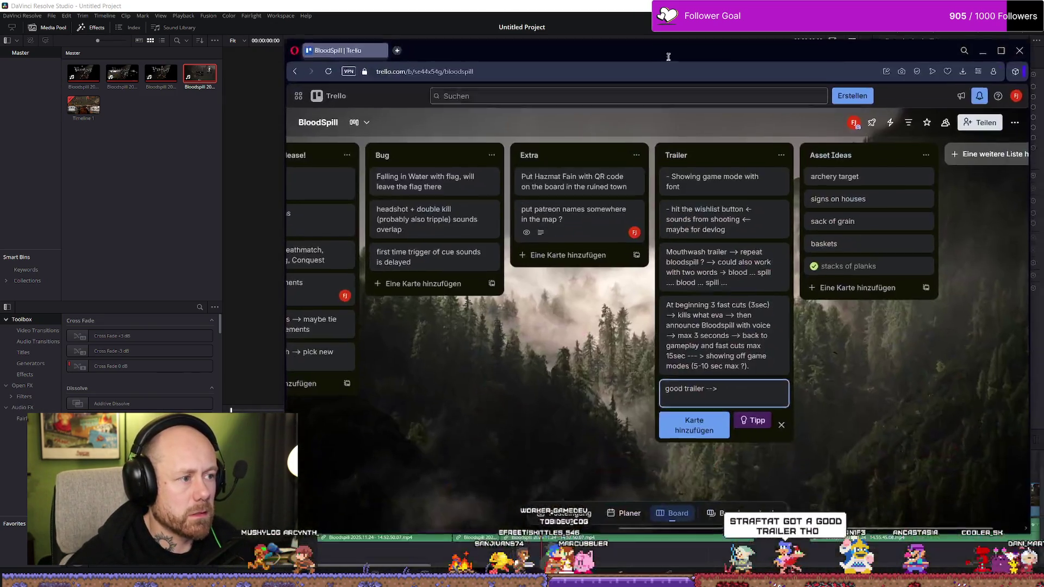
{"action": "type", "text": "--> tails "}
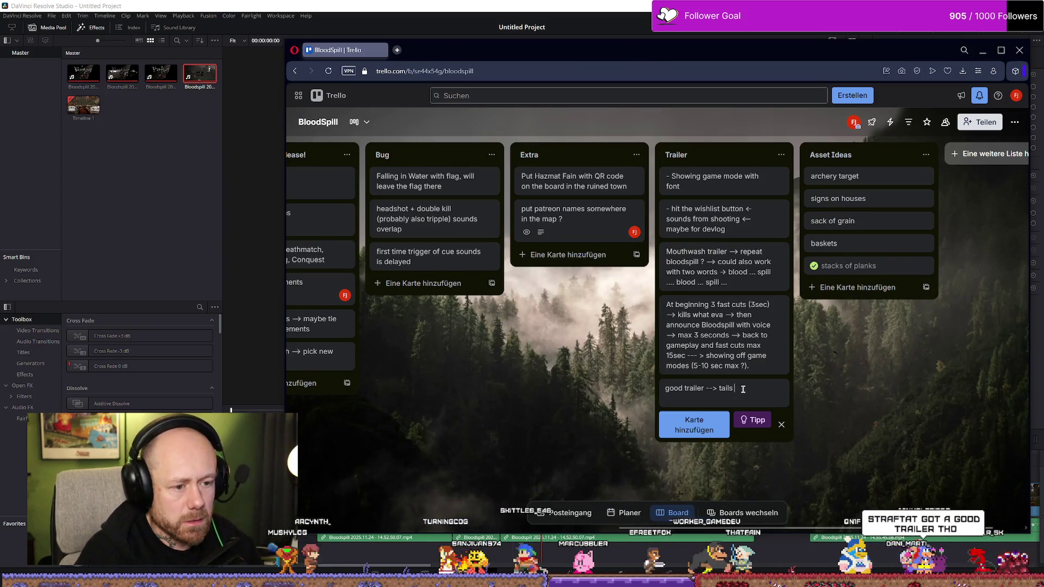
{"action": "type", "text": " iron"}
{"action": "key", "text": "Return"}
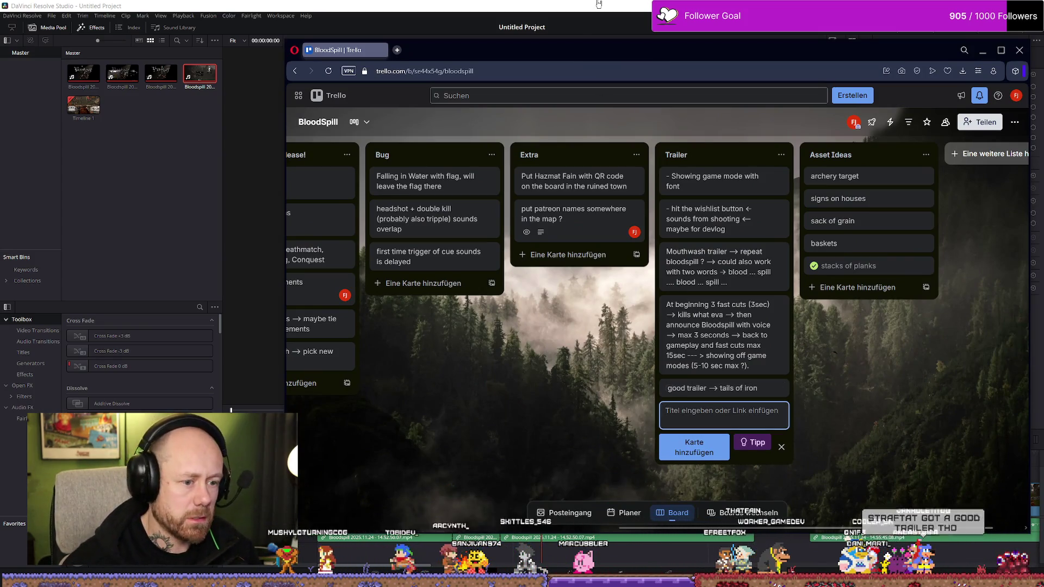
{"action": "key", "text": "super+Down"}
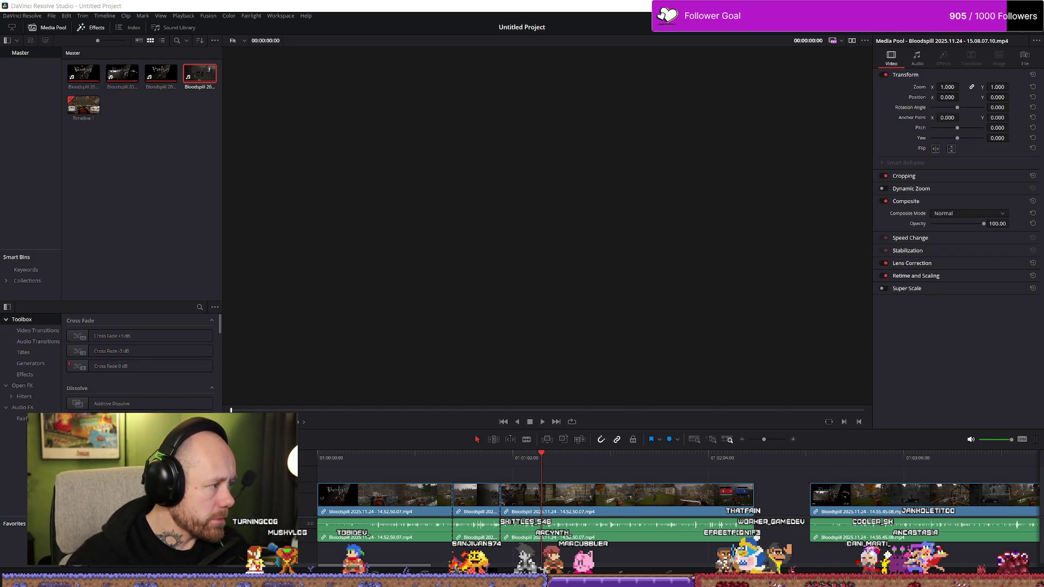
Bring the Steam window to the front and go back from Tails of Iron to the wishlist.
{"action": "key", "text": "alt+Tab"}
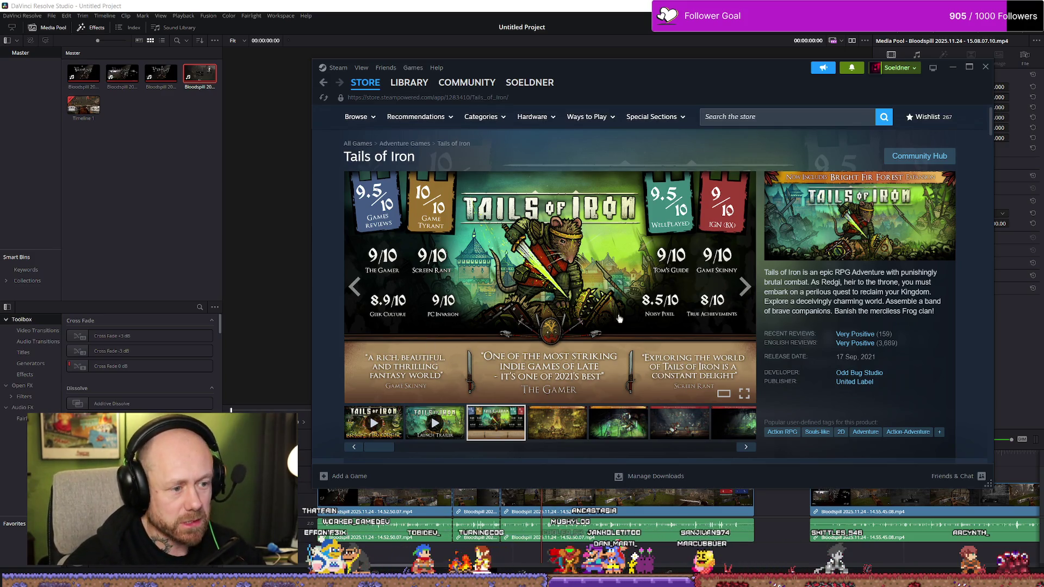
{"action": "key", "text": "alt+Left"}
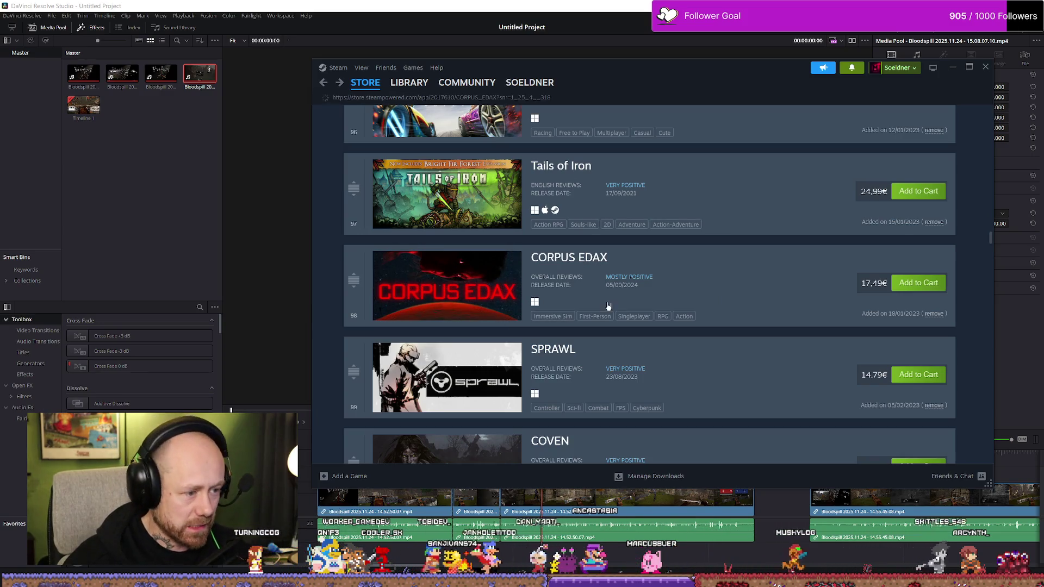
Open the Corpus Edax store page from the wishlist, then return to the wishlist.
{"action": "left_click", "coordinate": [580, 261]}
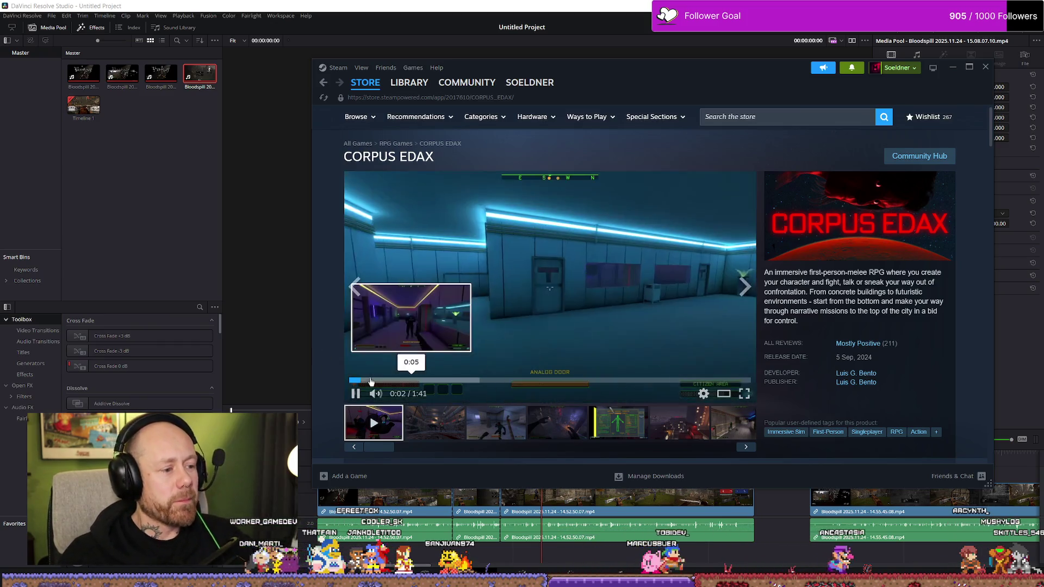
{"action": "key", "text": "alt+Left"}
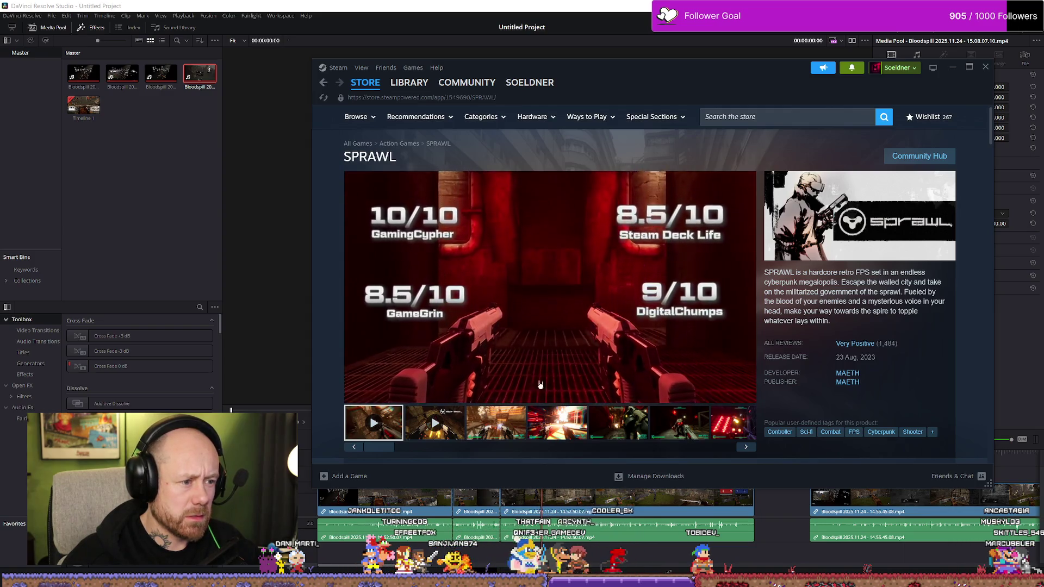
Watch the second SPRAWL trailer past half a minute, then return to the wishlist.
{"action": "left_click", "coordinate": [454, 438]}
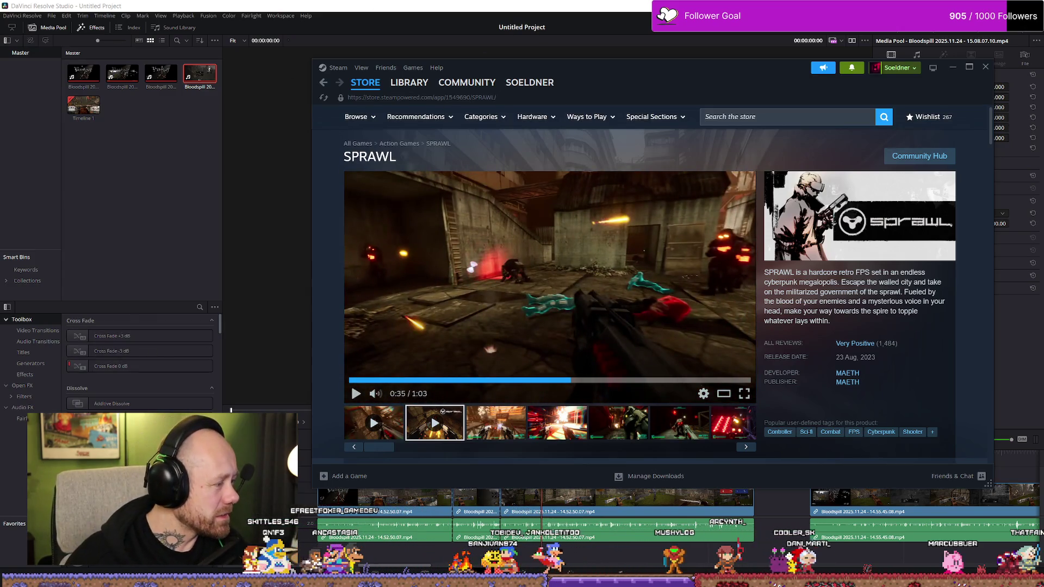
{"action": "key", "text": "alt+Left"}
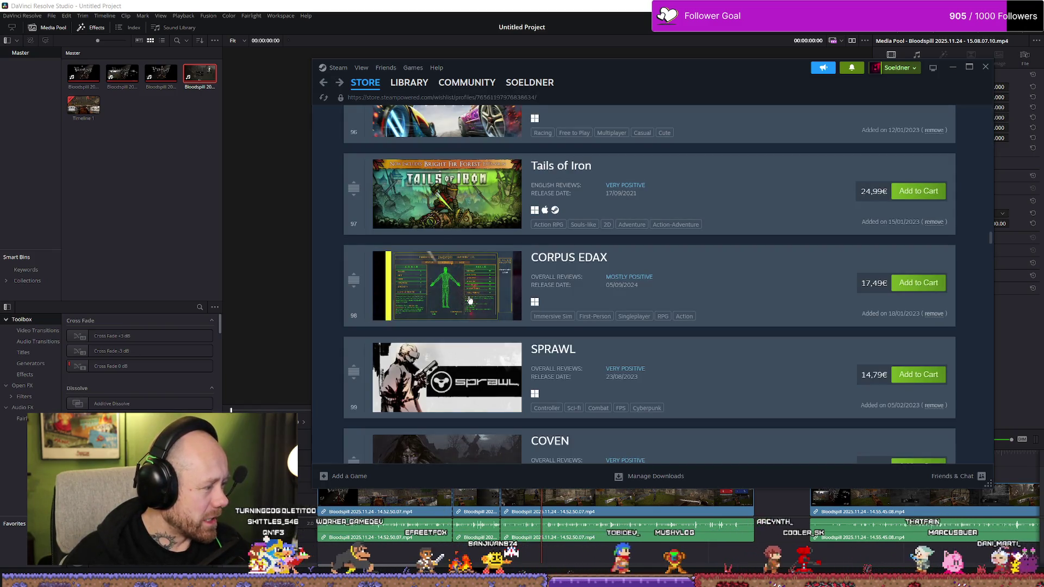
{"action": "scroll", "coordinate": [646, 332], "scroll_direction": "down", "scroll_amount": 2}
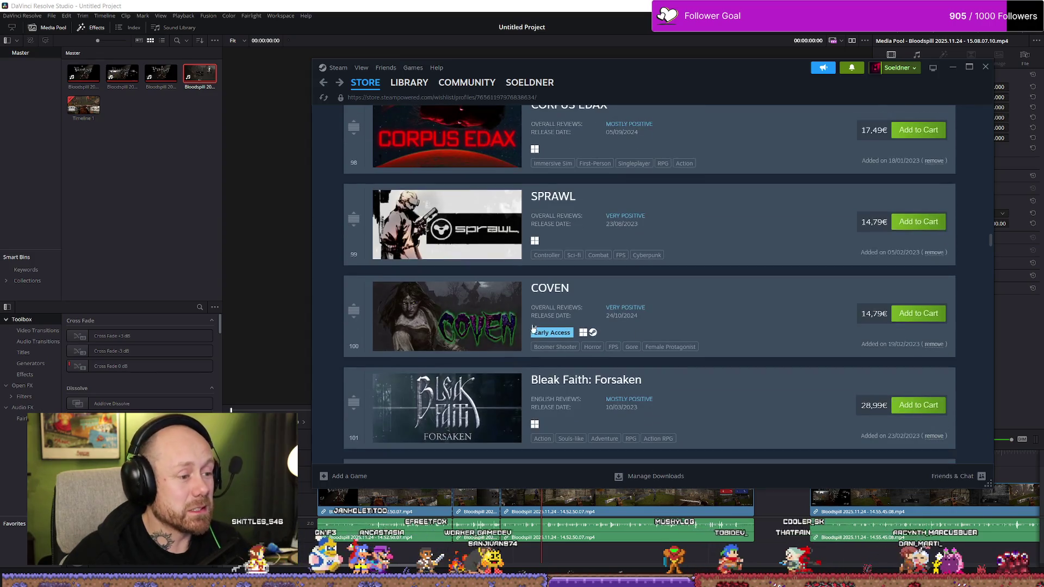
{"action": "scroll", "coordinate": [494, 336], "scroll_direction": "down", "scroll_amount": 1}
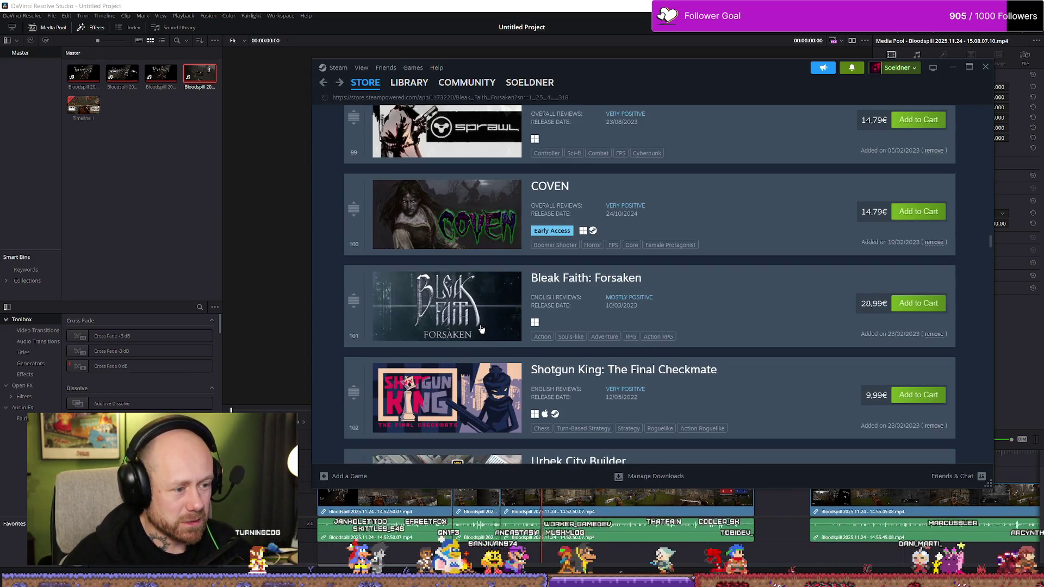
Open Bleak Faith: Forsaken's store page, skip its trailer to 0:15 and 0:37, and expand the full description.
{"action": "left_click", "coordinate": [481, 329]}
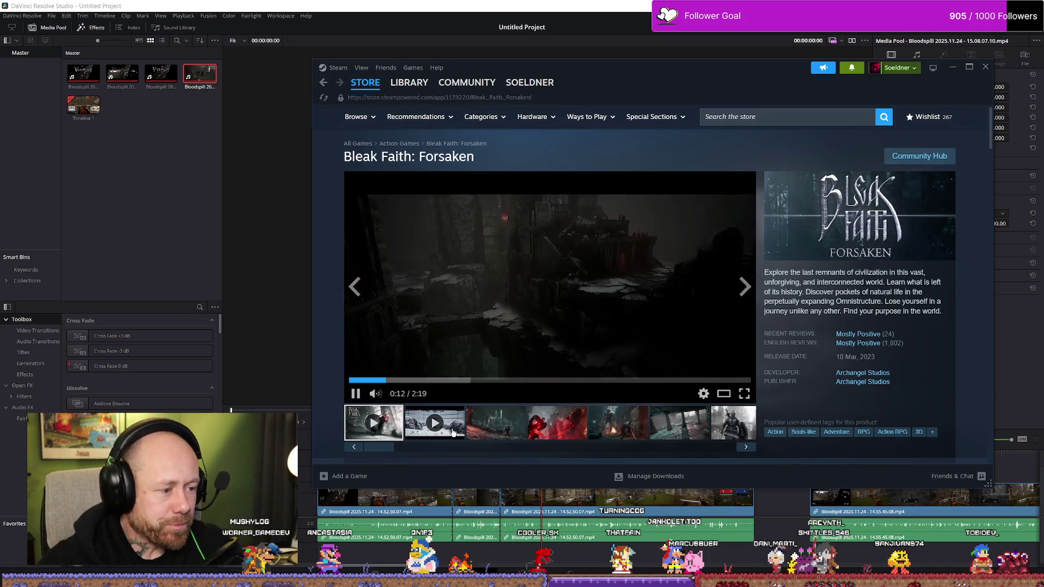
{"action": "mouse_move", "coordinate": [368, 380]}
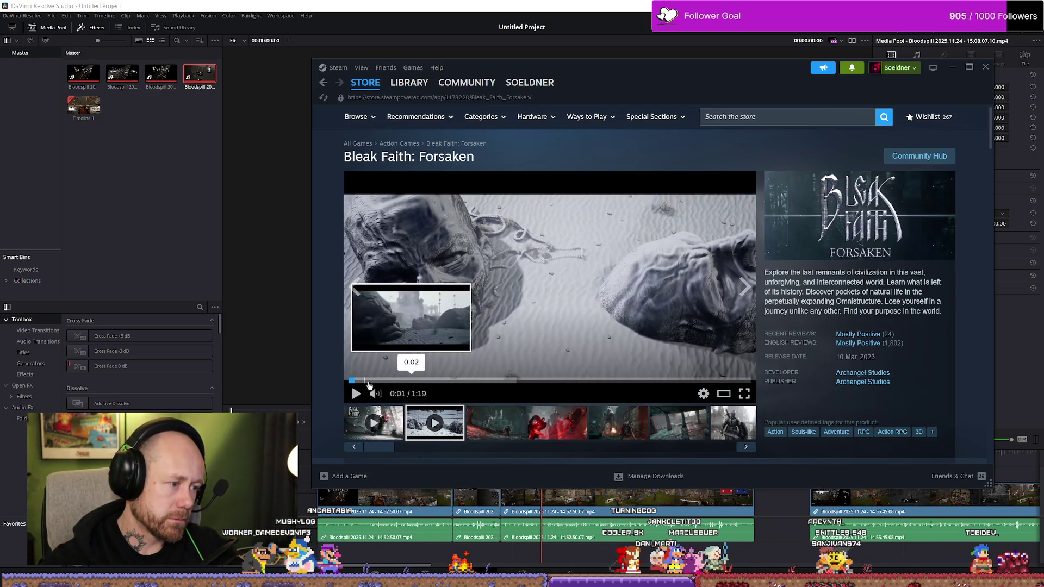
{"action": "left_click", "coordinate": [426, 381]}
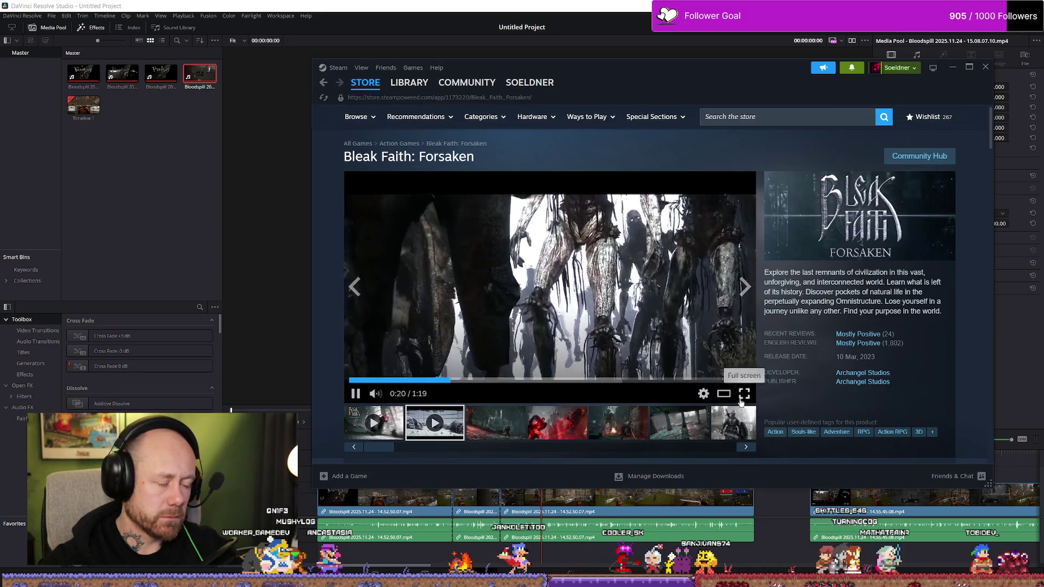
{"action": "left_click", "coordinate": [534, 380]}
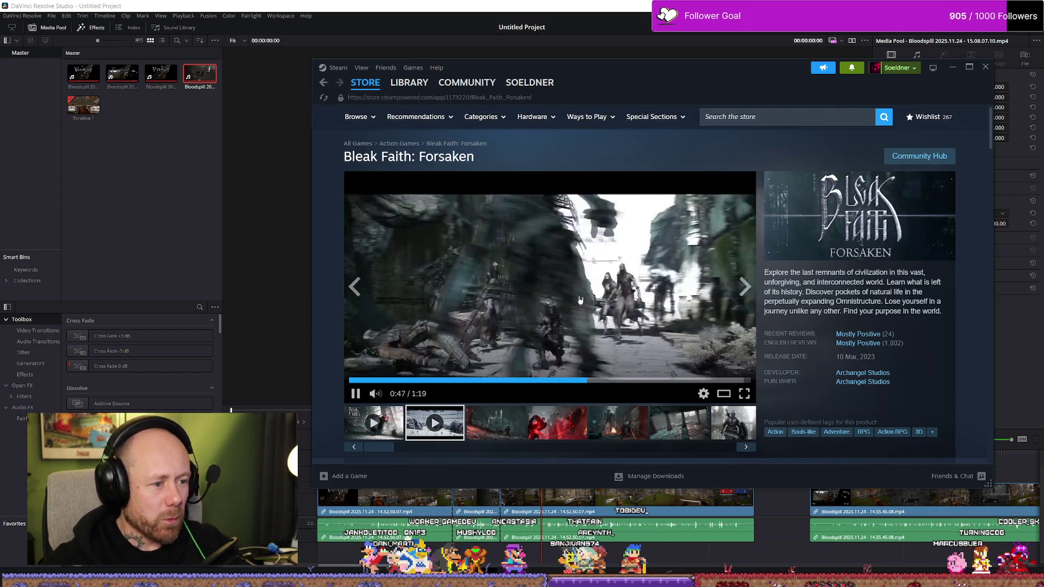
{"action": "scroll", "coordinate": [579, 300], "scroll_direction": "down", "scroll_amount": 3}
{"action": "scroll", "coordinate": [609, 343], "scroll_direction": "down", "scroll_amount": 4}
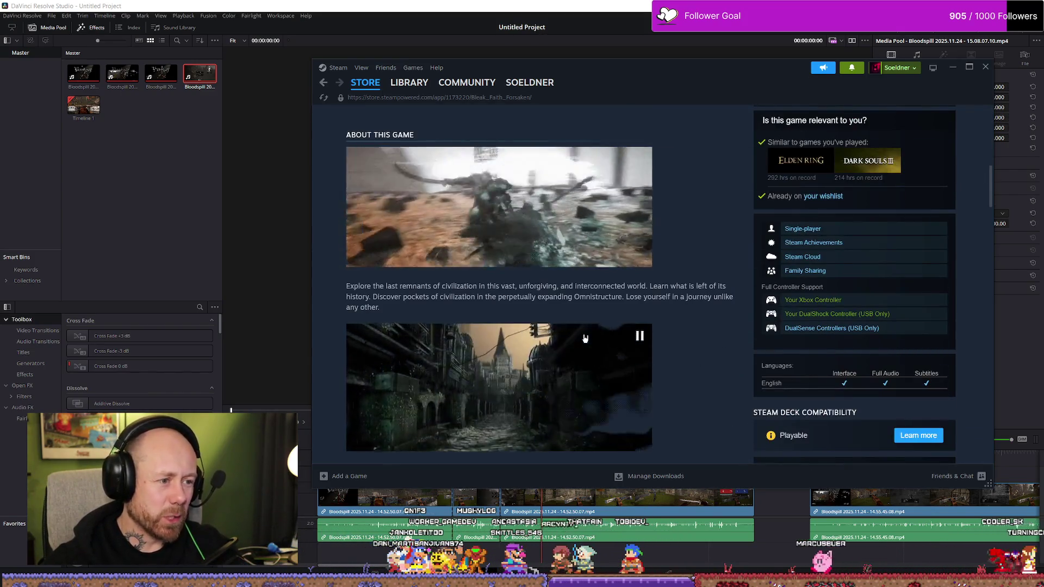
{"action": "scroll", "coordinate": [624, 323], "scroll_direction": "up", "scroll_amount": 3}
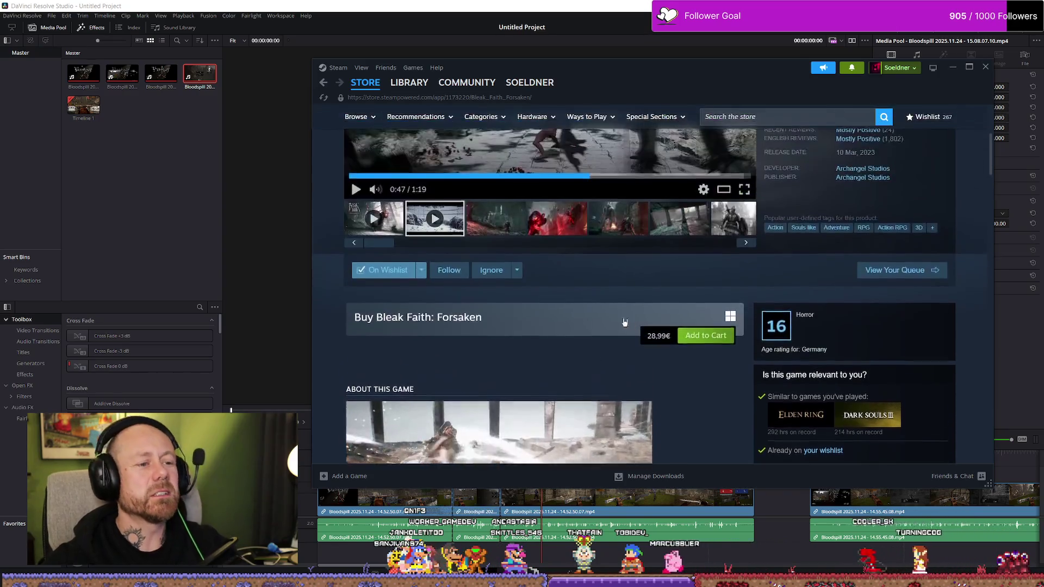
{"action": "scroll", "coordinate": [624, 323], "scroll_direction": "down", "scroll_amount": 3}
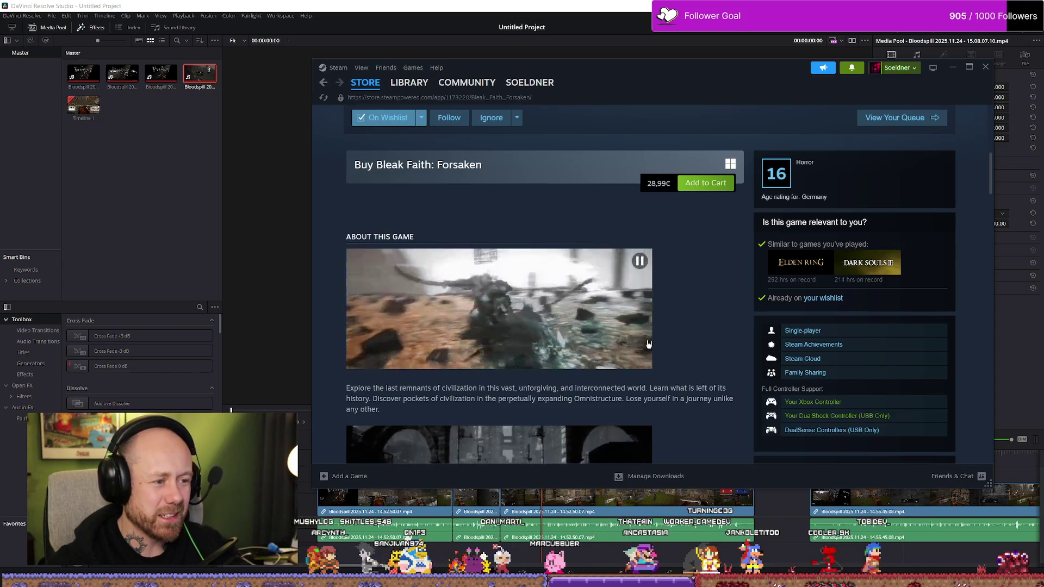
{"action": "scroll", "coordinate": [680, 371], "scroll_direction": "down", "scroll_amount": 5}
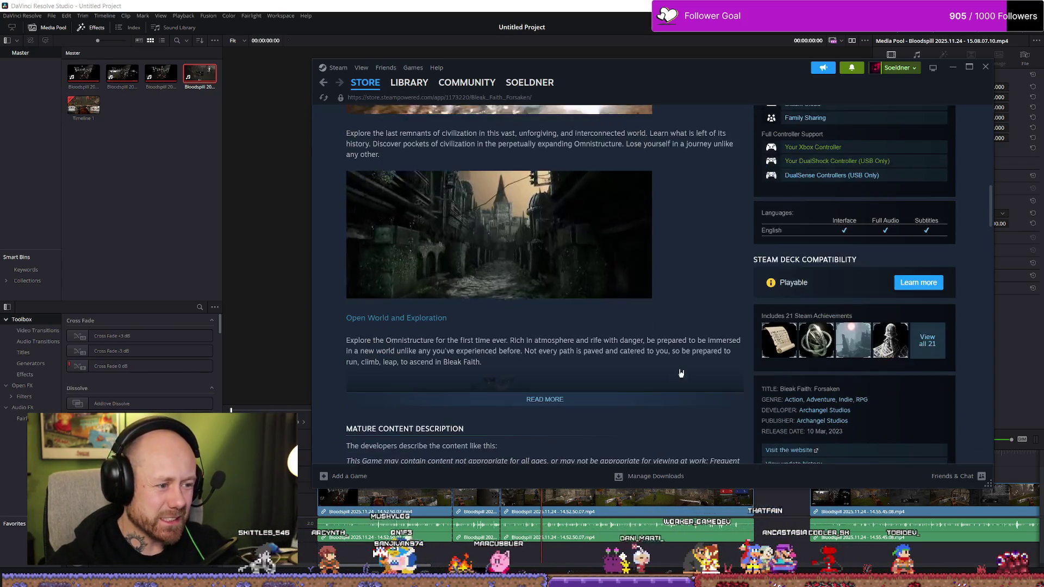
{"action": "left_click", "coordinate": [561, 403]}
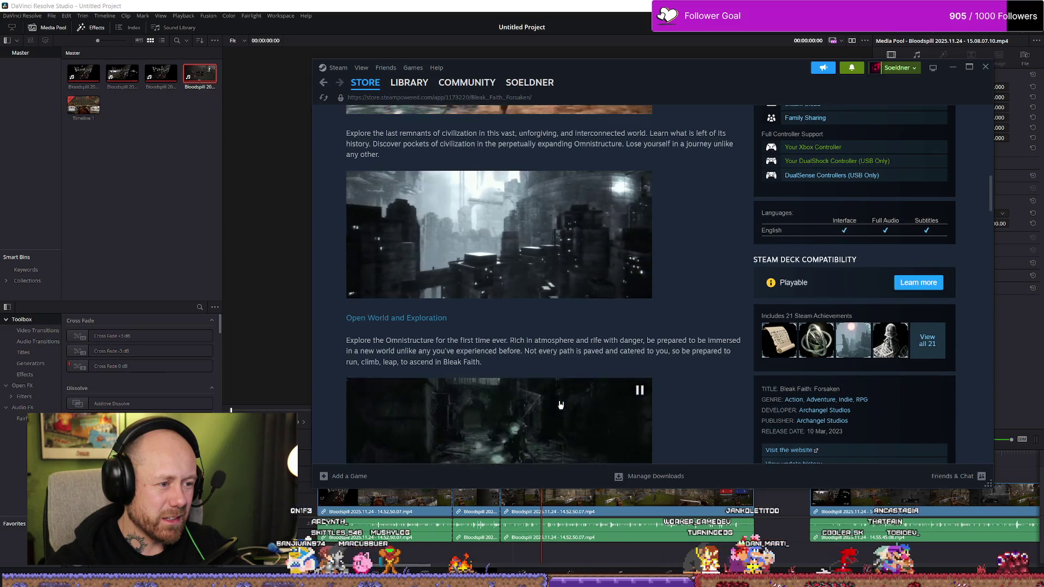
{"action": "scroll", "coordinate": [561, 405], "scroll_direction": "down", "scroll_amount": 3}
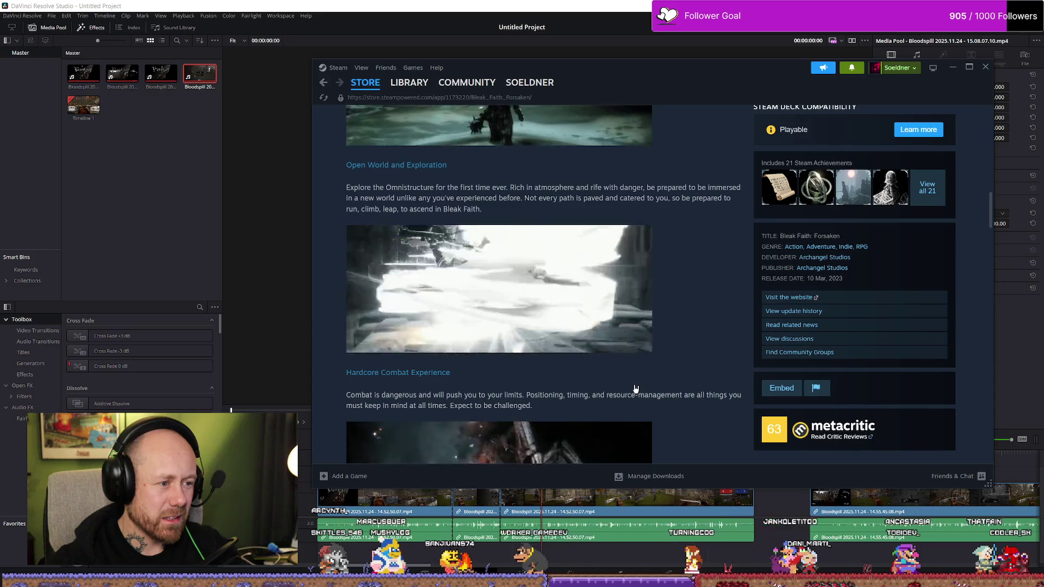
{"action": "scroll", "coordinate": [636, 389], "scroll_direction": "down", "scroll_amount": 3}
{"action": "scroll", "coordinate": [644, 400], "scroll_direction": "up", "scroll_amount": 8}
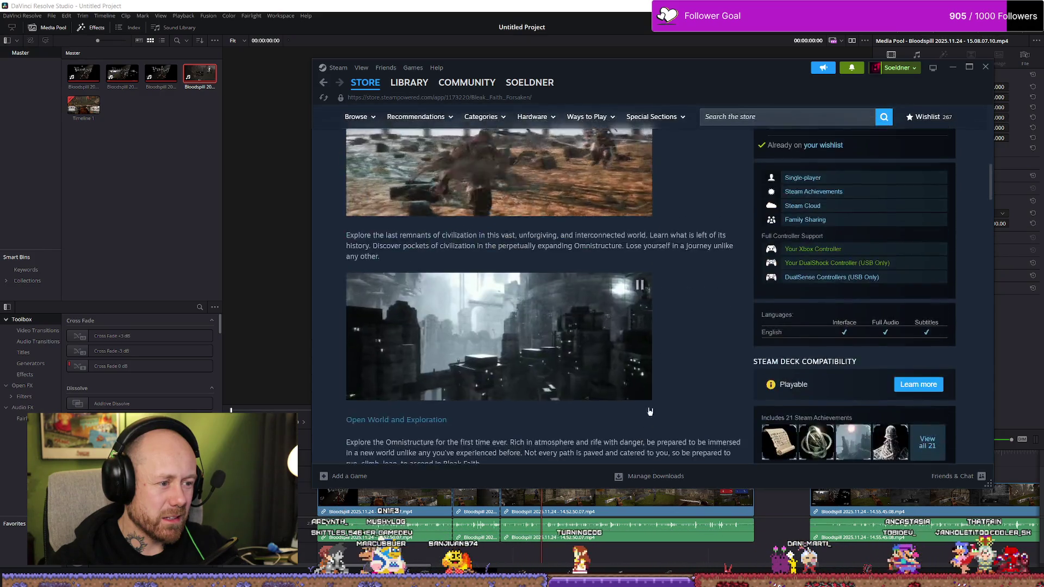
{"action": "scroll", "coordinate": [644, 404], "scroll_direction": "up", "scroll_amount": 15}
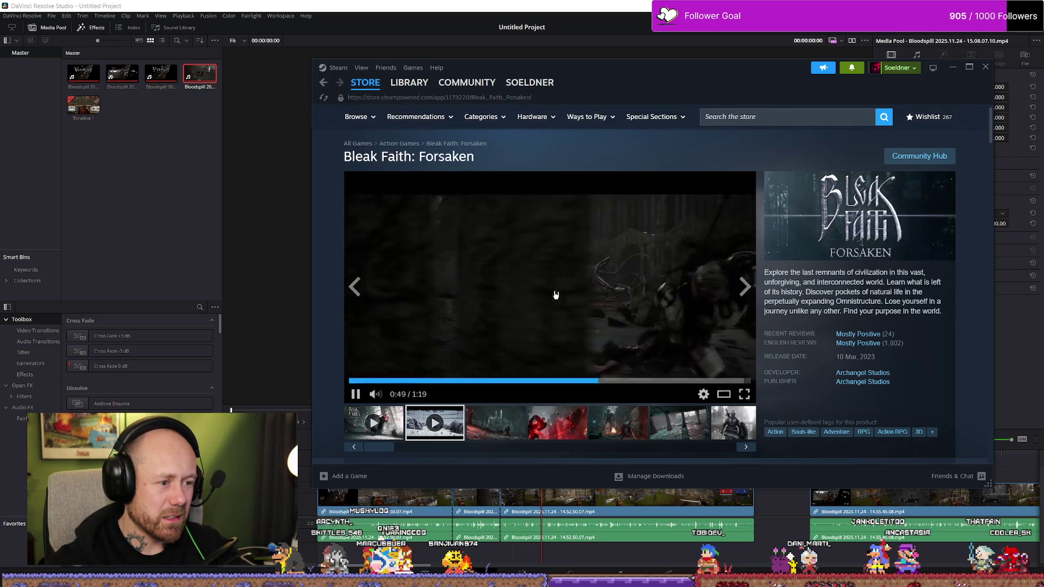
Jump the Bleak Faith trailer to about 1:00, pause it, and go back to the wishlist.
{"action": "left_click", "coordinate": [655, 380]}
{"action": "left_click", "coordinate": [647, 286]}
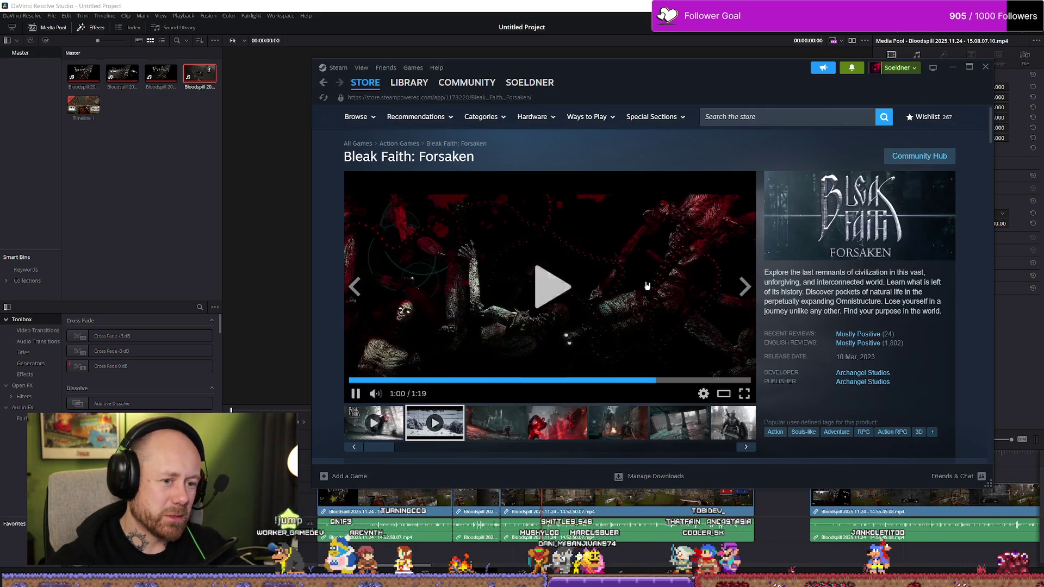
{"action": "left_click", "coordinate": [647, 285]}
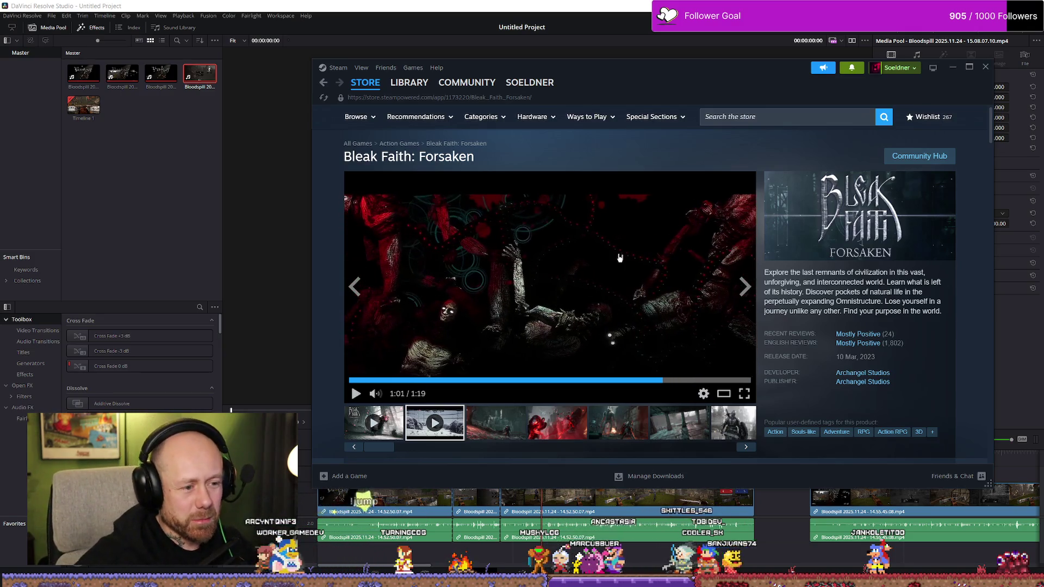
{"action": "key", "text": "alt+Left"}
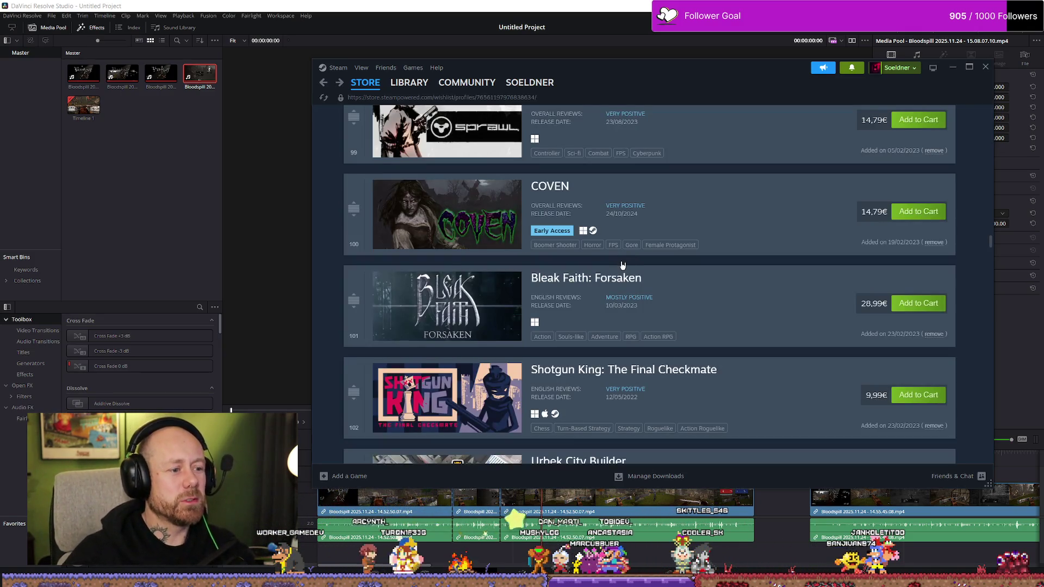
{"action": "scroll", "coordinate": [623, 265], "scroll_direction": "down", "scroll_amount": 1}
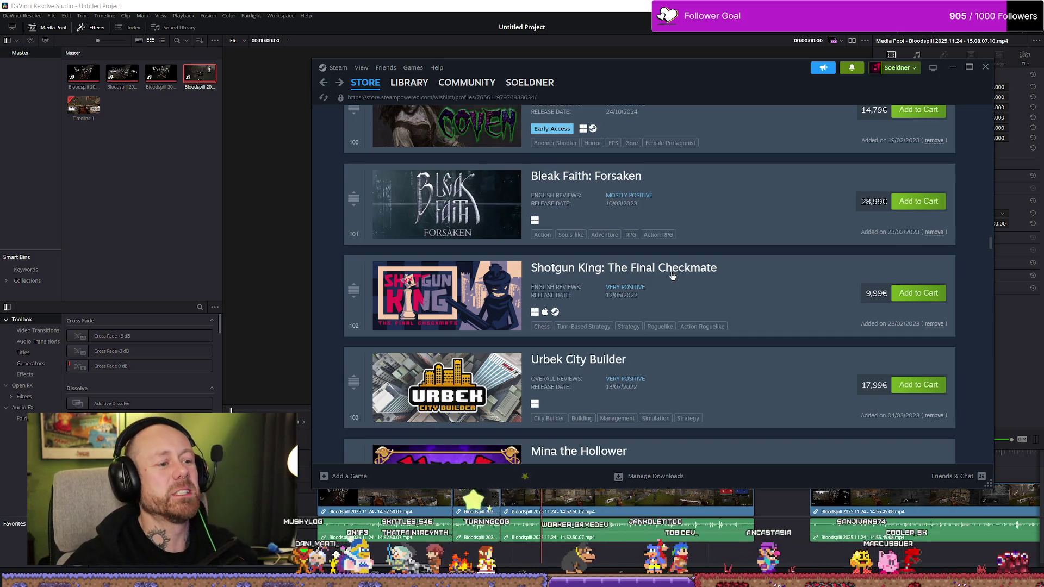
{"action": "scroll", "coordinate": [671, 274], "scroll_direction": "down", "scroll_amount": 1}
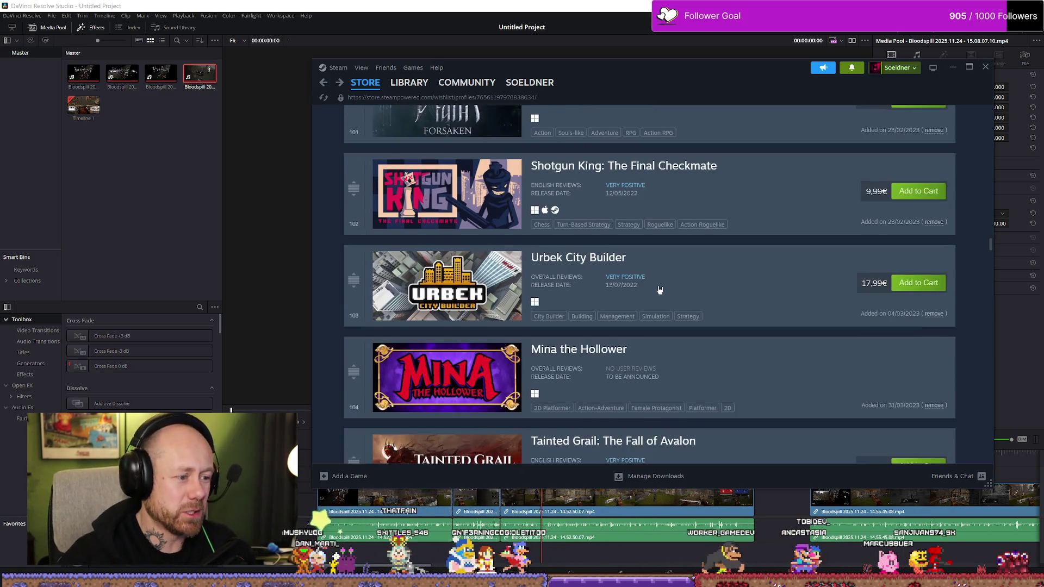
{"action": "scroll", "coordinate": [659, 290], "scroll_direction": "down", "scroll_amount": 1}
{"action": "scroll", "coordinate": [675, 226], "scroll_direction": "down", "scroll_amount": 1}
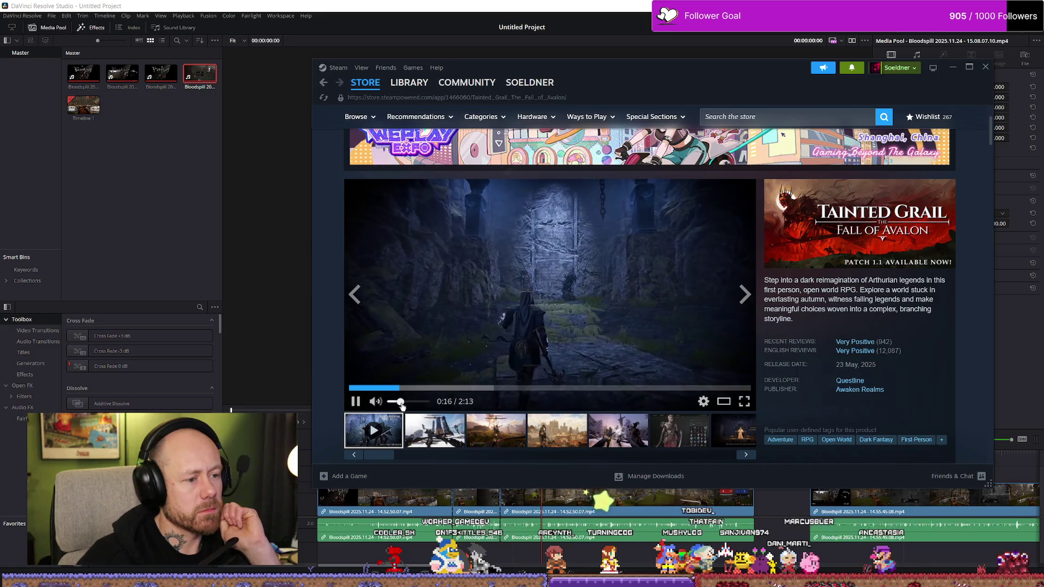
{"action": "left_click", "coordinate": [462, 418]}
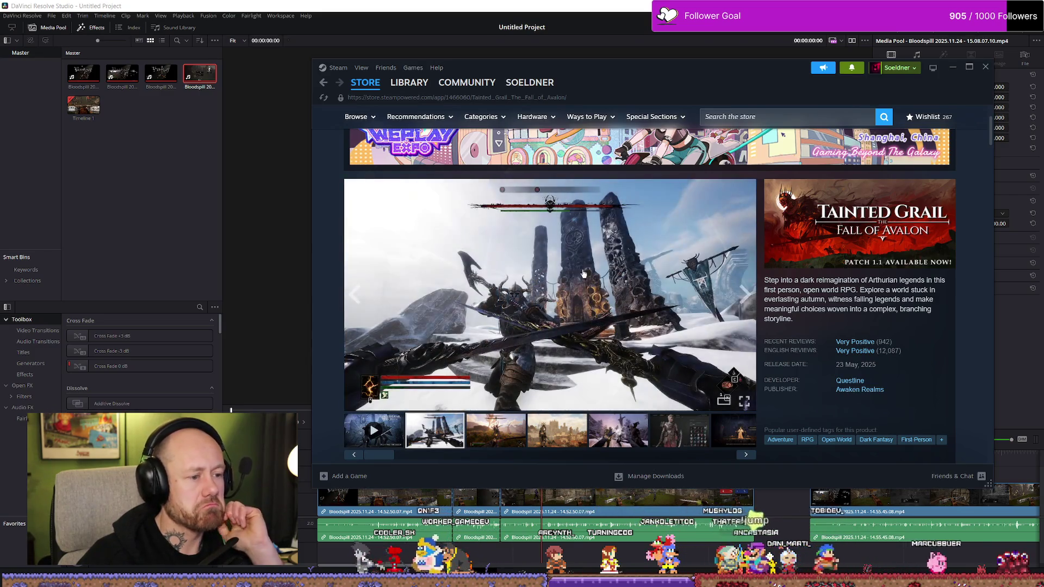
{"action": "key", "text": "alt+Left"}
{"action": "scroll", "coordinate": [507, 198], "scroll_direction": "down", "scroll_amount": 3}
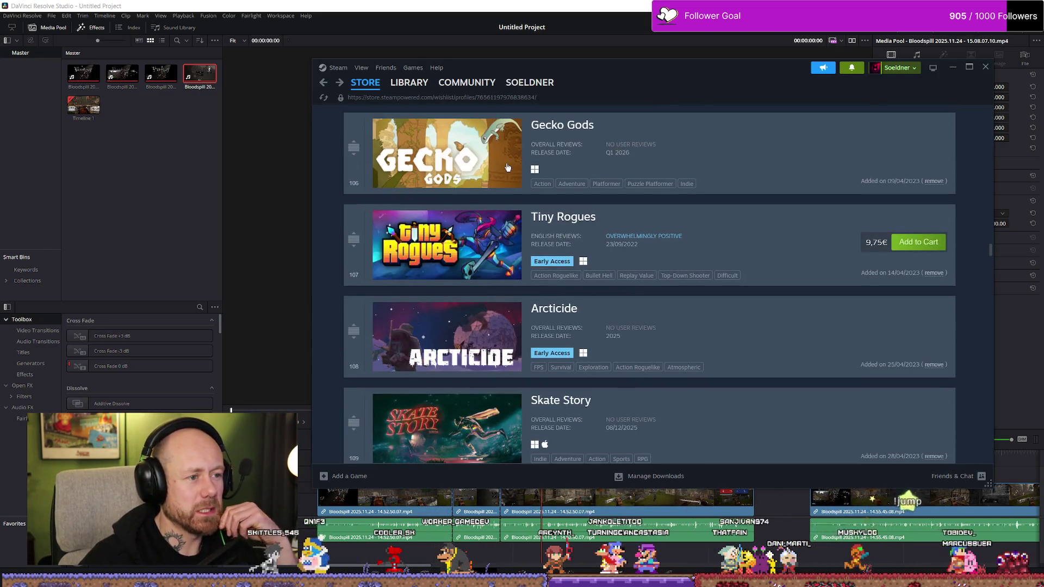
{"action": "mouse_move", "coordinate": [447, 245]}
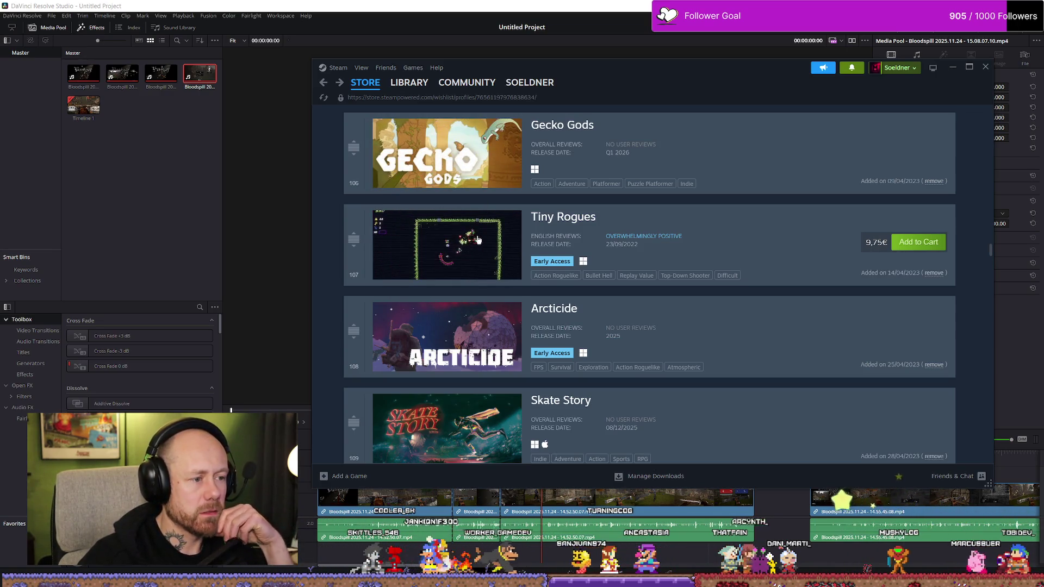
Open the Tiny Rogues store page from the wishlist, then go back to the wishlist.
{"action": "left_click", "coordinate": [470, 243]}
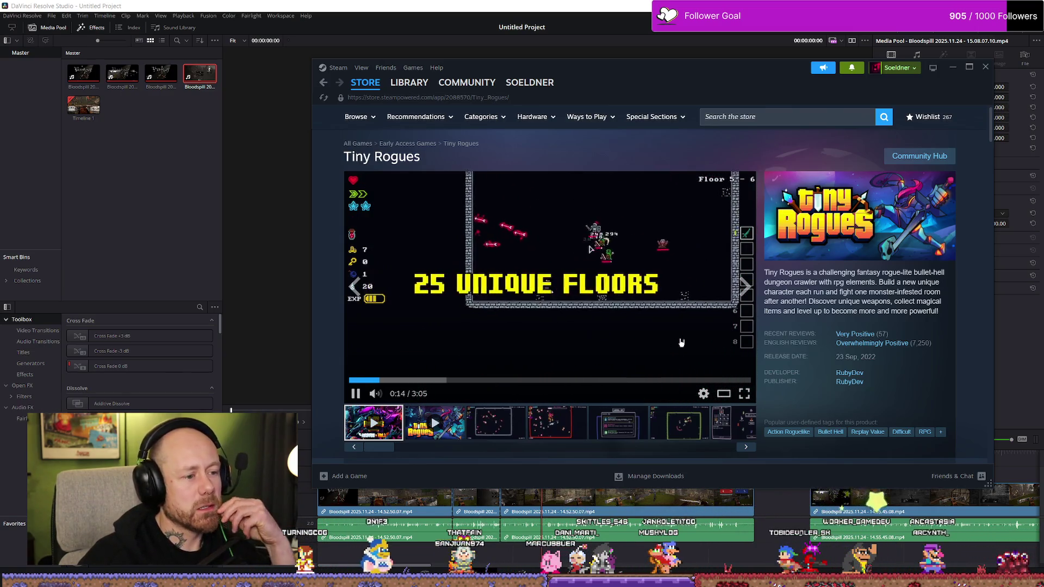
{"action": "key", "text": "alt+Left"}
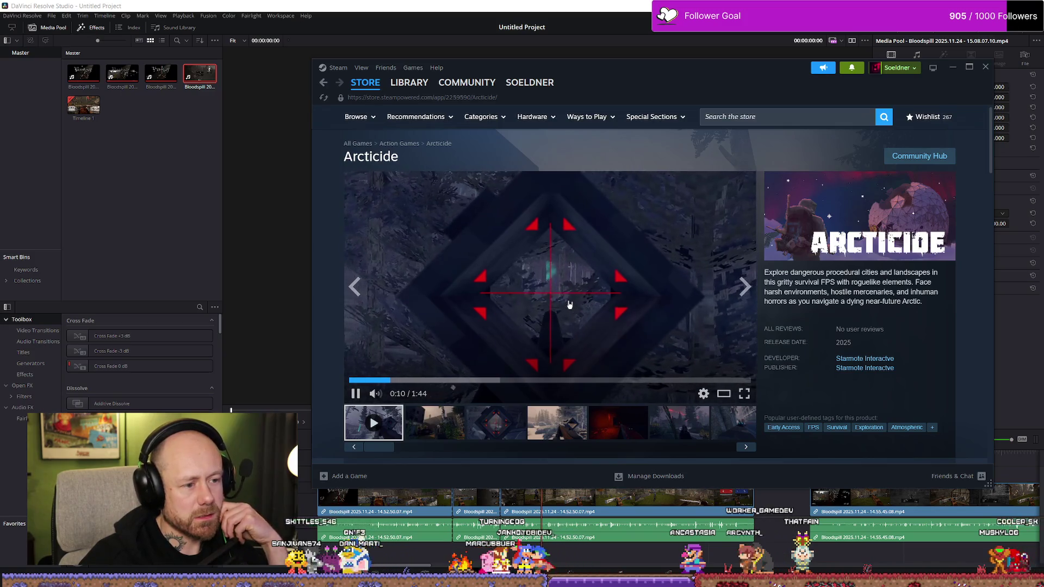
Watch the Arcticide trailer fullscreen to about 1:15, then return to the wishlist.
{"action": "left_click", "coordinate": [744, 394]}
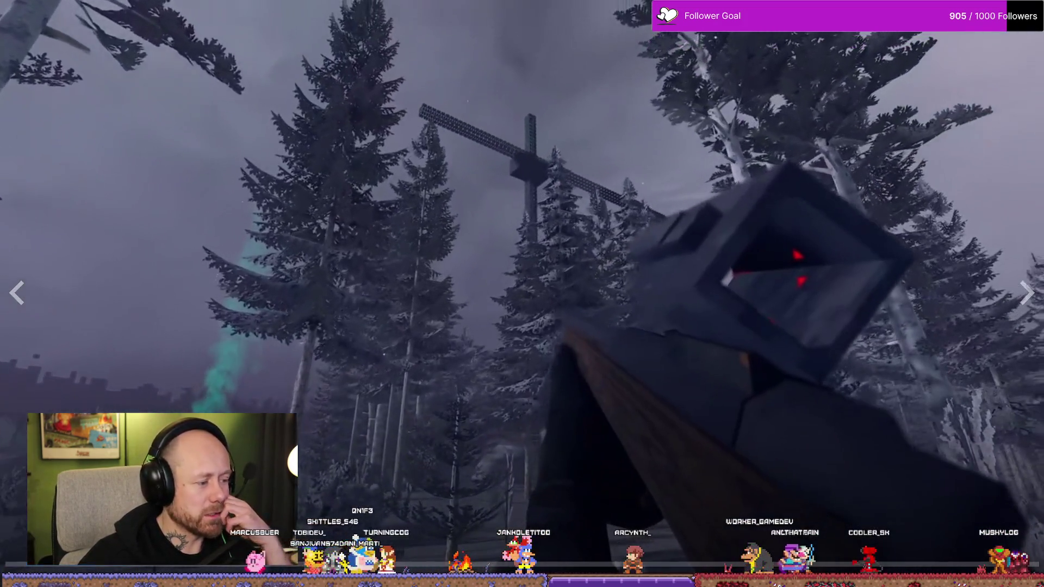
{"action": "left_click", "coordinate": [412, 390]}
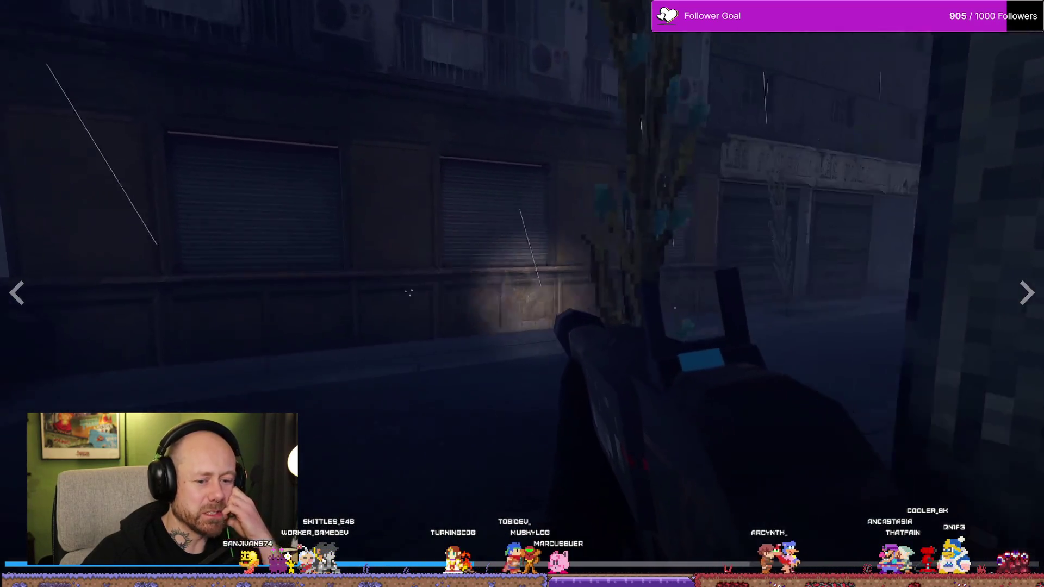
{"action": "key", "text": "Escape"}
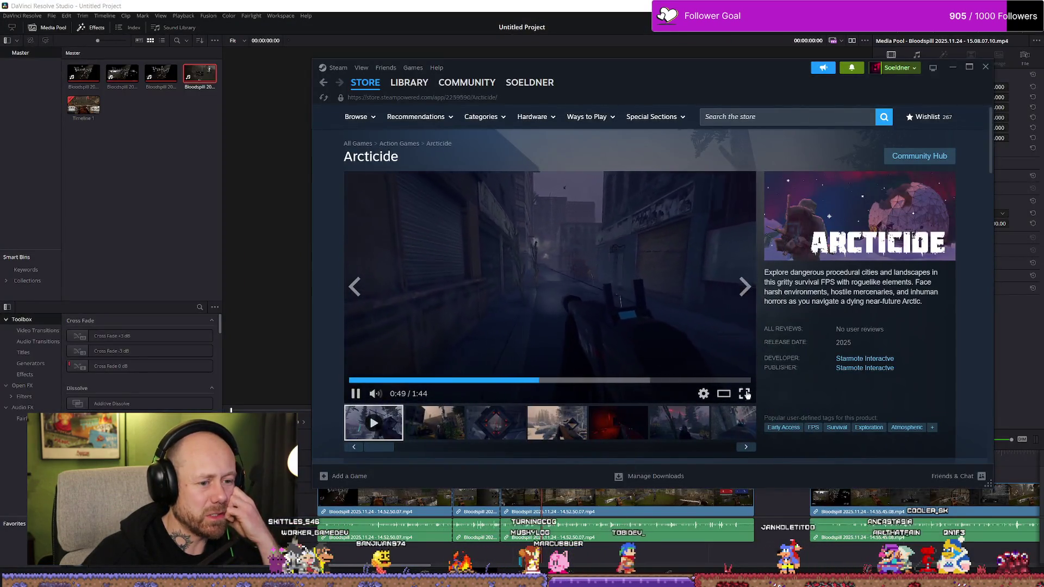
{"action": "left_click", "coordinate": [744, 393]}
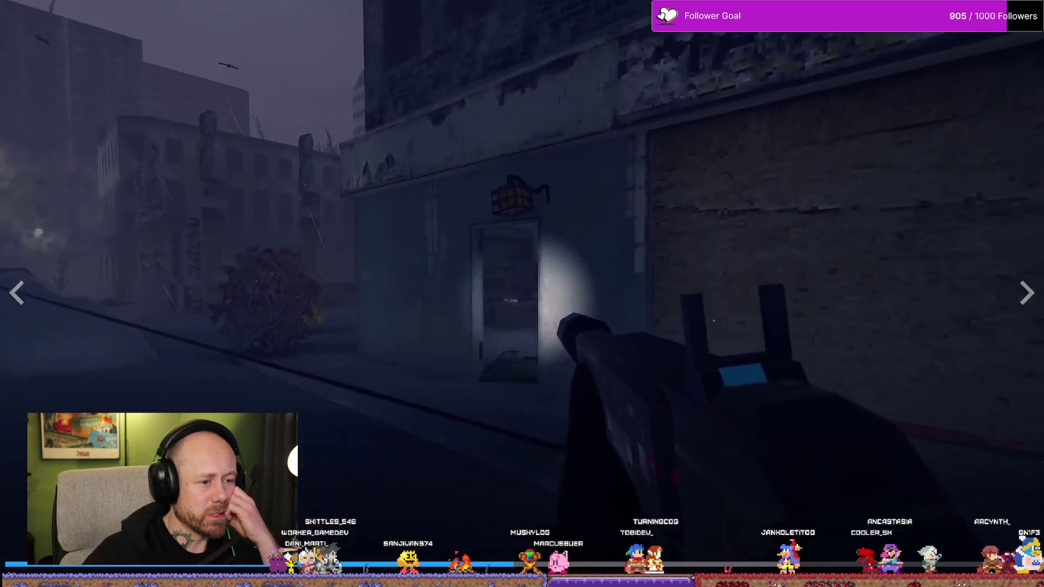
{"action": "key", "text": "Escape"}
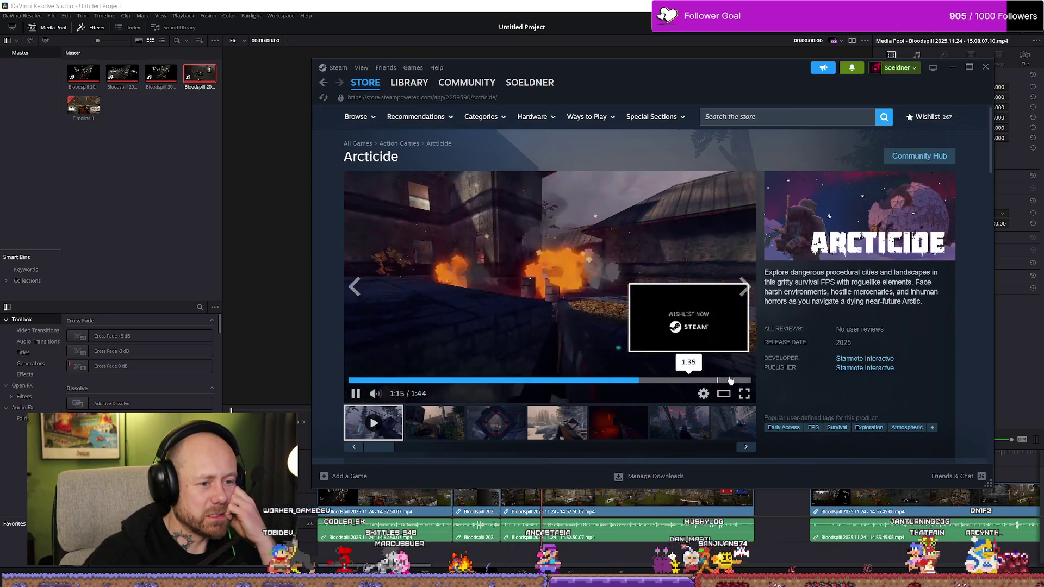
{"action": "key", "text": "alt+Left"}
{"action": "scroll", "coordinate": [593, 233], "scroll_direction": "down", "scroll_amount": 3}
{"action": "scroll", "coordinate": [593, 234], "scroll_direction": "down", "scroll_amount": 2}
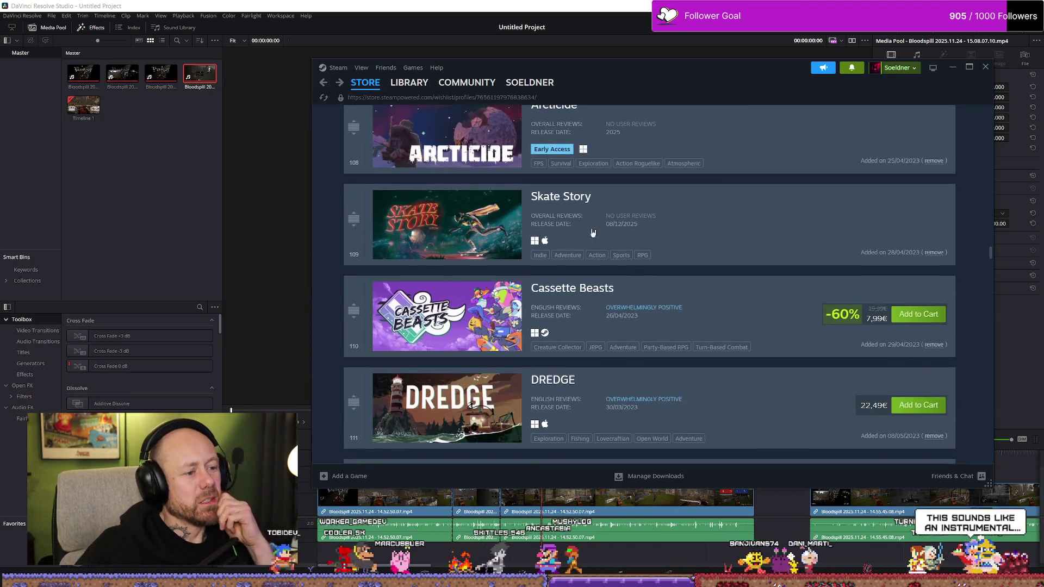
Play Skate Story's second trailer from its store page, then return to the wishlist.
{"action": "left_click", "coordinate": [593, 233]}
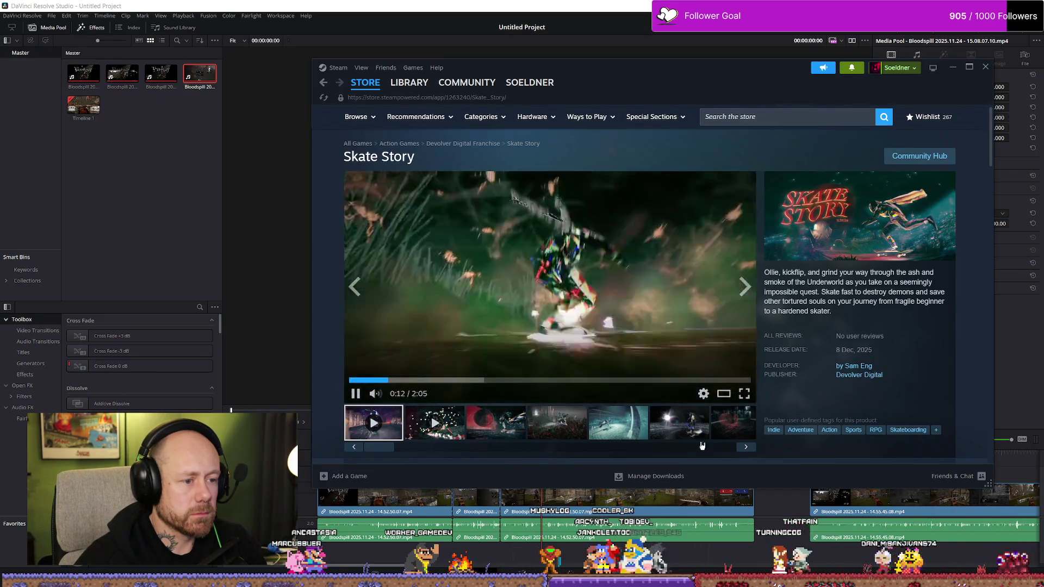
{"action": "left_click", "coordinate": [434, 422]}
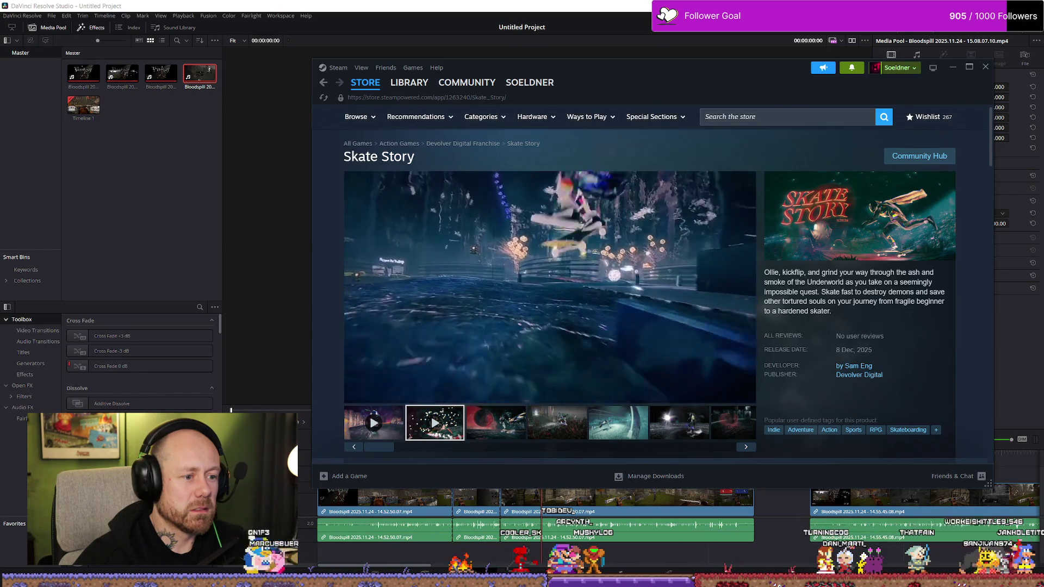
{"action": "key", "text": "alt+Left"}
{"action": "scroll", "coordinate": [636, 343], "scroll_direction": "down", "scroll_amount": 2}
{"action": "scroll", "coordinate": [571, 277], "scroll_direction": "down", "scroll_amount": 2}
{"action": "scroll", "coordinate": [537, 281], "scroll_direction": "down", "scroll_amount": 2}
{"action": "scroll", "coordinate": [514, 269], "scroll_direction": "down", "scroll_amount": 1}
{"action": "scroll", "coordinate": [488, 252], "scroll_direction": "down", "scroll_amount": 3}
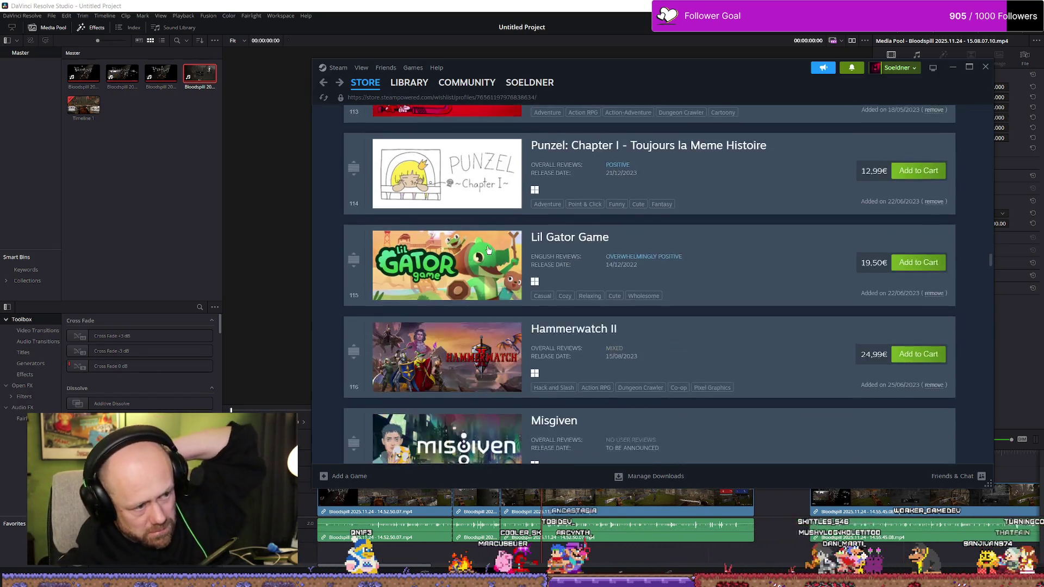
{"action": "scroll", "coordinate": [488, 252], "scroll_direction": "down", "scroll_amount": 2}
{"action": "scroll", "coordinate": [490, 249], "scroll_direction": "down", "scroll_amount": 1}
{"action": "scroll", "coordinate": [492, 245], "scroll_direction": "down", "scroll_amount": 2}
{"action": "scroll", "coordinate": [493, 239], "scroll_direction": "down", "scroll_amount": 2}
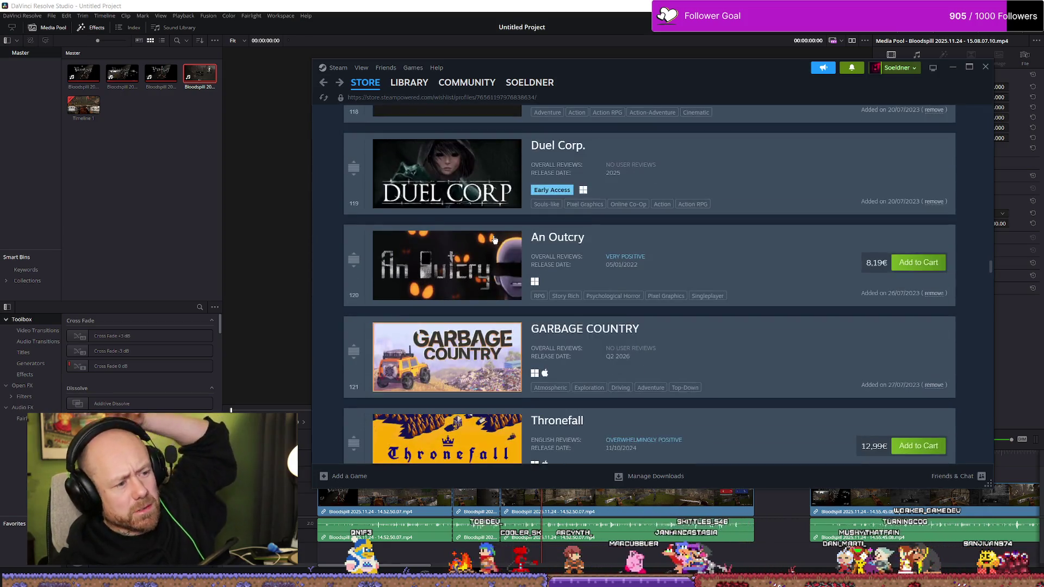
{"action": "scroll", "coordinate": [492, 239], "scroll_direction": "down", "scroll_amount": 1}
{"action": "scroll", "coordinate": [493, 239], "scroll_direction": "down", "scroll_amount": 1}
{"action": "scroll", "coordinate": [495, 237], "scroll_direction": "down", "scroll_amount": 2}
{"action": "scroll", "coordinate": [495, 237], "scroll_direction": "down", "scroll_amount": 2}
{"action": "scroll", "coordinate": [494, 269], "scroll_direction": "up", "scroll_amount": 2}
{"action": "scroll", "coordinate": [491, 309], "scroll_direction": "up", "scroll_amount": 3}
{"action": "scroll", "coordinate": [489, 352], "scroll_direction": "up", "scroll_amount": 1}
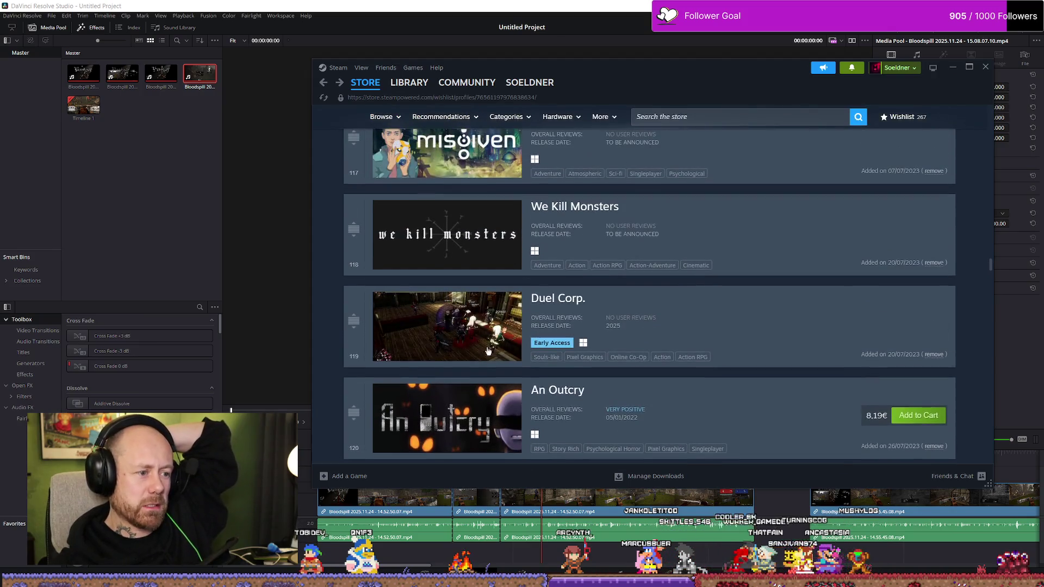
Watch a few seconds of the Duel Corp. trailer, then return to the wishlist.
{"action": "left_click", "coordinate": [606, 290]}
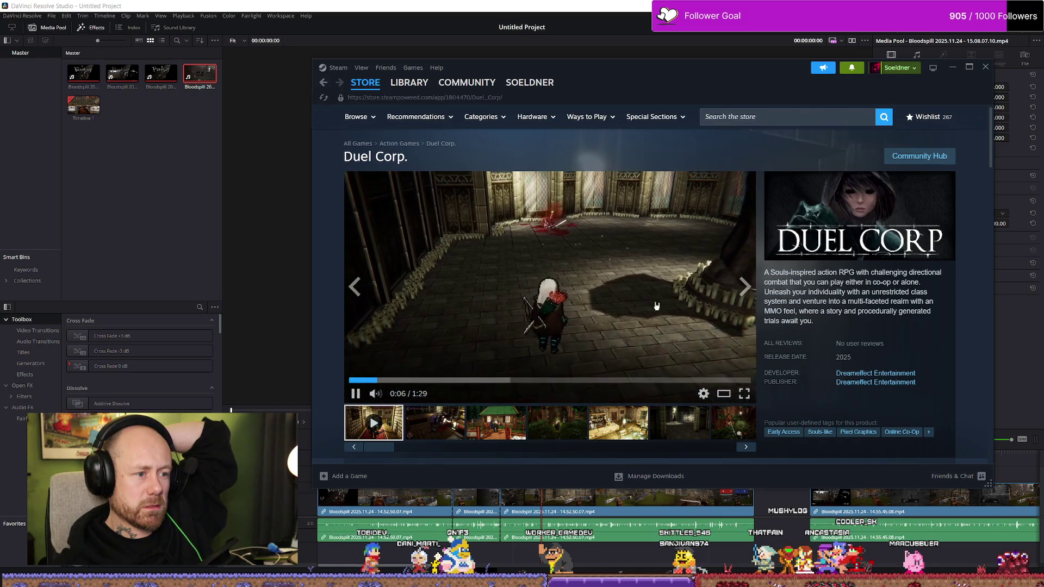
{"action": "key", "text": "alt+Left"}
{"action": "scroll", "coordinate": [690, 314], "scroll_direction": "down", "scroll_amount": 2}
{"action": "scroll", "coordinate": [693, 321], "scroll_direction": "down", "scroll_amount": 2}
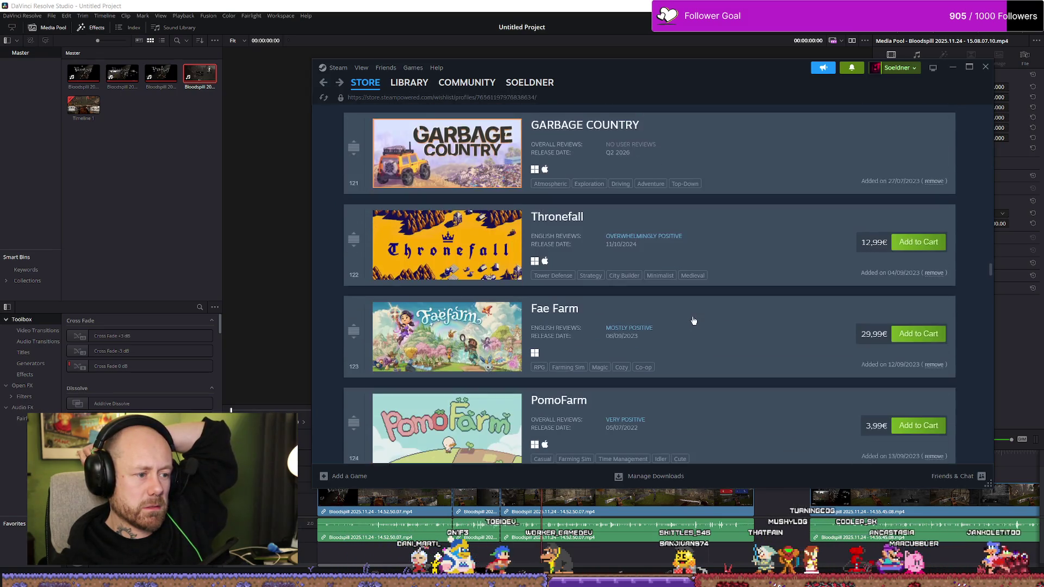
{"action": "scroll", "coordinate": [693, 321], "scroll_direction": "down", "scroll_amount": 2}
{"action": "scroll", "coordinate": [713, 315], "scroll_direction": "down", "scroll_amount": 2}
{"action": "scroll", "coordinate": [716, 315], "scroll_direction": "down", "scroll_amount": 3}
{"action": "scroll", "coordinate": [718, 316], "scroll_direction": "down", "scroll_amount": 1}
{"action": "scroll", "coordinate": [718, 316], "scroll_direction": "down", "scroll_amount": 2}
{"action": "scroll", "coordinate": [718, 318], "scroll_direction": "down", "scroll_amount": 2}
{"action": "scroll", "coordinate": [720, 320], "scroll_direction": "down", "scroll_amount": 2}
{"action": "scroll", "coordinate": [719, 321], "scroll_direction": "up", "scroll_amount": 1}
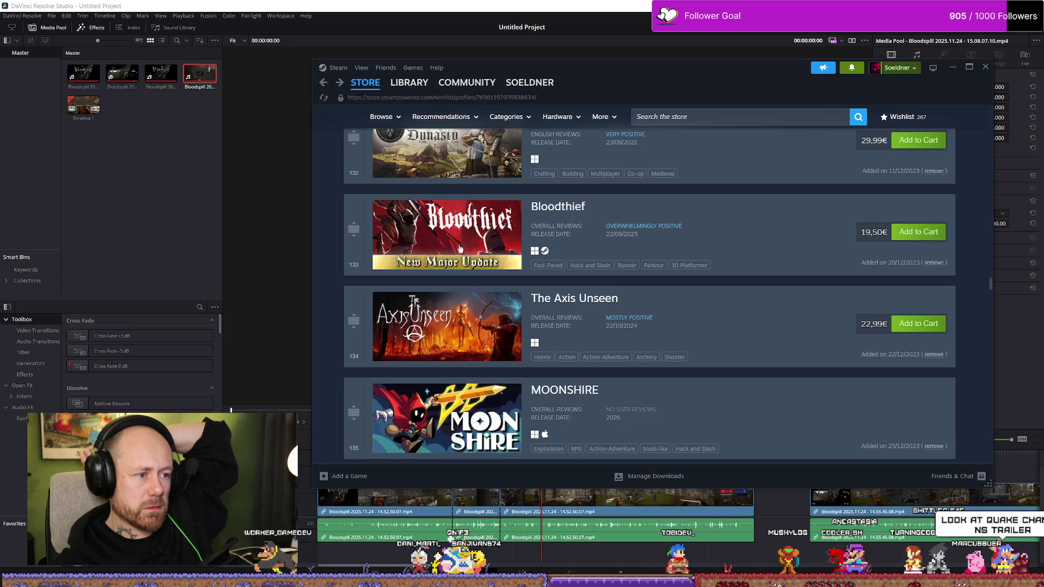
View the Bloodthief store page with its trailer playing.
{"action": "left_click", "coordinate": [544, 251]}
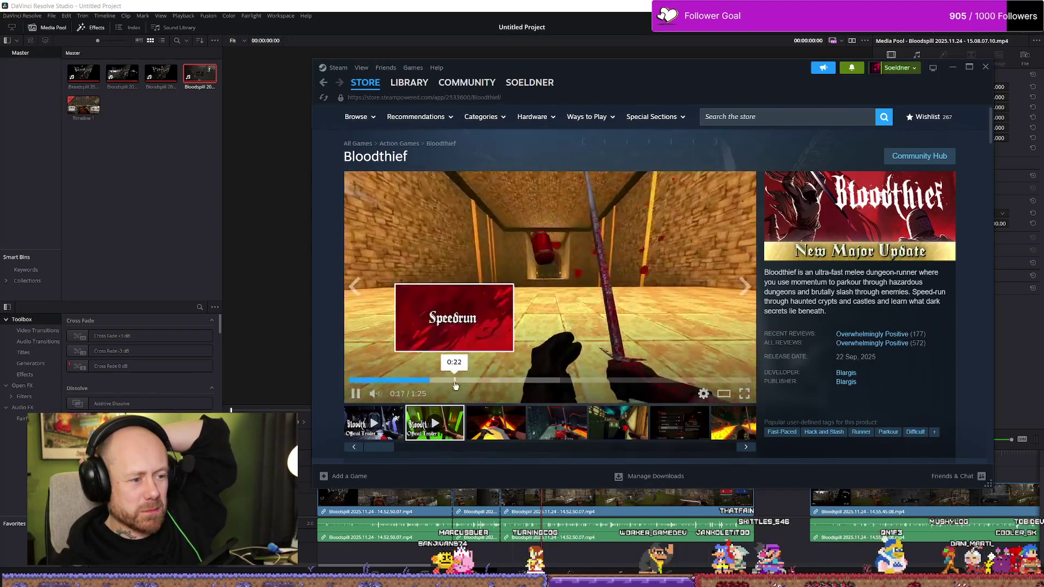
Return to the wishlist and browse down to Tears of Metal and Tenjutsu.
{"action": "key", "text": "alt+Left"}
{"action": "scroll", "coordinate": [506, 321], "scroll_direction": "down", "scroll_amount": 2}
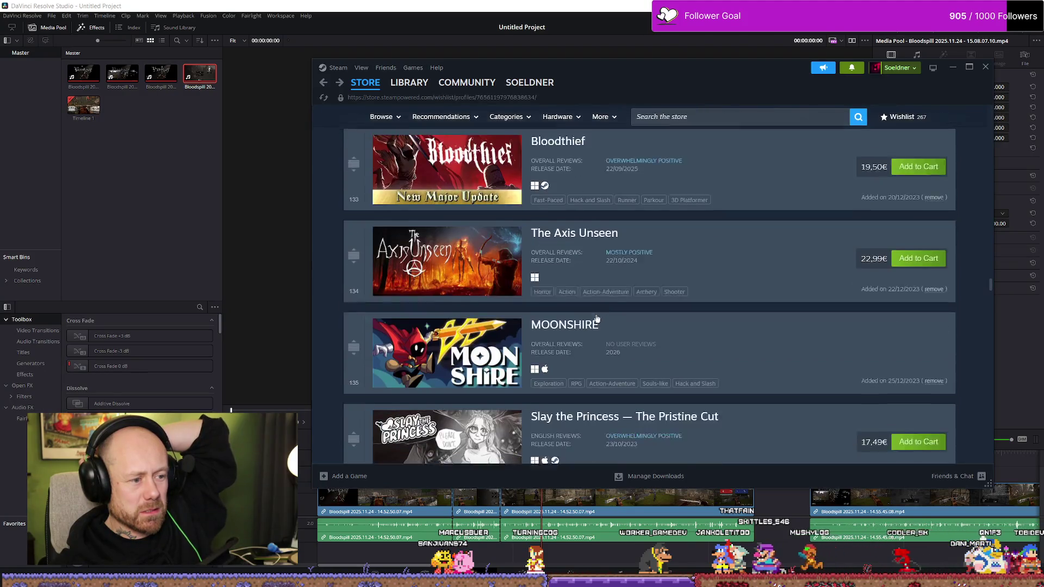
{"action": "scroll", "coordinate": [504, 321], "scroll_direction": "down", "scroll_amount": 2}
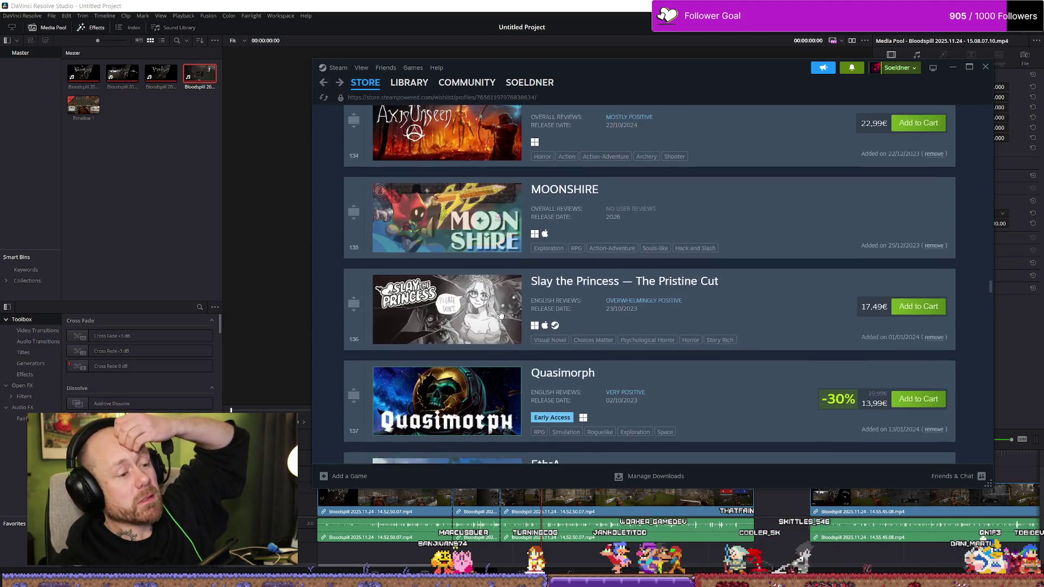
{"action": "scroll", "coordinate": [504, 314], "scroll_direction": "down", "scroll_amount": 2}
{"action": "scroll", "coordinate": [503, 302], "scroll_direction": "down", "scroll_amount": 2}
{"action": "scroll", "coordinate": [505, 287], "scroll_direction": "down", "scroll_amount": 2}
{"action": "scroll", "coordinate": [505, 285], "scroll_direction": "down", "scroll_amount": 2}
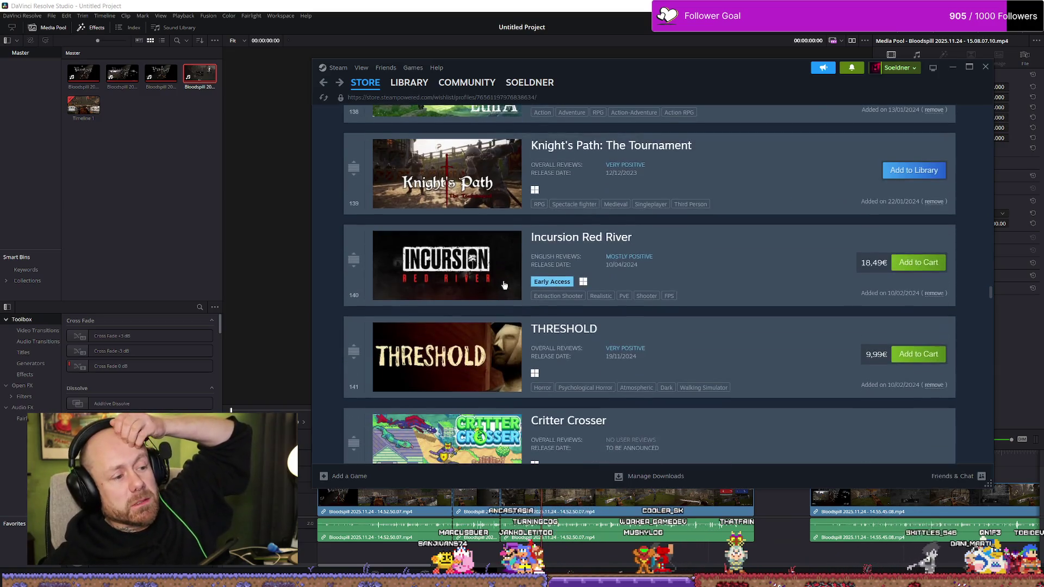
{"action": "scroll", "coordinate": [499, 277], "scroll_direction": "down", "scroll_amount": 1}
{"action": "scroll", "coordinate": [494, 270], "scroll_direction": "down", "scroll_amount": 2}
{"action": "scroll", "coordinate": [489, 263], "scroll_direction": "down", "scroll_amount": 2}
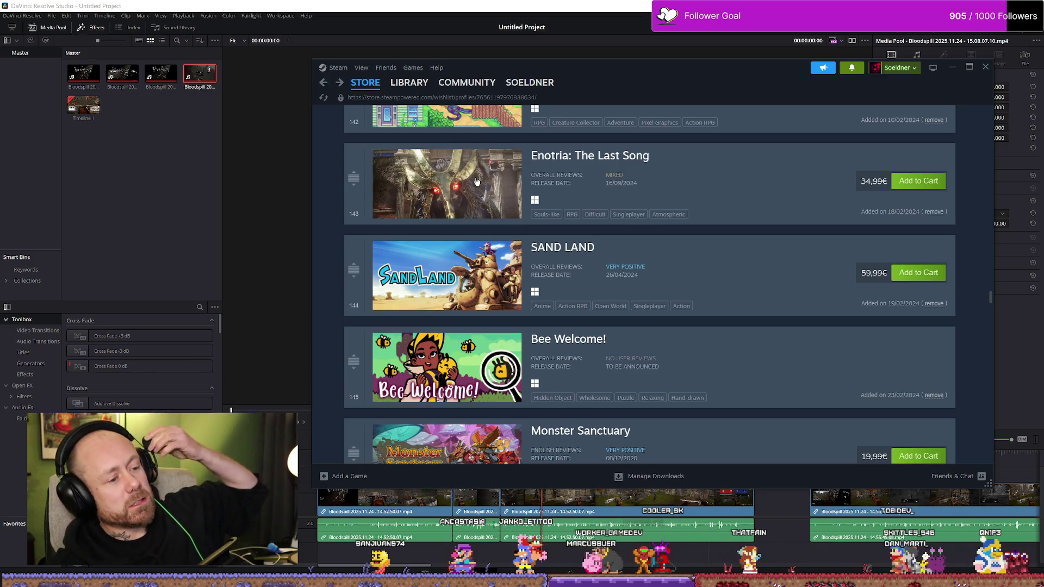
{"action": "scroll", "coordinate": [481, 200], "scroll_direction": "down", "scroll_amount": 3}
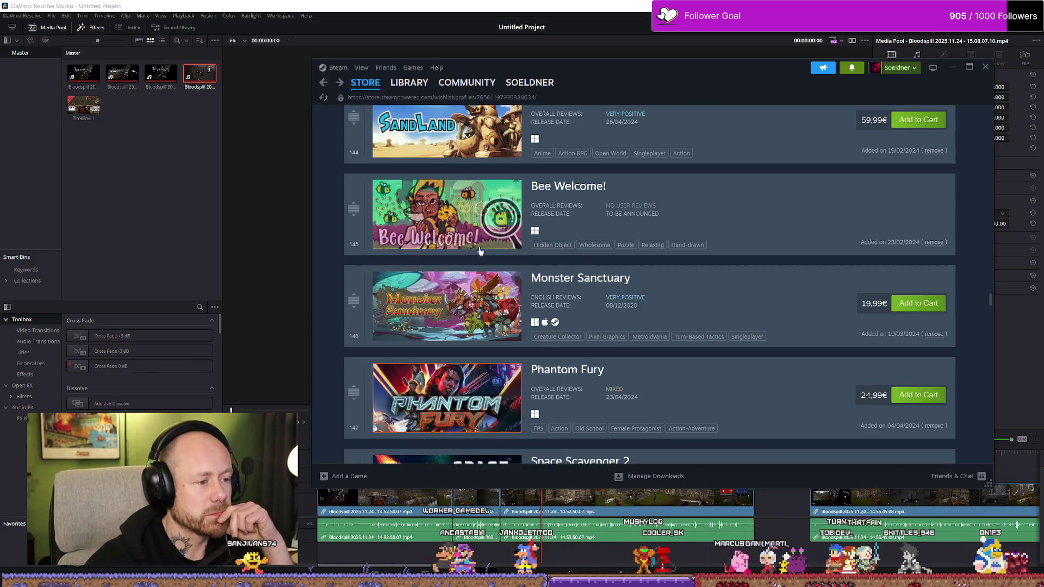
{"action": "scroll", "coordinate": [506, 240], "scroll_direction": "down", "scroll_amount": 2}
{"action": "scroll", "coordinate": [518, 261], "scroll_direction": "down", "scroll_amount": 2}
{"action": "scroll", "coordinate": [518, 265], "scroll_direction": "down", "scroll_amount": 1}
{"action": "scroll", "coordinate": [510, 263], "scroll_direction": "down", "scroll_amount": 2}
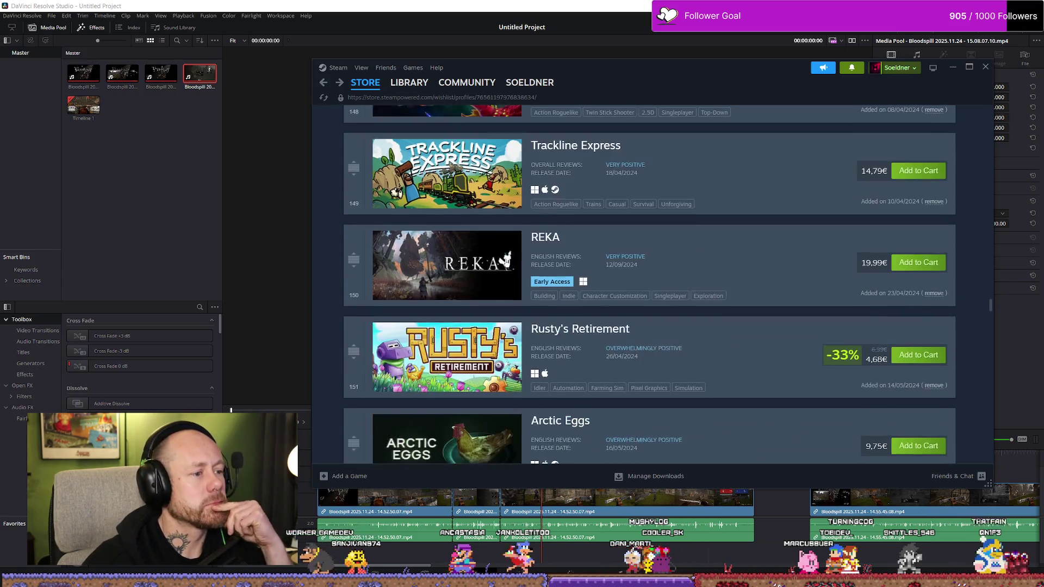
{"action": "scroll", "coordinate": [489, 244], "scroll_direction": "down", "scroll_amount": 2}
{"action": "scroll", "coordinate": [490, 245], "scroll_direction": "down", "scroll_amount": 3}
{"action": "scroll", "coordinate": [490, 244], "scroll_direction": "down", "scroll_amount": 3}
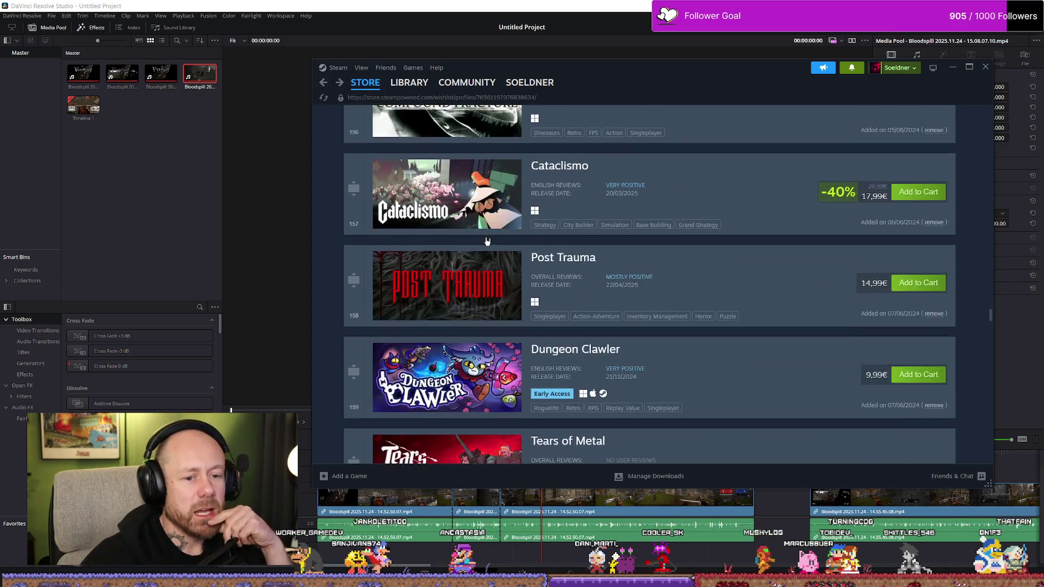
{"action": "scroll", "coordinate": [486, 242], "scroll_direction": "up", "scroll_amount": 1}
{"action": "scroll", "coordinate": [489, 238], "scroll_direction": "up", "scroll_amount": 1}
{"action": "scroll", "coordinate": [485, 240], "scroll_direction": "up", "scroll_amount": 1}
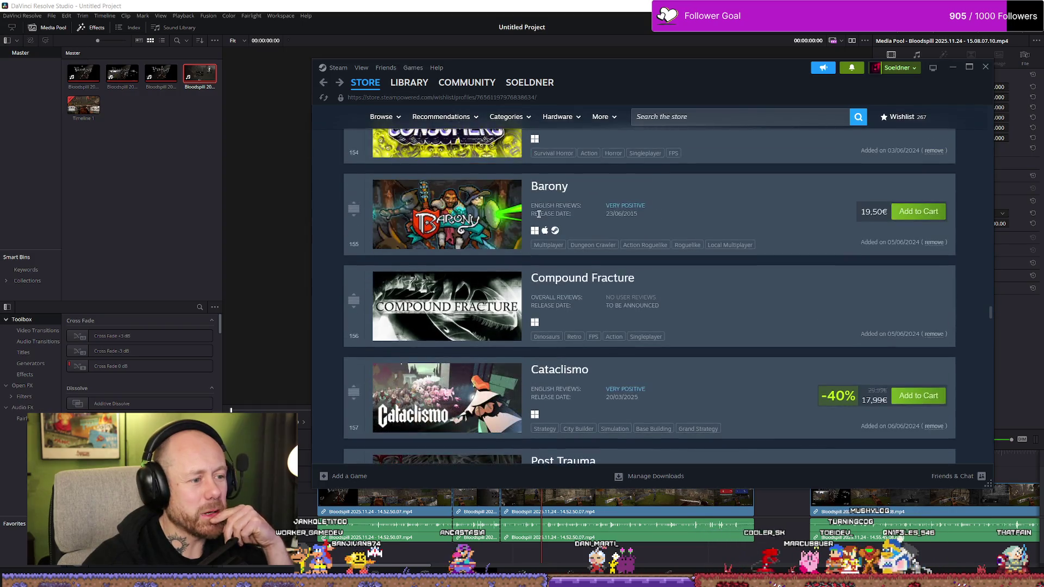
{"action": "scroll", "coordinate": [498, 233], "scroll_direction": "down", "scroll_amount": 3}
{"action": "scroll", "coordinate": [518, 219], "scroll_direction": "down", "scroll_amount": 3}
{"action": "mouse_move", "coordinate": [447, 164]}
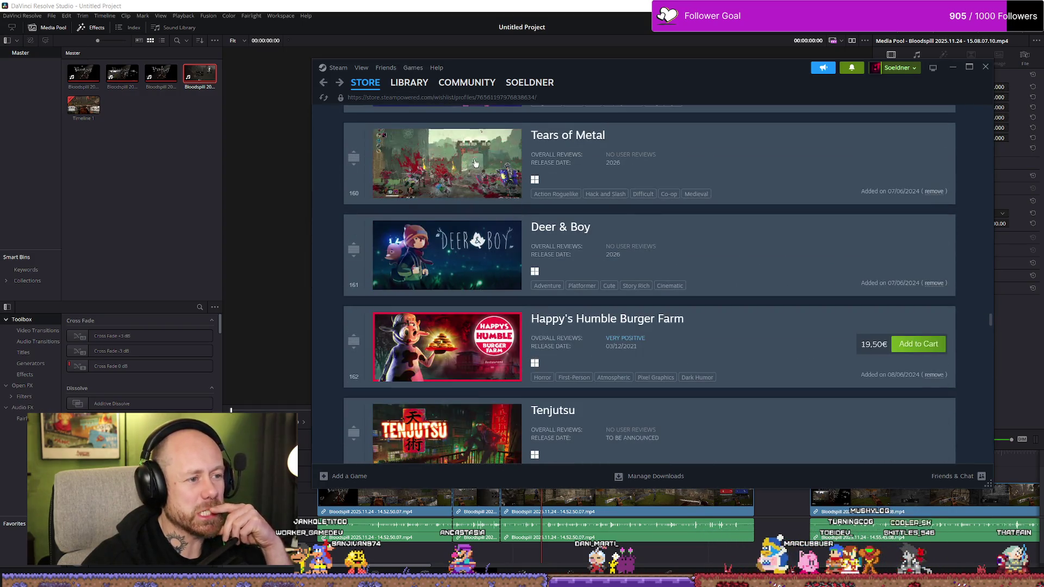
Check the Tears of Metal page, then watch the Tenjutsu trailer fullscreen.
{"action": "left_click", "coordinate": [473, 170]}
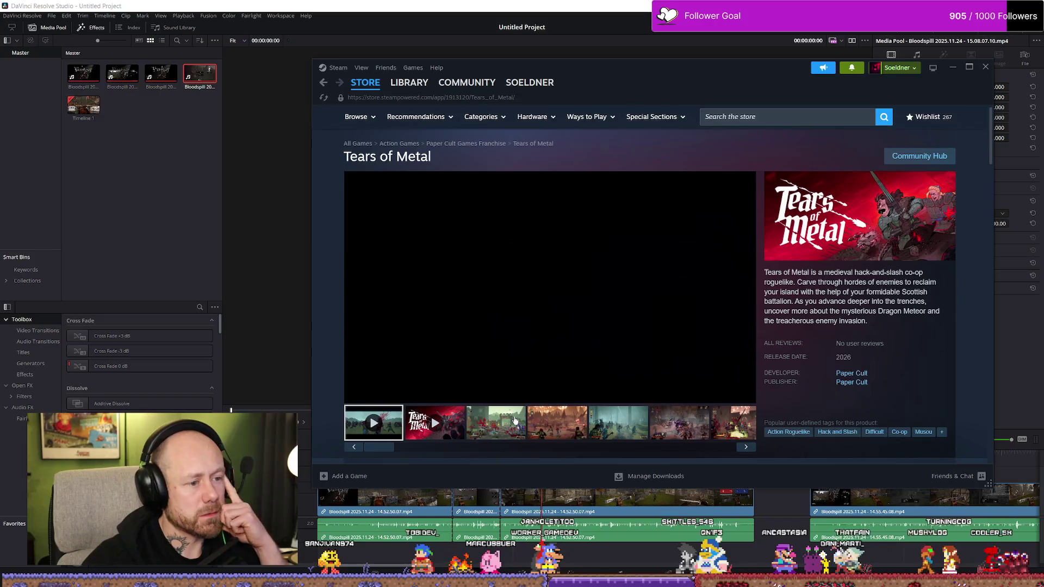
{"action": "key", "text": "alt+Left"}
{"action": "scroll", "coordinate": [475, 263], "scroll_direction": "down", "scroll_amount": 2}
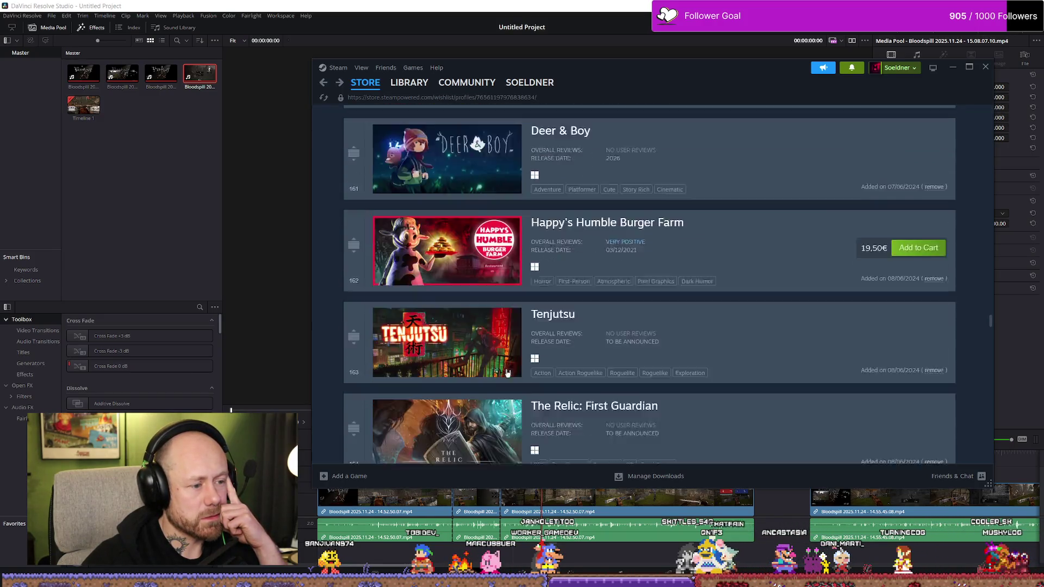
{"action": "scroll", "coordinate": [476, 263], "scroll_direction": "down", "scroll_amount": 2}
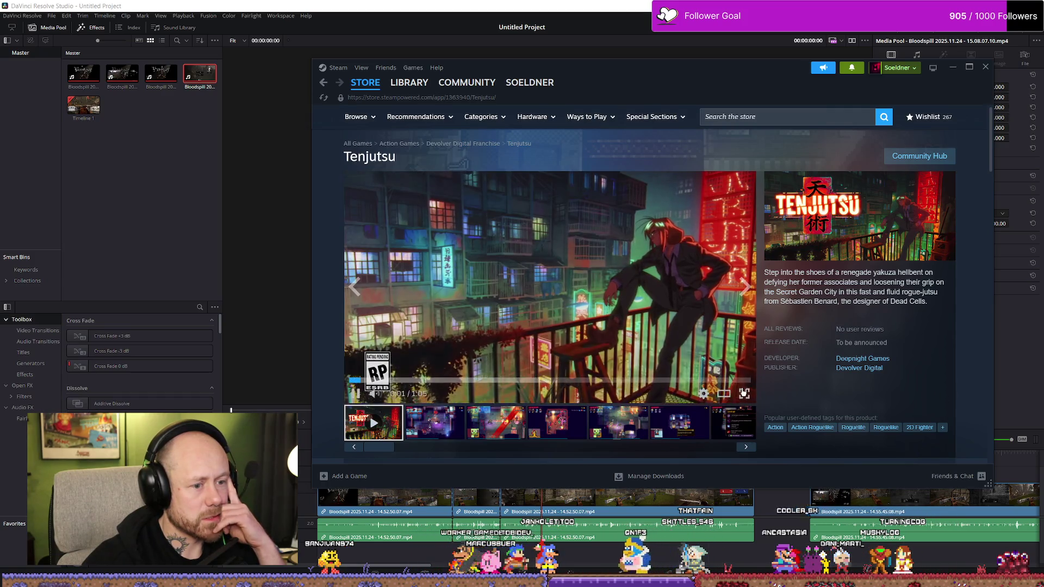
{"action": "left_click", "coordinate": [744, 393]}
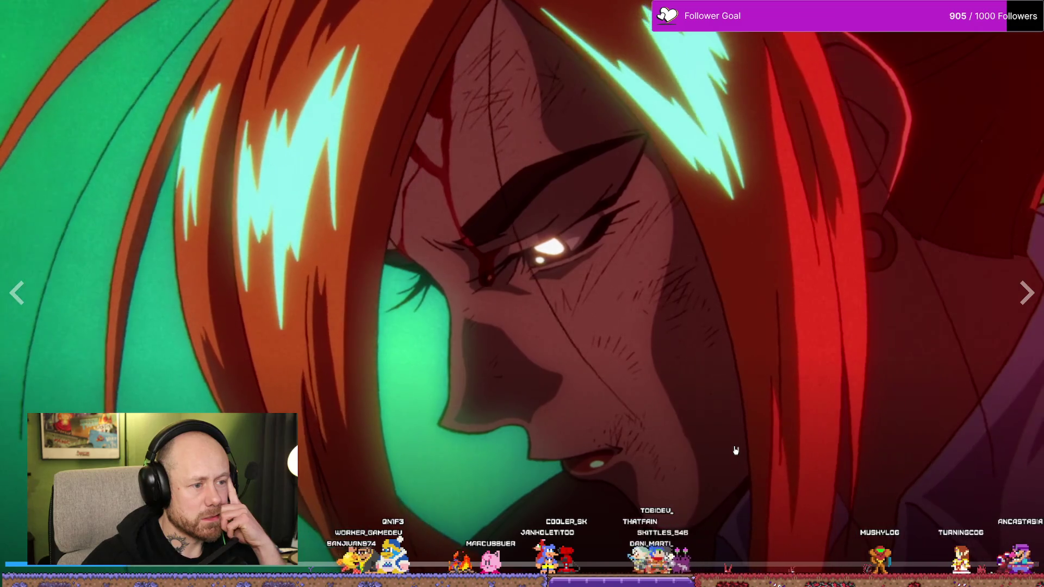
{"action": "key", "text": "Escape"}
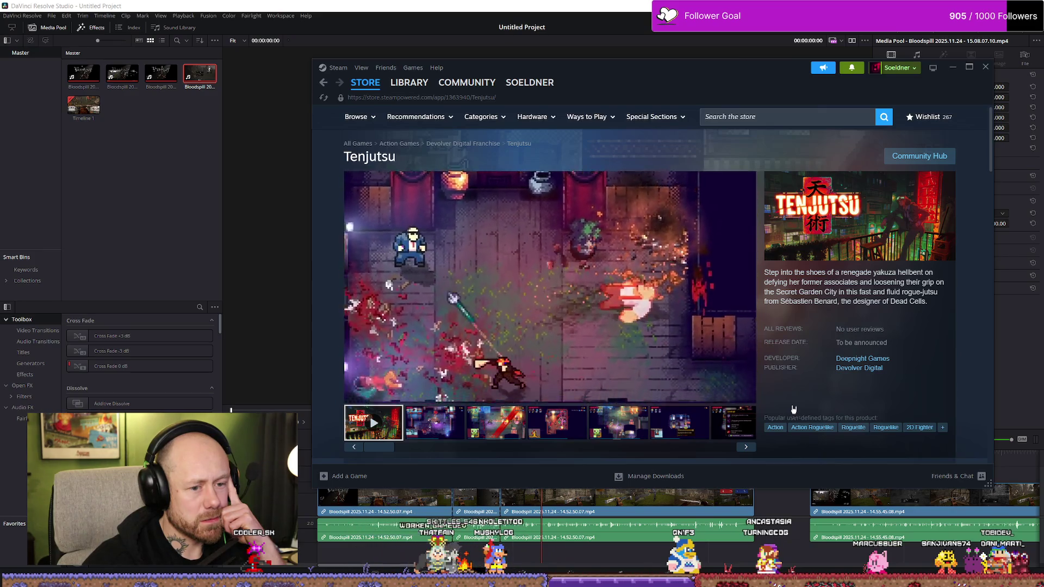
{"action": "scroll", "coordinate": [664, 333], "scroll_direction": "down", "scroll_amount": 3}
{"action": "scroll", "coordinate": [665, 333], "scroll_direction": "up", "scroll_amount": 3}
Return to the wishlist and view the PAPERHEAD store page with its trailer playing.
{"action": "key", "text": "alt+Left"}
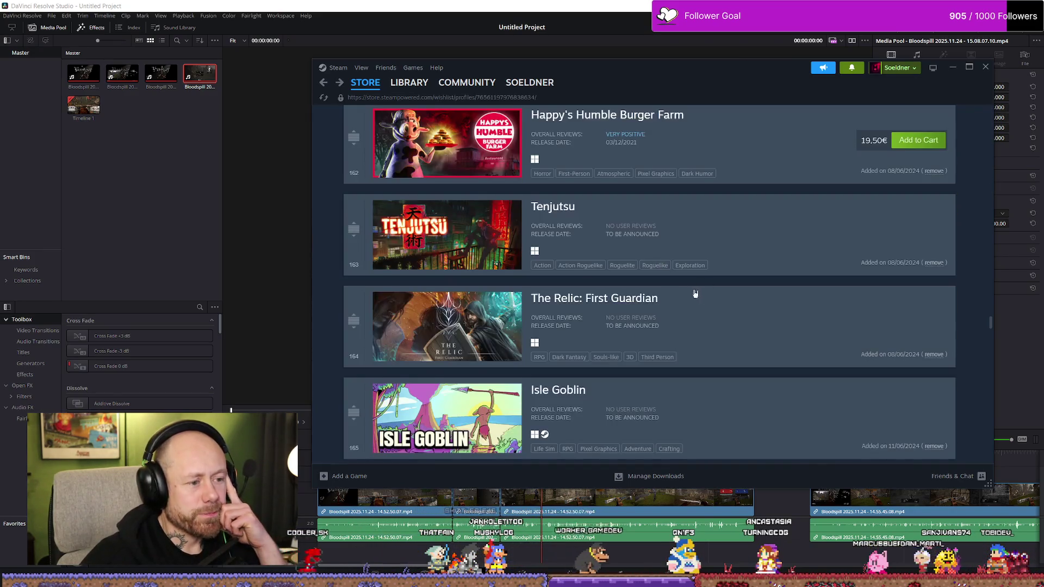
{"action": "scroll", "coordinate": [602, 256], "scroll_direction": "down", "scroll_amount": 1}
{"action": "scroll", "coordinate": [759, 233], "scroll_direction": "down", "scroll_amount": 2}
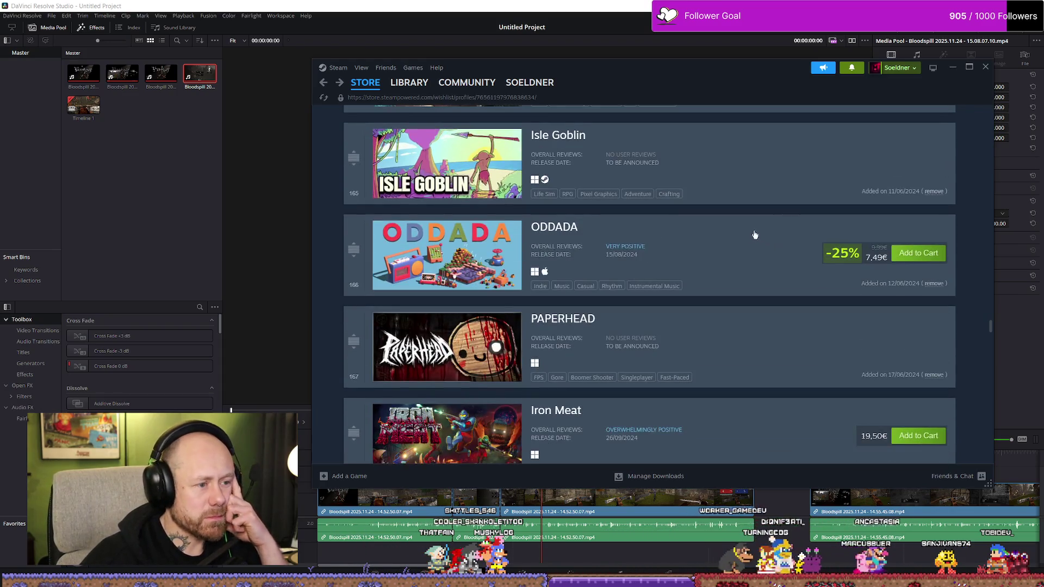
{"action": "scroll", "coordinate": [612, 238], "scroll_direction": "down", "scroll_amount": 2}
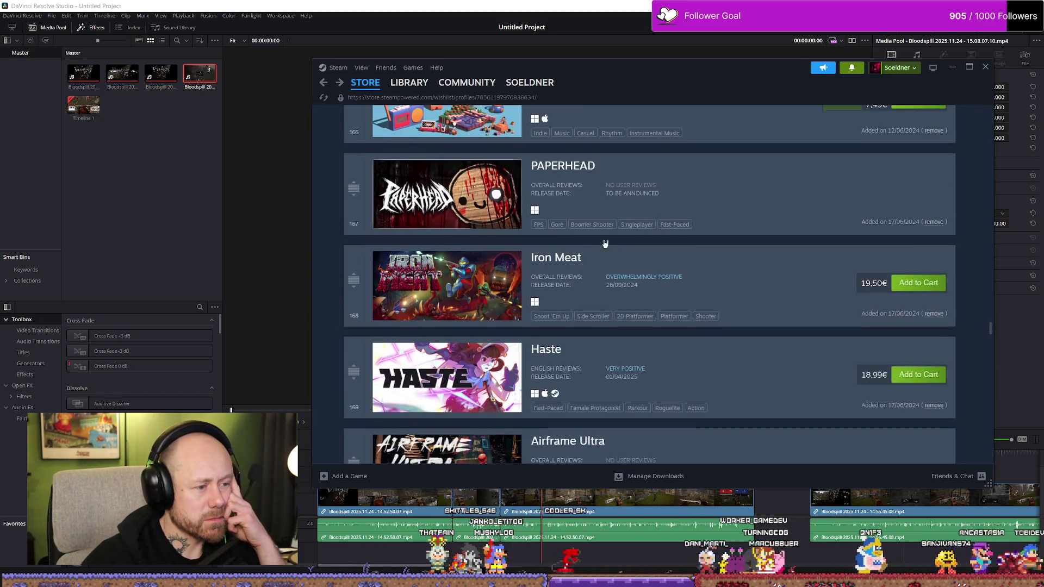
{"action": "left_click", "coordinate": [454, 216]}
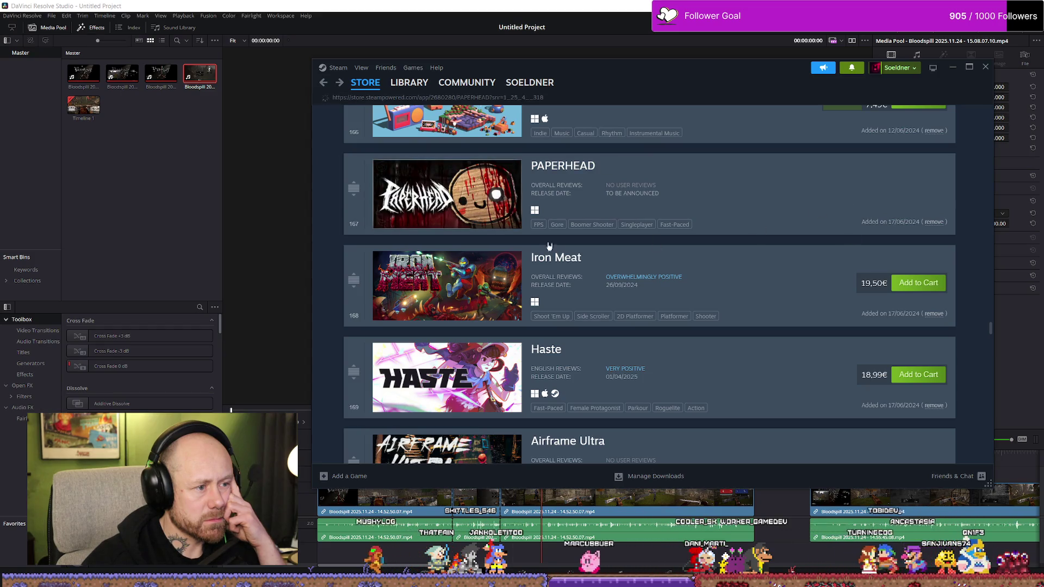
{"action": "scroll", "coordinate": [571, 310], "scroll_direction": "down", "scroll_amount": 1}
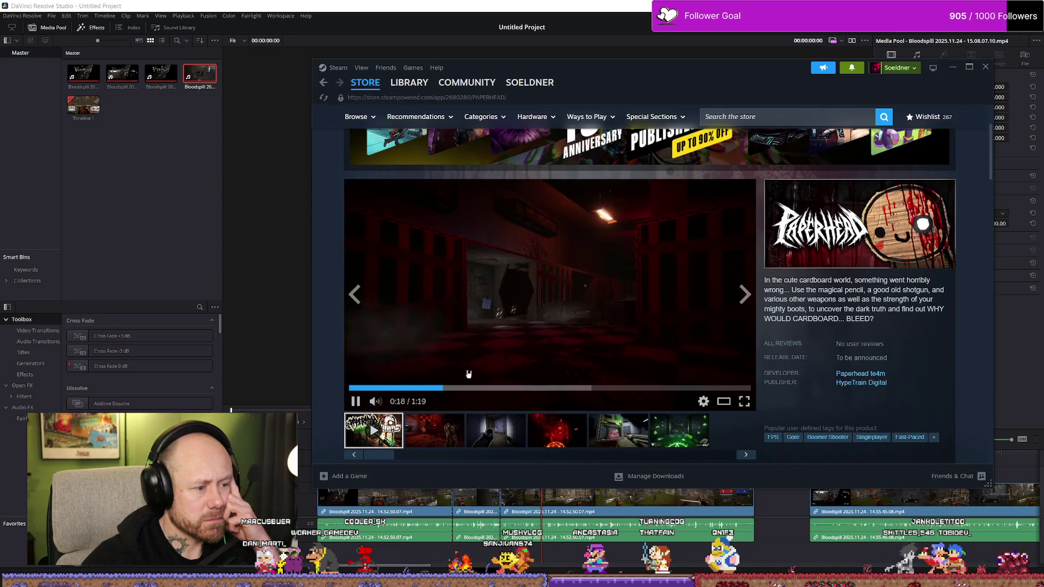
{"action": "mouse_move", "coordinate": [561, 389]}
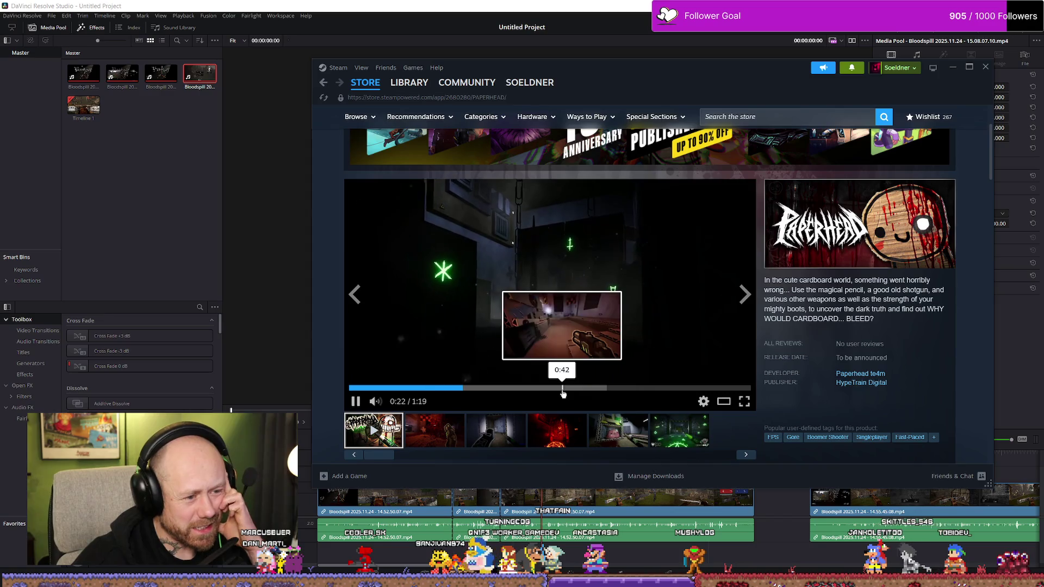
Skip ahead in the PAPERHEAD trailer, then look at Airframe Ultra and return to the wishlist.
{"action": "left_click", "coordinate": [559, 388]}
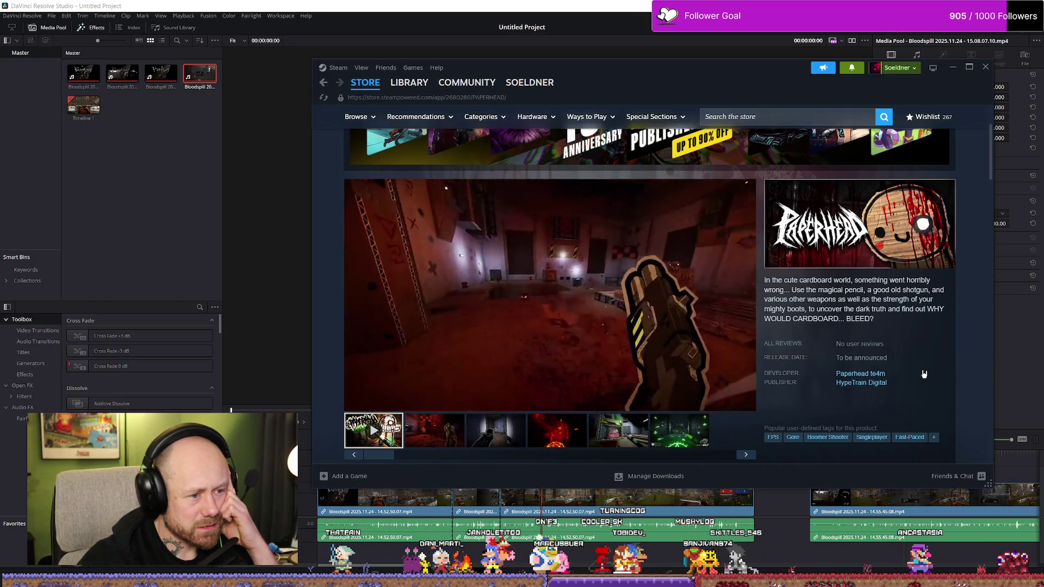
{"action": "scroll", "coordinate": [924, 374], "scroll_direction": "down", "scroll_amount": 1}
{"action": "key", "text": "alt+Left"}
{"action": "scroll", "coordinate": [776, 361], "scroll_direction": "down", "scroll_amount": 1}
{"action": "scroll", "coordinate": [674, 353], "scroll_direction": "down", "scroll_amount": 1}
{"action": "scroll", "coordinate": [674, 354], "scroll_direction": "down", "scroll_amount": 1}
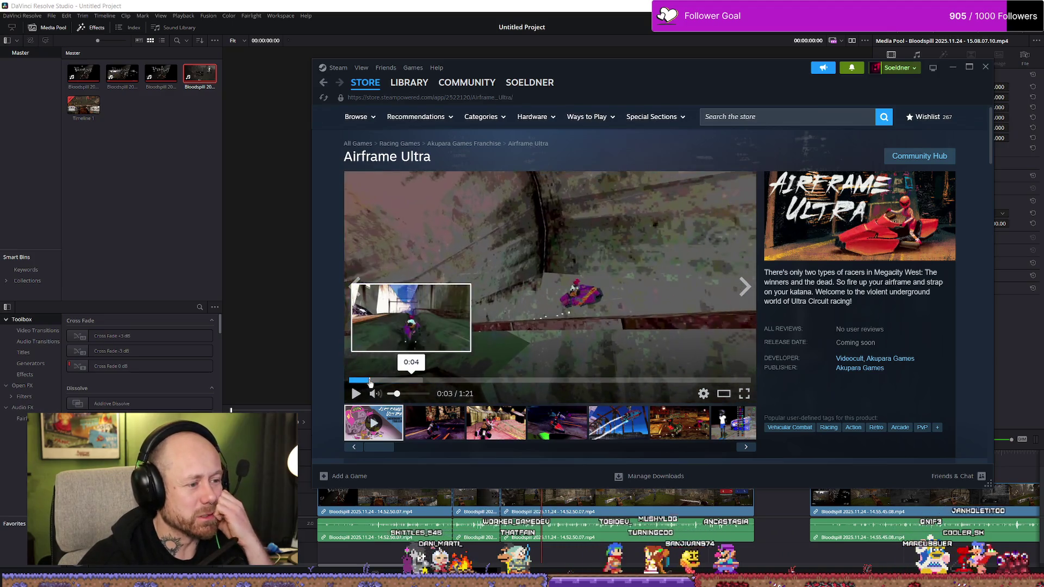
{"action": "key", "text": "alt+Left"}
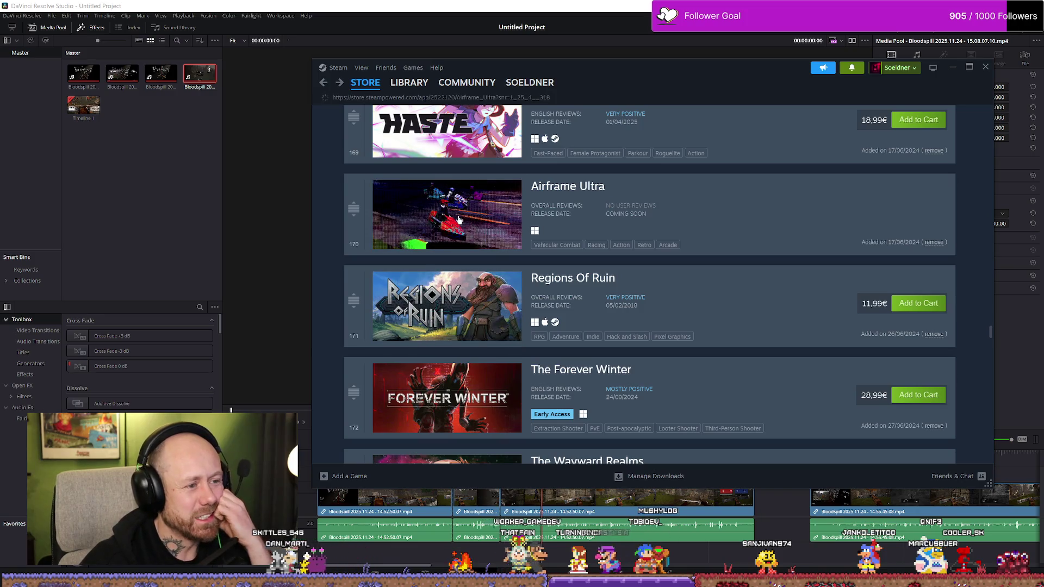
{"action": "scroll", "coordinate": [490, 269], "scroll_direction": "up", "scroll_amount": 3}
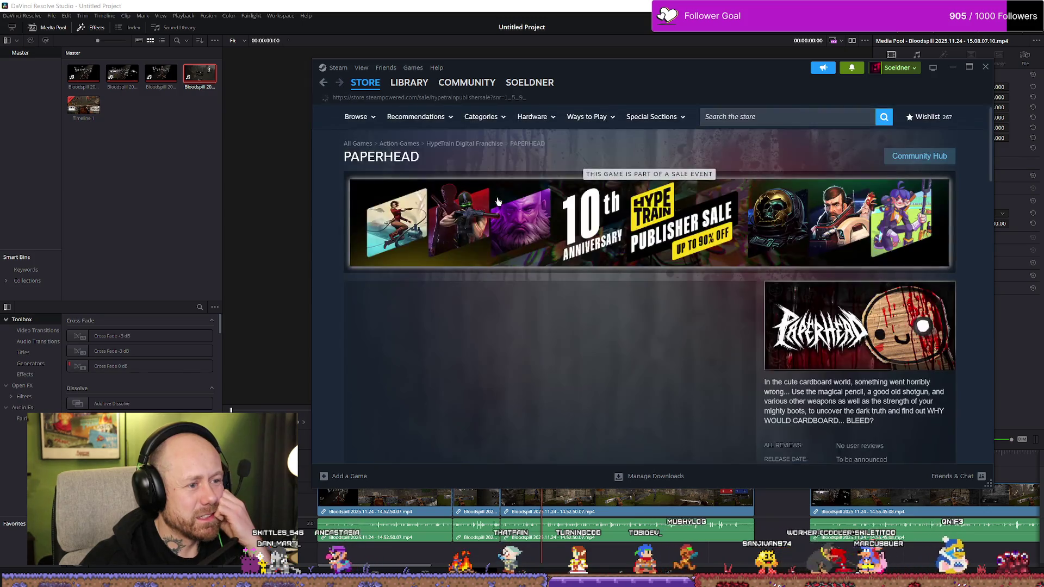
Watch the PAPERHEAD trailer fullscreen to about 0:39, then return to the wishlist.
{"action": "left_click", "coordinate": [644, 262]}
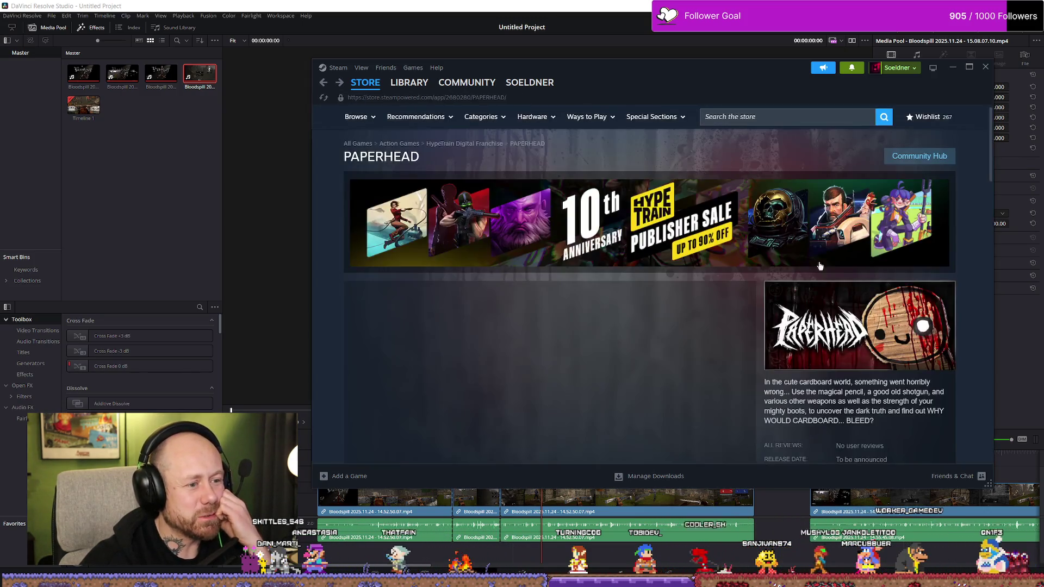
{"action": "scroll", "coordinate": [701, 326], "scroll_direction": "down", "scroll_amount": 2}
{"action": "left_click", "coordinate": [743, 401]}
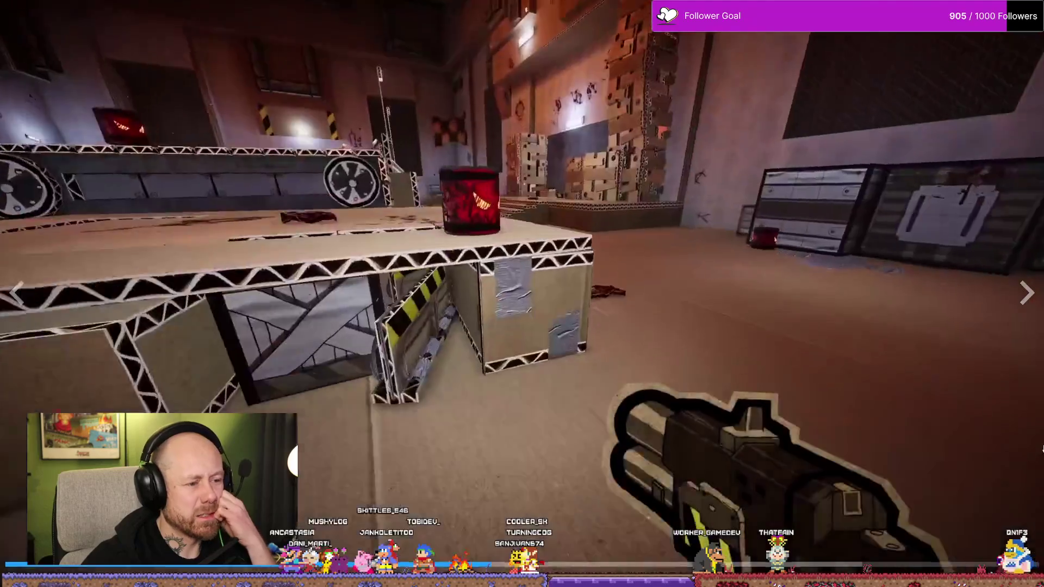
{"action": "key", "text": "Escape"}
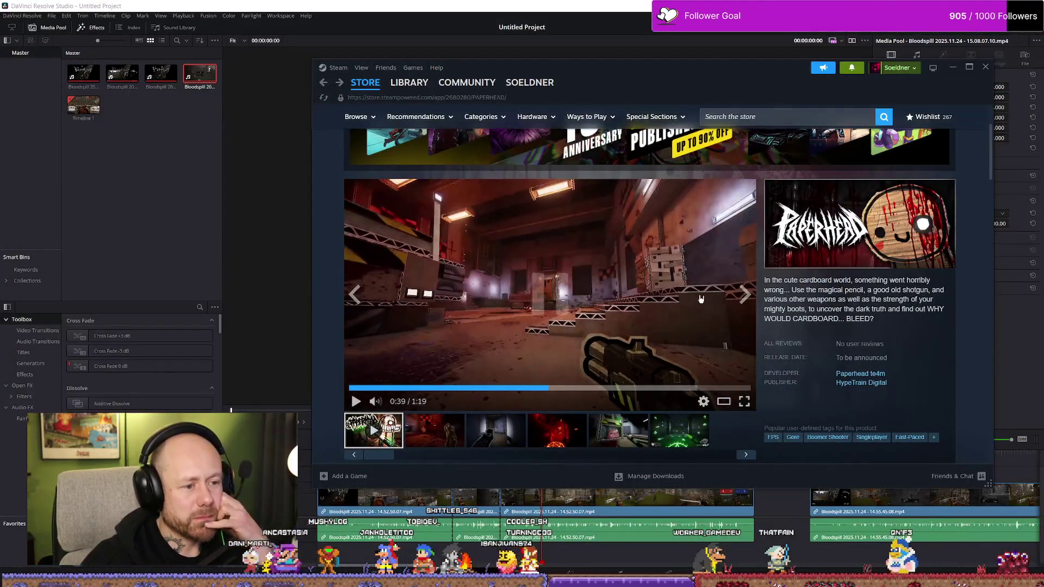
{"action": "key", "text": "alt+Left"}
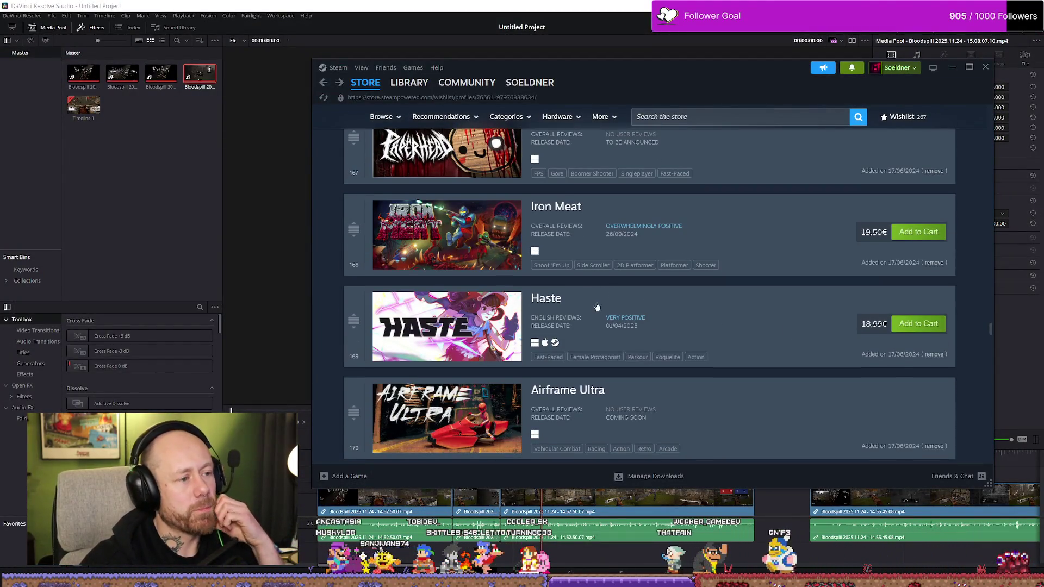
{"action": "scroll", "coordinate": [596, 307], "scroll_direction": "down", "scroll_amount": 1}
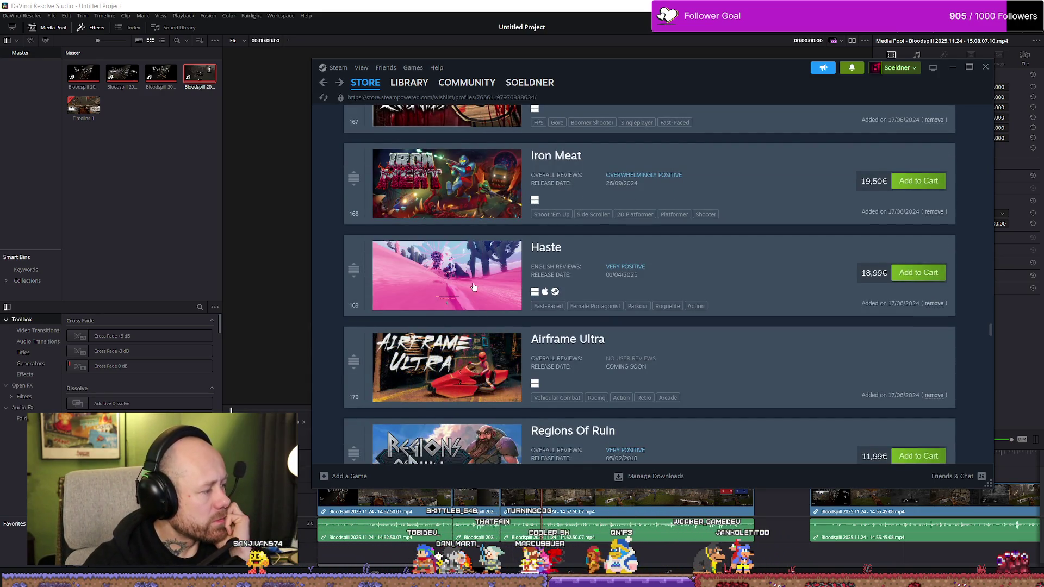
{"action": "left_click", "coordinate": [473, 286]}
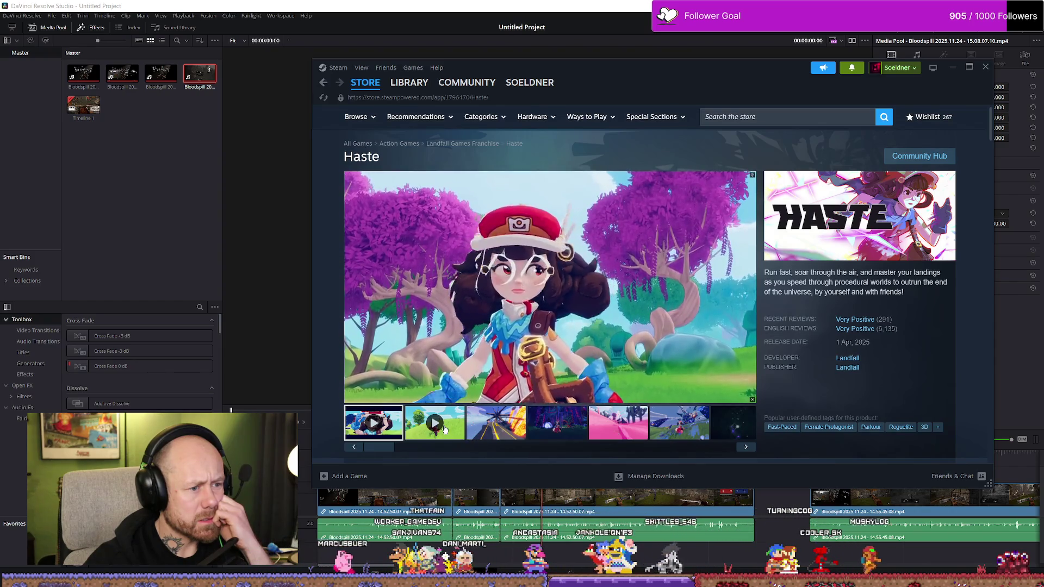
{"action": "left_click", "coordinate": [424, 412]}
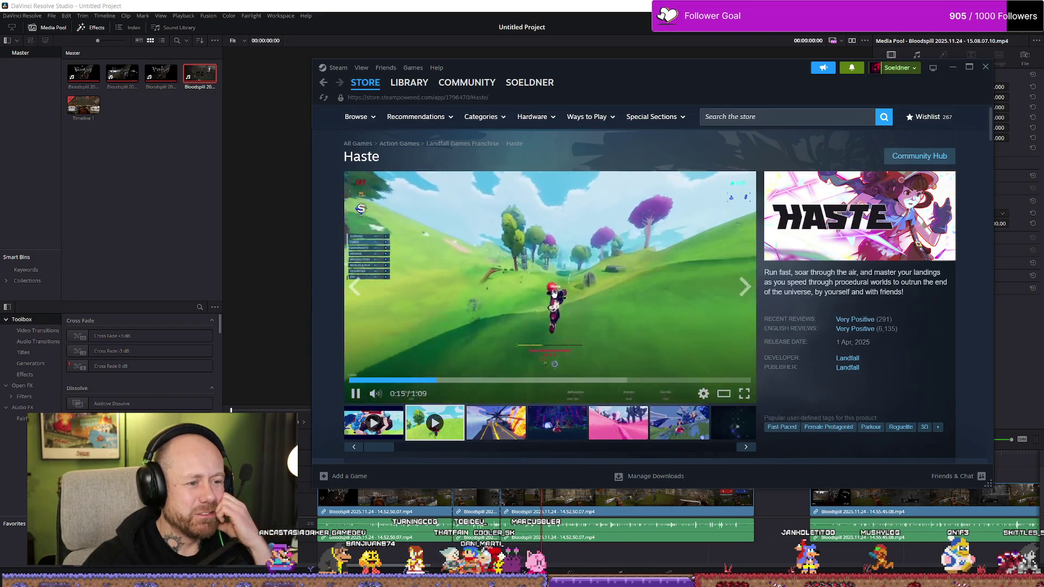
{"action": "left_click", "coordinate": [423, 380]}
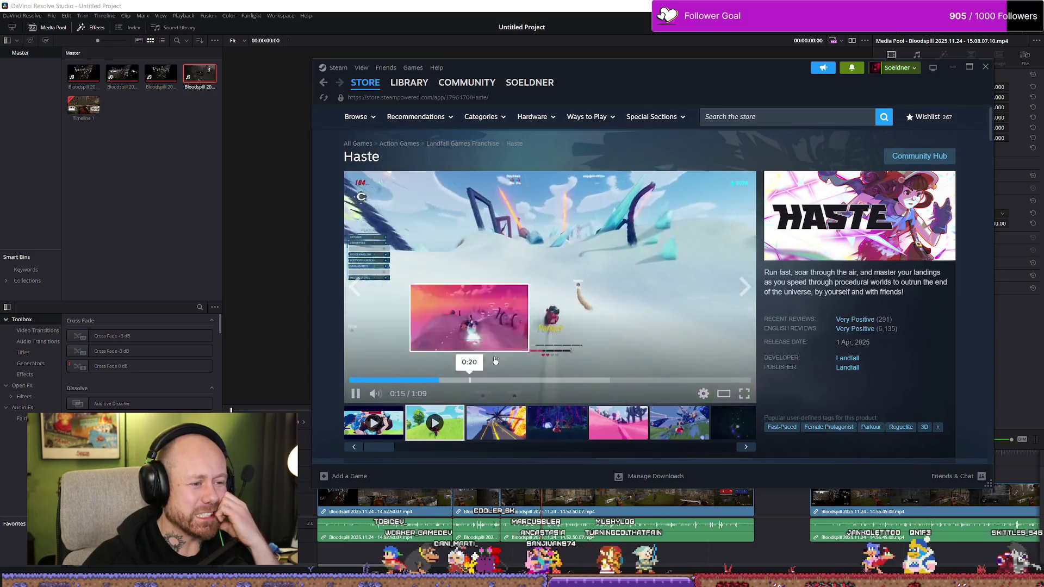
{"action": "left_click", "coordinate": [391, 381]}
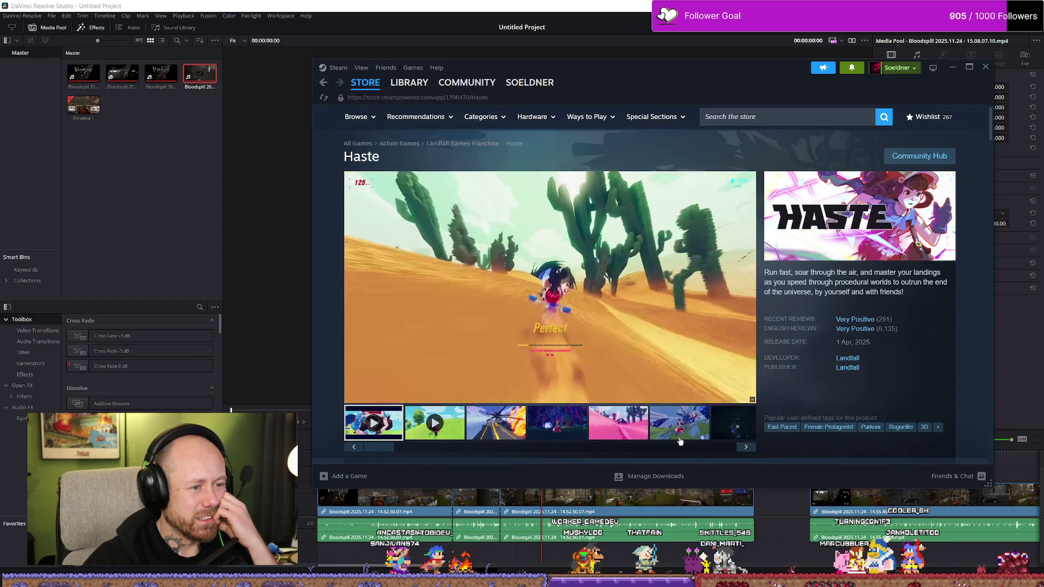
{"action": "key", "text": "alt+Left"}
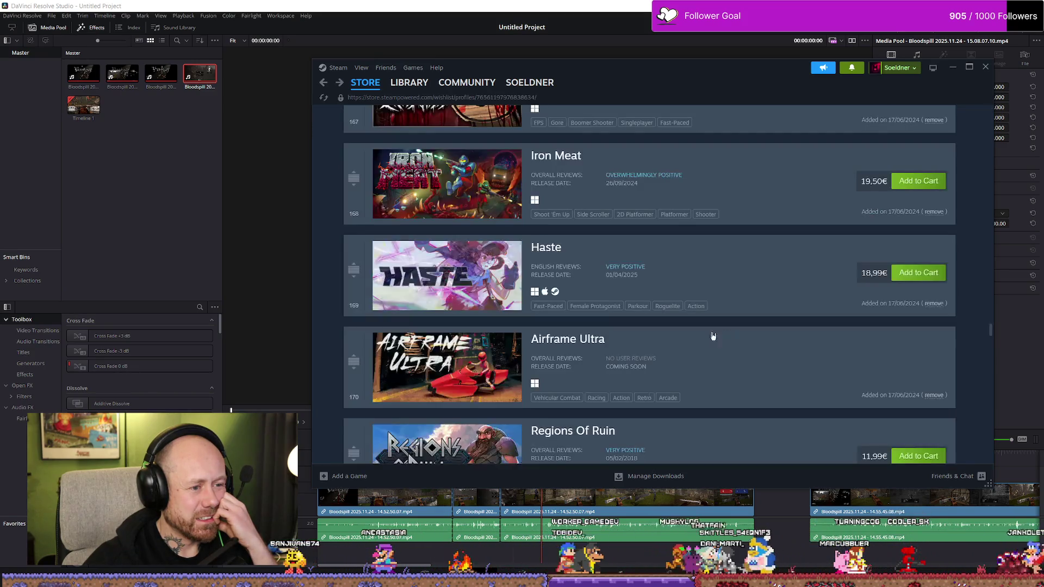
{"action": "scroll", "coordinate": [604, 348], "scroll_direction": "down", "scroll_amount": 1}
{"action": "scroll", "coordinate": [603, 338], "scroll_direction": "down", "scroll_amount": 1}
{"action": "scroll", "coordinate": [600, 327], "scroll_direction": "down", "scroll_amount": 1}
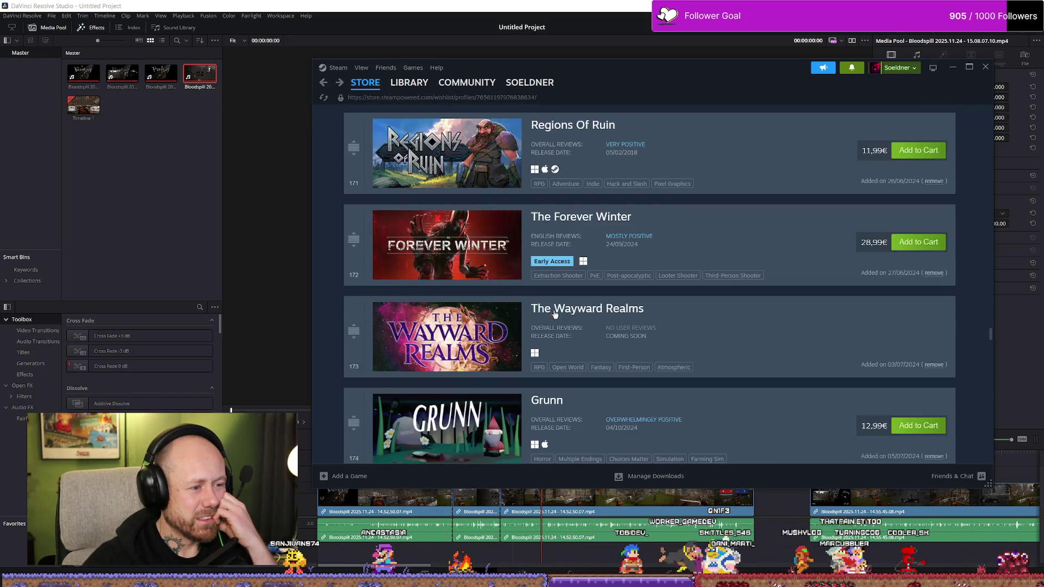
{"action": "scroll", "coordinate": [599, 326], "scroll_direction": "down", "scroll_amount": 2}
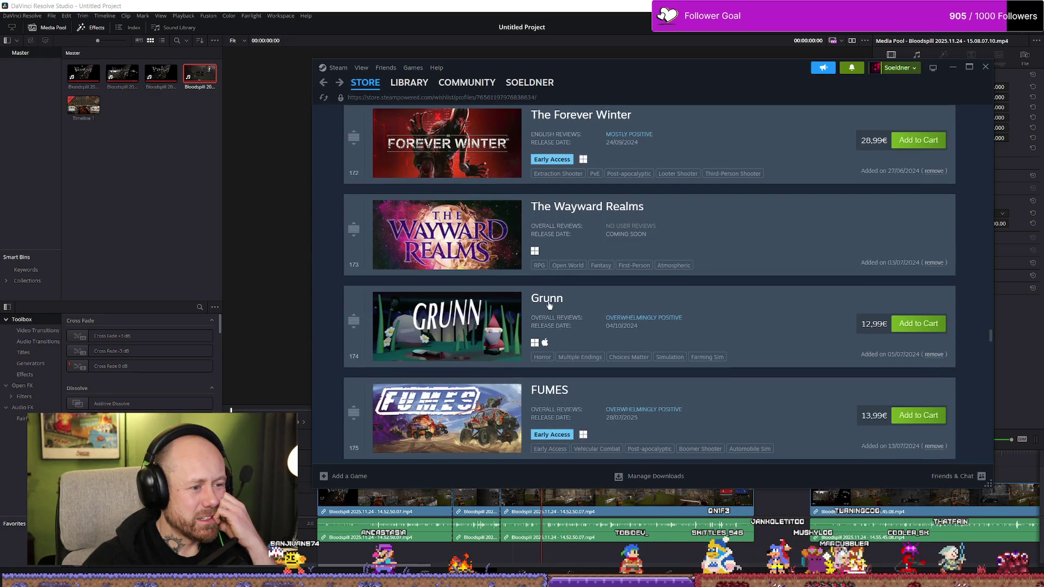
Look at the Grunn page, then play FUMES's Early Access launch trailer.
{"action": "left_click", "coordinate": [653, 308]}
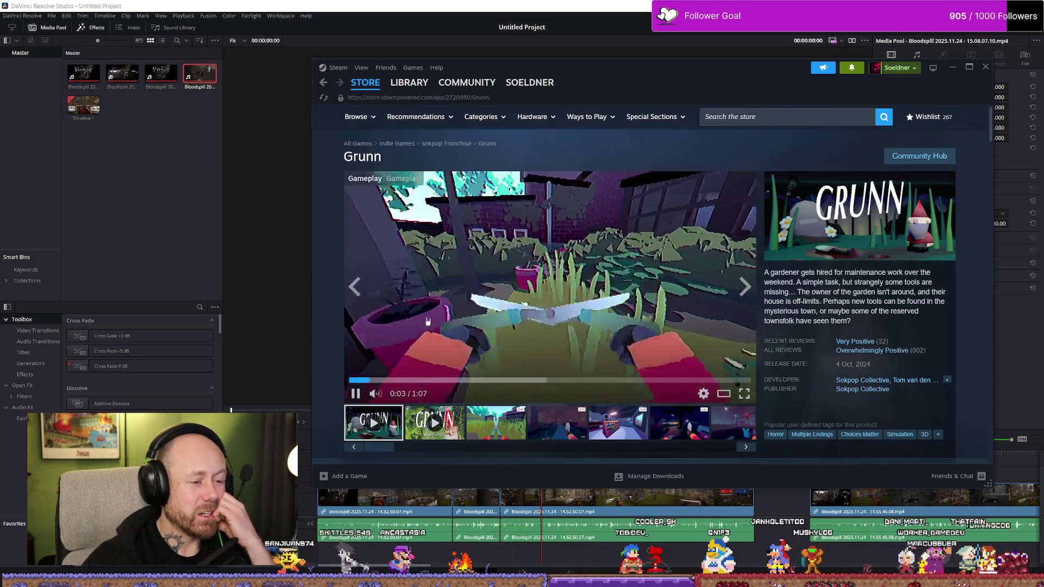
{"action": "scroll", "coordinate": [586, 364], "scroll_direction": "down", "scroll_amount": 3}
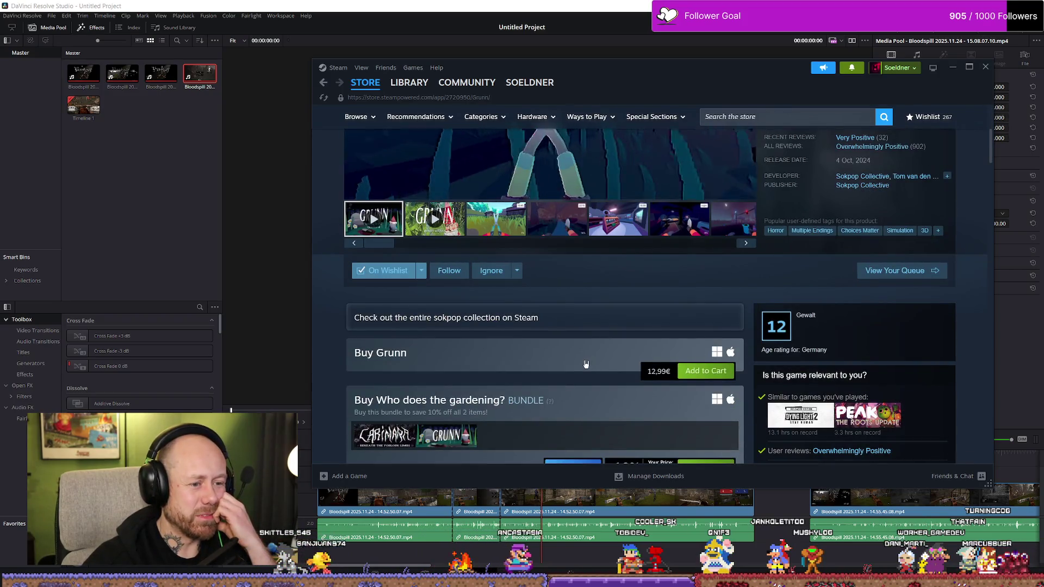
{"action": "scroll", "coordinate": [586, 365], "scroll_direction": "up", "scroll_amount": 3}
{"action": "scroll", "coordinate": [585, 365], "scroll_direction": "down", "scroll_amount": 3}
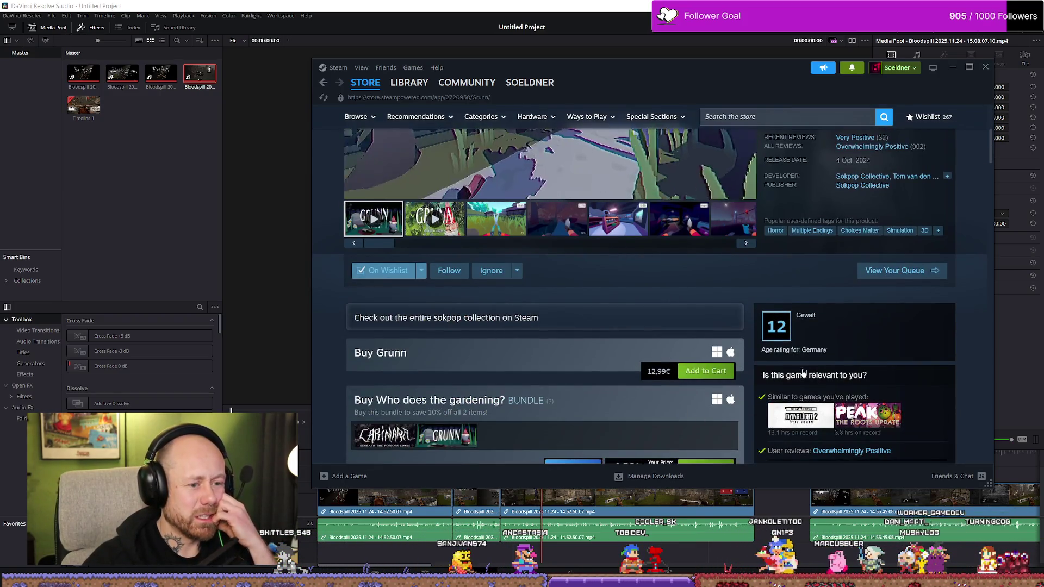
{"action": "scroll", "coordinate": [804, 373], "scroll_direction": "up", "scroll_amount": 3}
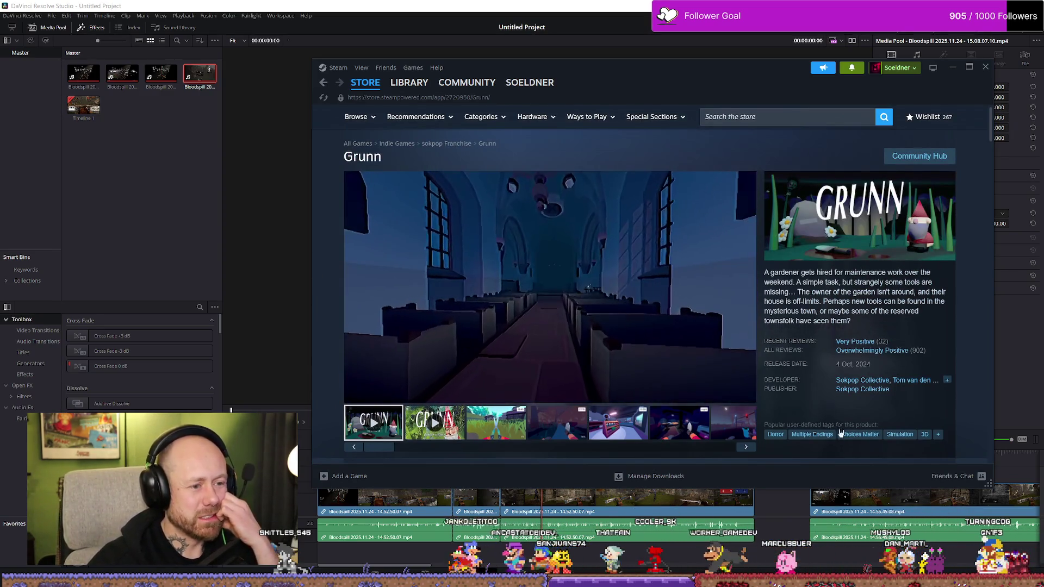
{"action": "key", "text": "alt+Left"}
{"action": "scroll", "coordinate": [827, 326], "scroll_direction": "down", "scroll_amount": 2}
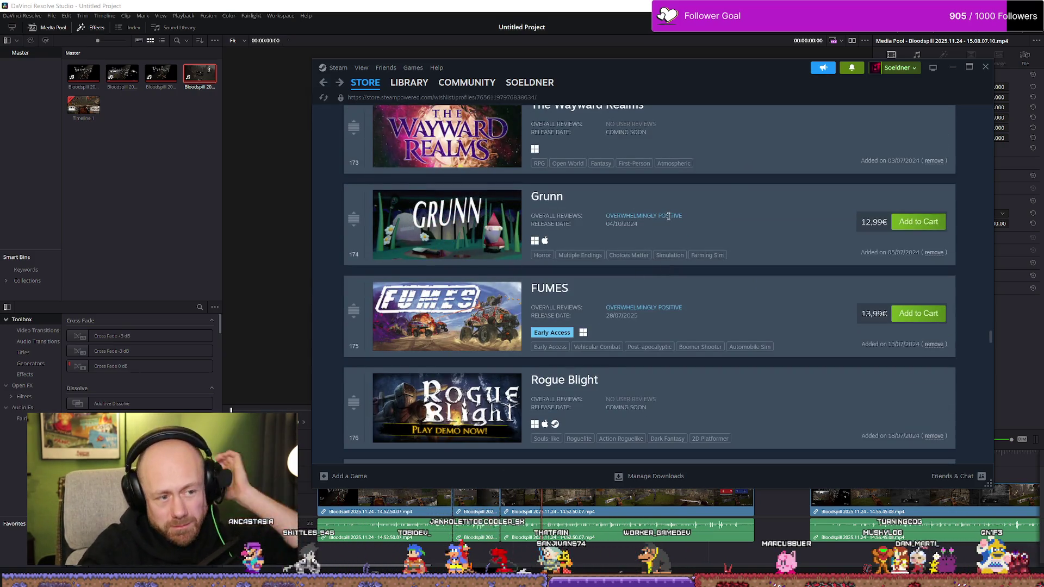
{"action": "mouse_move", "coordinate": [447, 317]}
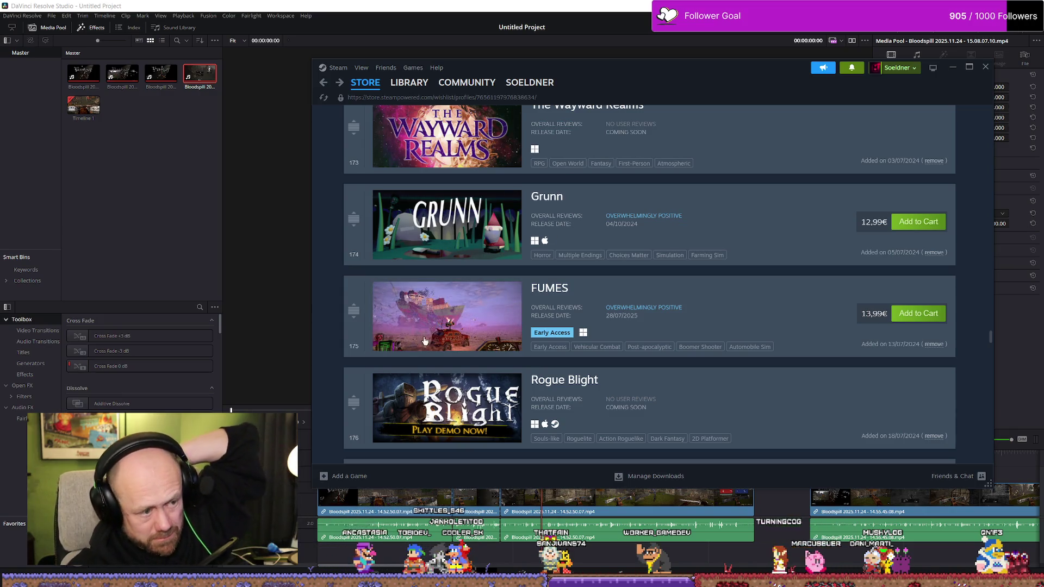
{"action": "left_click", "coordinate": [575, 298]}
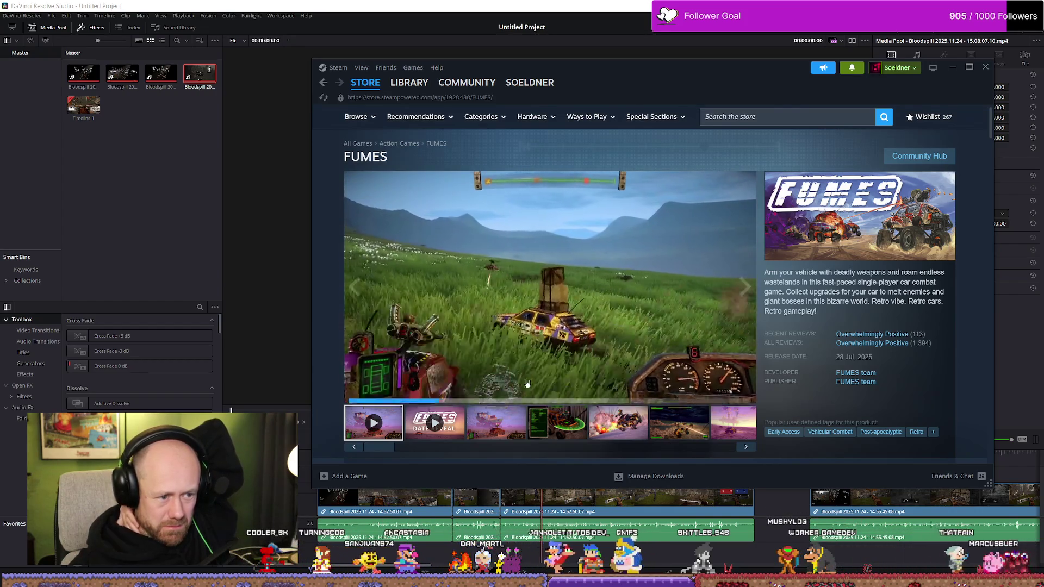
{"action": "left_click", "coordinate": [459, 440]}
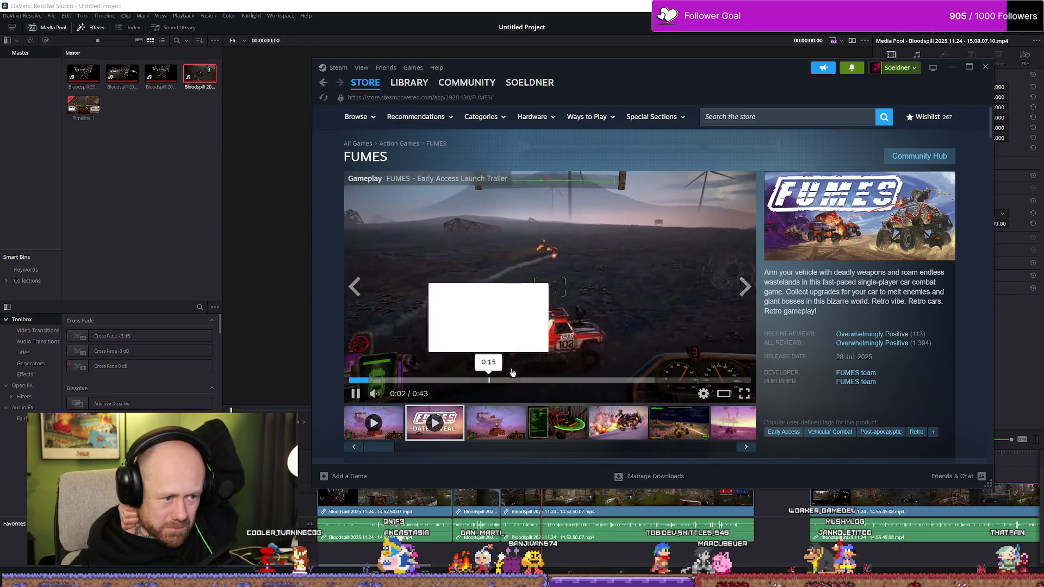
{"action": "scroll", "coordinate": [484, 361], "scroll_direction": "down", "scroll_amount": 2}
Read Rogue Blight's full description, pause its trailer, and switch back to DaVinci Resolve.
{"action": "key", "text": "alt+Left"}
{"action": "scroll", "coordinate": [539, 362], "scroll_direction": "down", "scroll_amount": 2}
{"action": "left_click", "coordinate": [464, 301]}
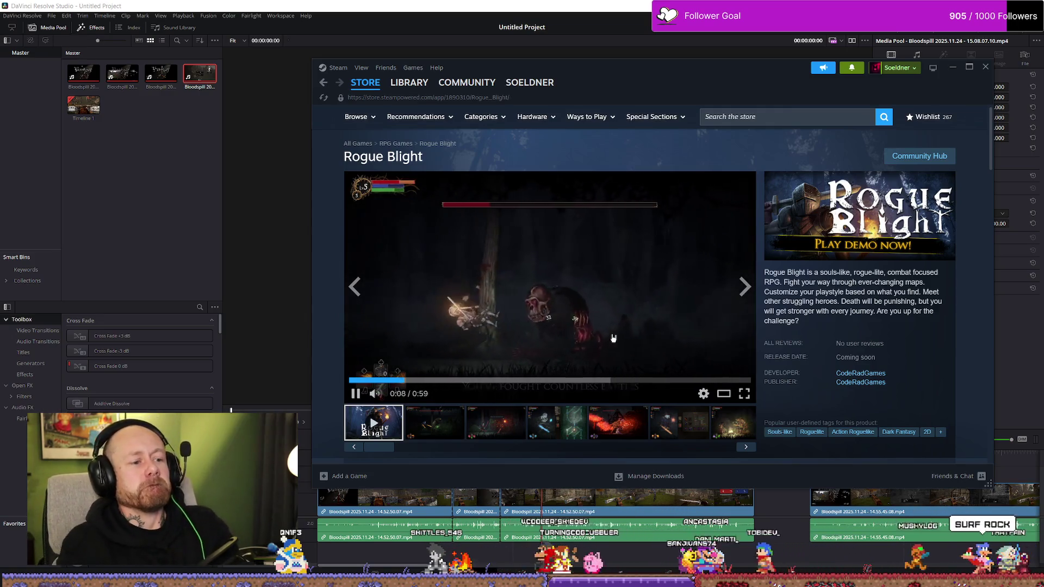
{"action": "scroll", "coordinate": [747, 318], "scroll_direction": "down", "scroll_amount": 5}
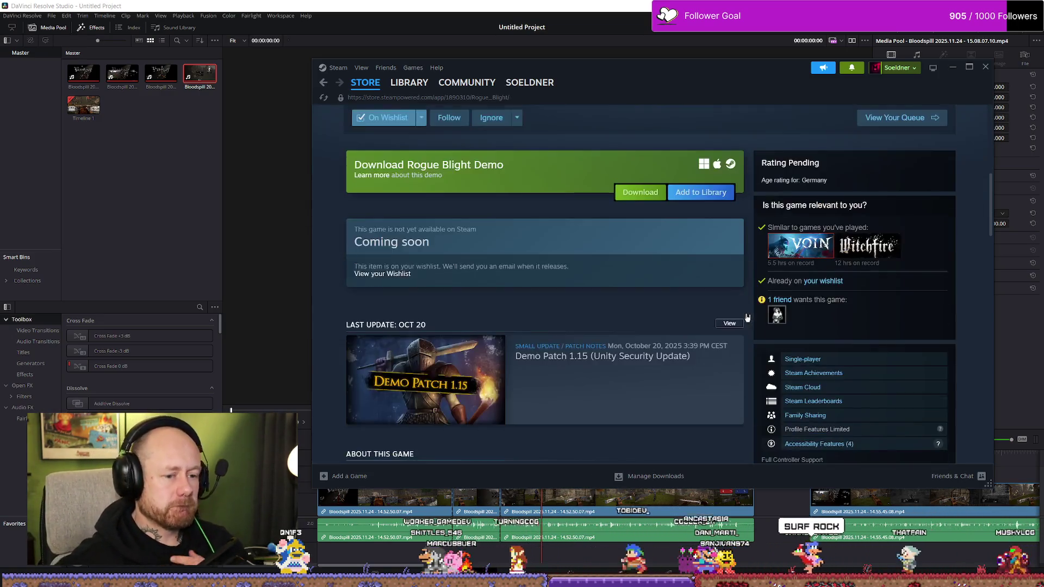
{"action": "scroll", "coordinate": [746, 318], "scroll_direction": "down", "scroll_amount": 5}
{"action": "scroll", "coordinate": [676, 319], "scroll_direction": "down", "scroll_amount": 5}
{"action": "scroll", "coordinate": [676, 310], "scroll_direction": "up", "scroll_amount": 3}
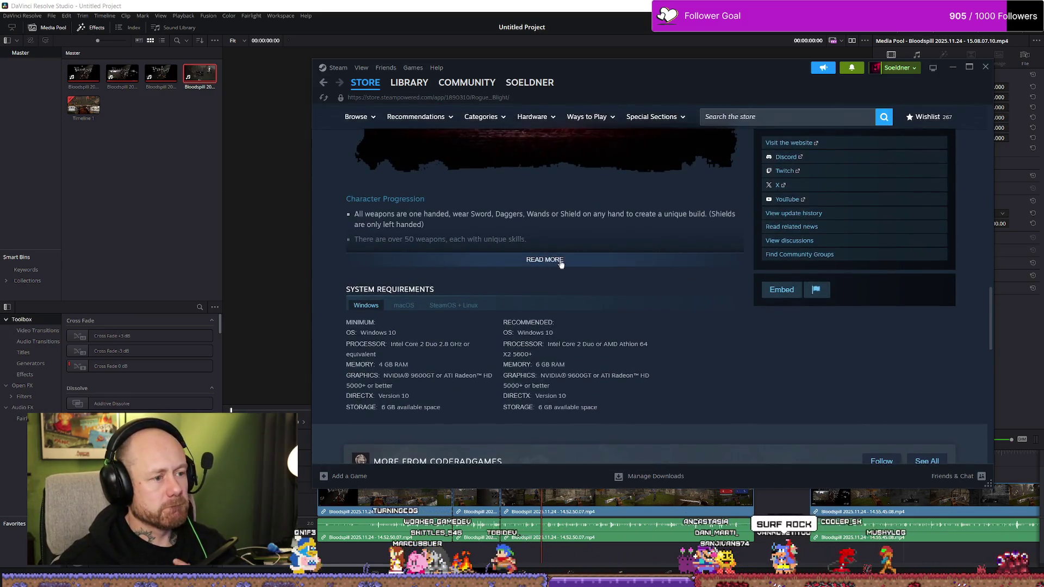
{"action": "left_click", "coordinate": [560, 262]}
{"action": "scroll", "coordinate": [648, 255], "scroll_direction": "down", "scroll_amount": 5}
{"action": "scroll", "coordinate": [669, 274], "scroll_direction": "down", "scroll_amount": 5}
{"action": "scroll", "coordinate": [612, 306], "scroll_direction": "up", "scroll_amount": 4}
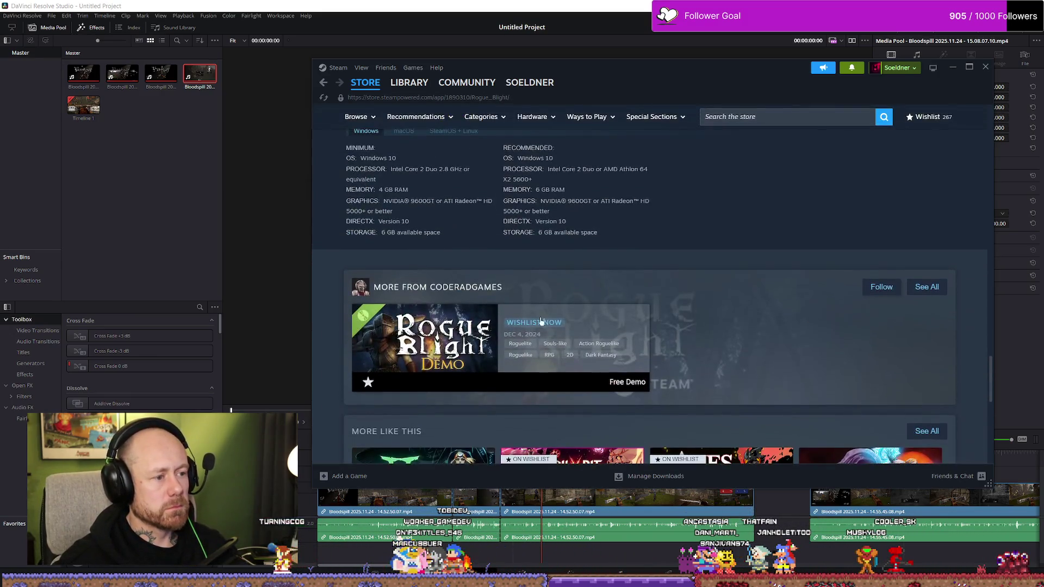
{"action": "scroll", "coordinate": [609, 315], "scroll_direction": "up", "scroll_amount": 5}
{"action": "scroll", "coordinate": [583, 306], "scroll_direction": "up", "scroll_amount": 5}
{"action": "scroll", "coordinate": [555, 294], "scroll_direction": "up", "scroll_amount": 5}
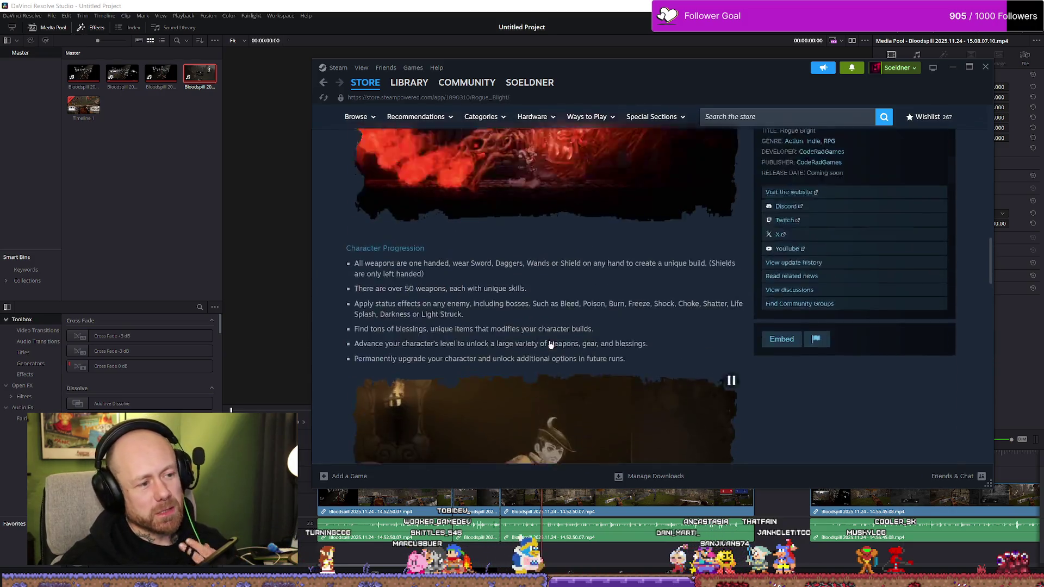
{"action": "scroll", "coordinate": [522, 281], "scroll_direction": "up", "scroll_amount": 5}
{"action": "scroll", "coordinate": [505, 277], "scroll_direction": "up", "scroll_amount": 3}
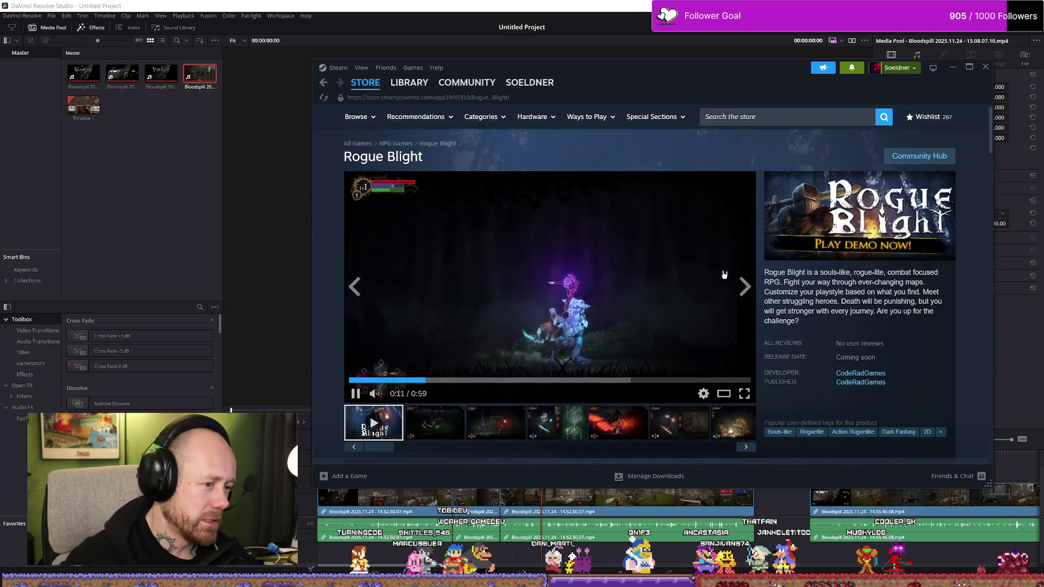
{"action": "left_click", "coordinate": [617, 258]}
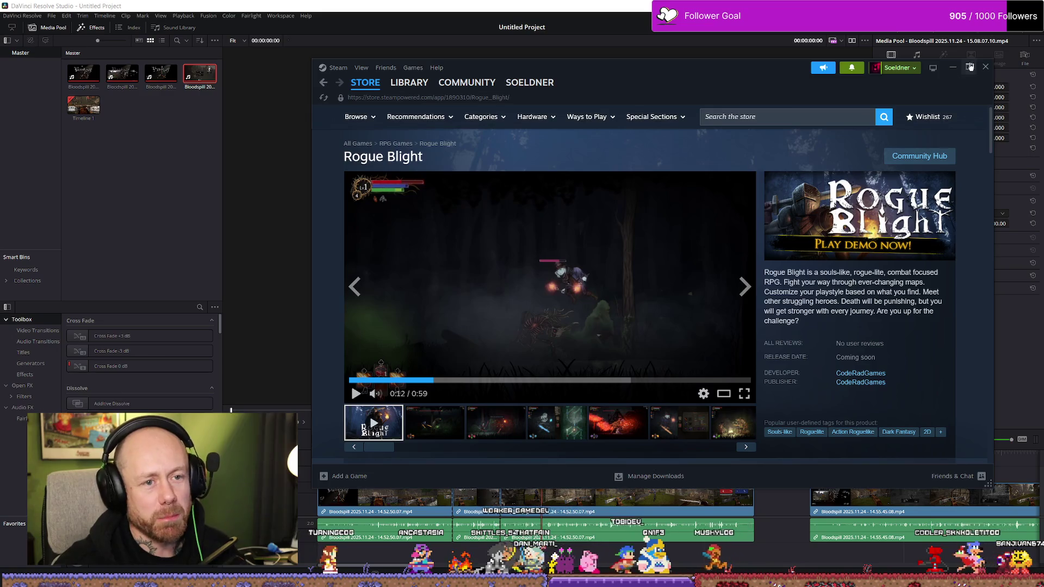
{"action": "key", "text": "alt+Tab"}
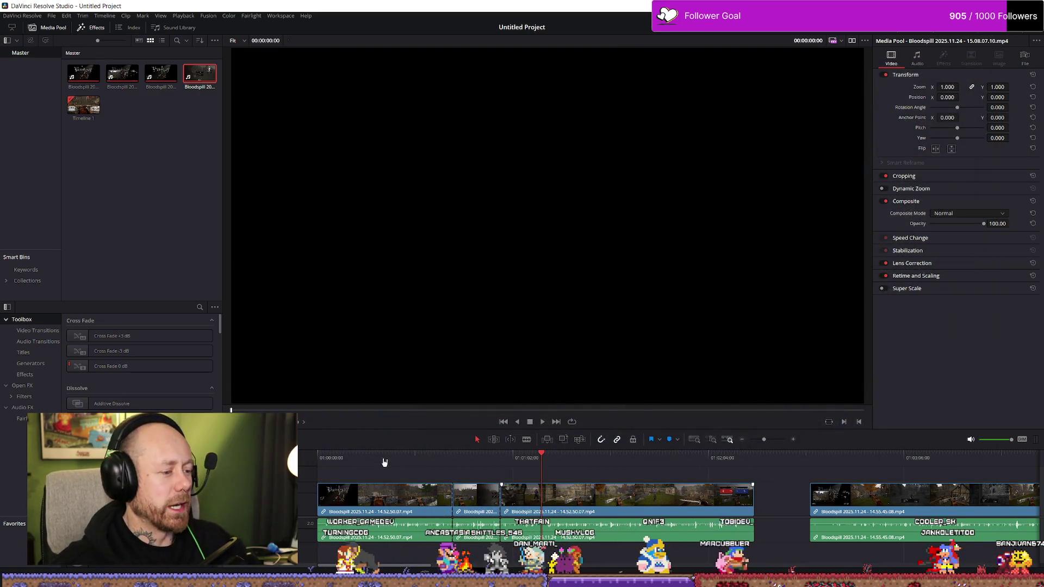
Play the timeline from the menu footage, jump ahead to the crossbow gameplay, then stop.
{"action": "key", "text": "space"}
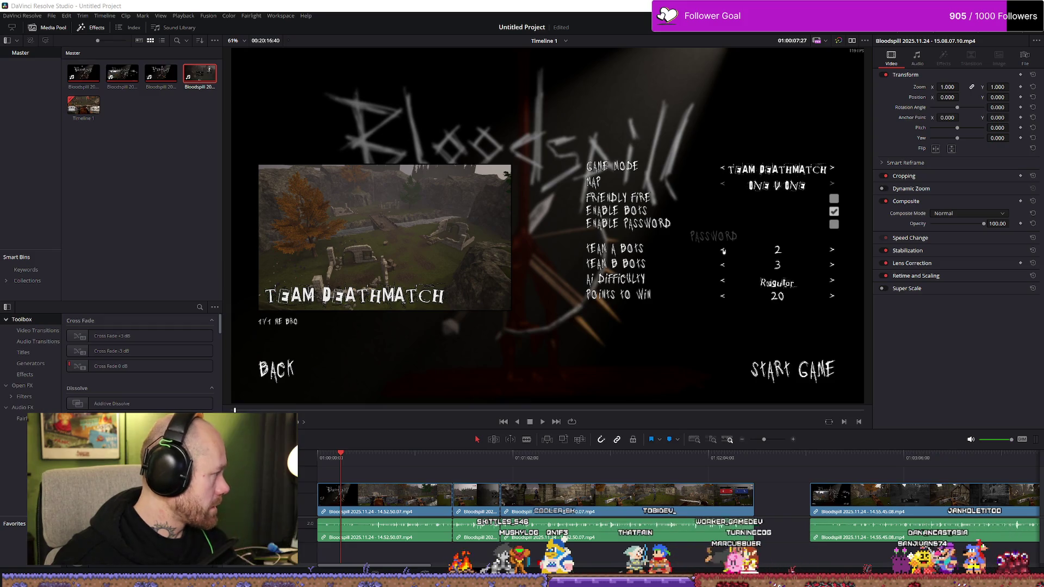
{"action": "left_click", "coordinate": [396, 466]}
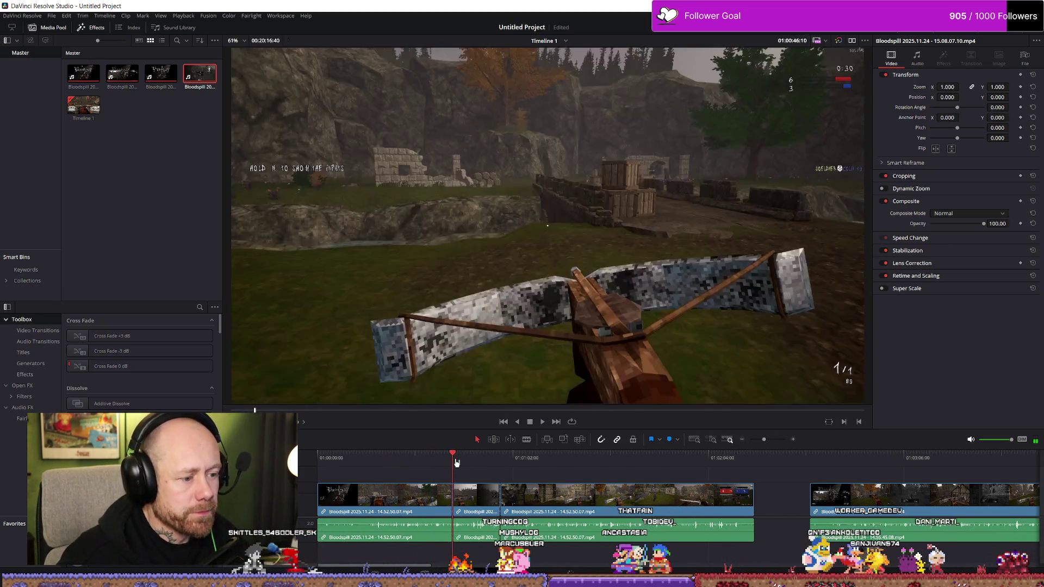
{"action": "key", "text": "space"}
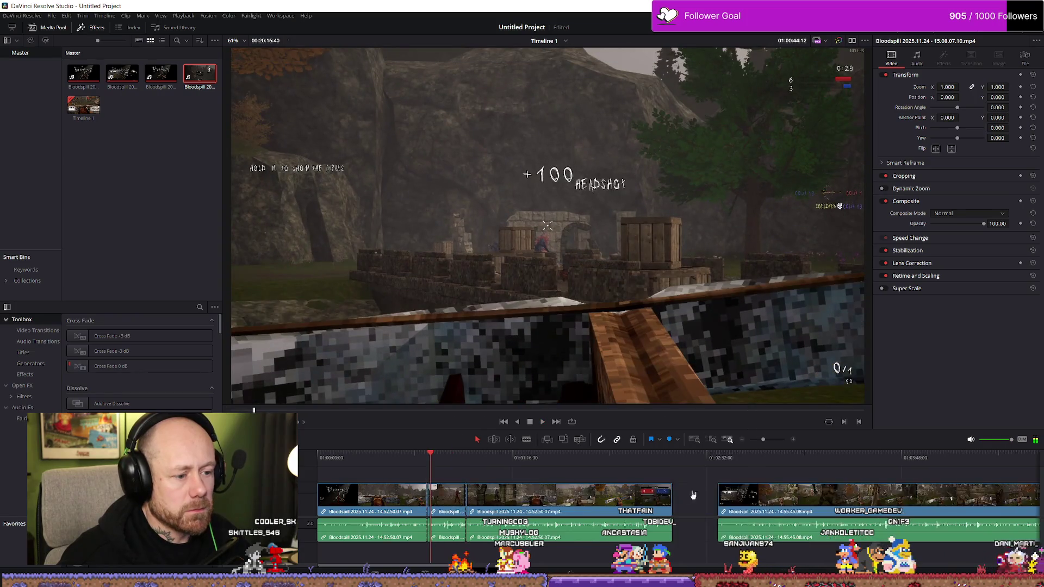
{"action": "scroll", "coordinate": [575, 495], "scroll_direction": "down", "scroll_amount": 5}
{"action": "scroll", "coordinate": [762, 504], "scroll_direction": "down", "scroll_amount": 2}
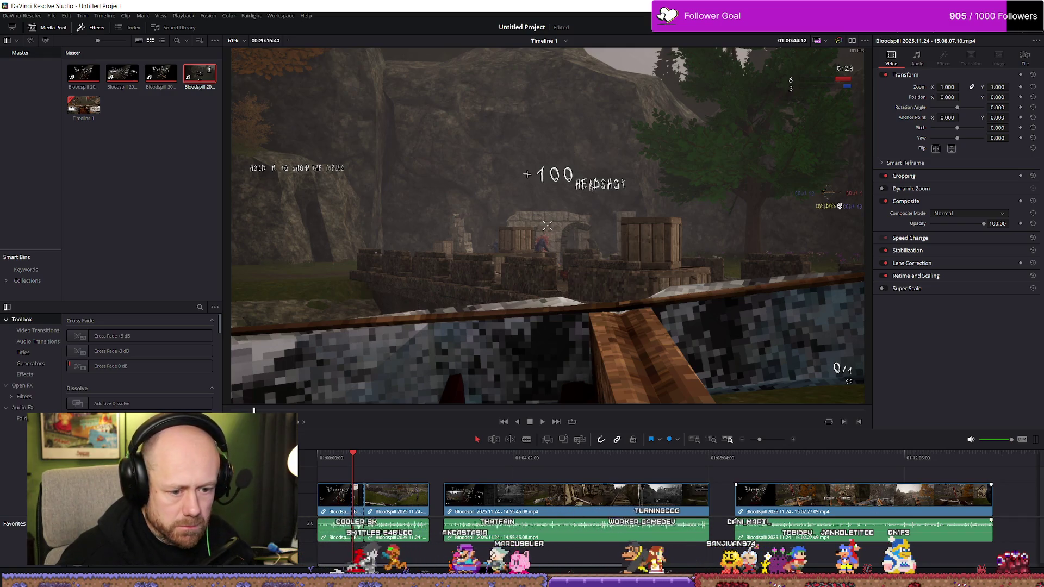
Select all clips and shift them later on the timeline, then play from the short clip.
{"action": "key", "text": "ctrl+a"}
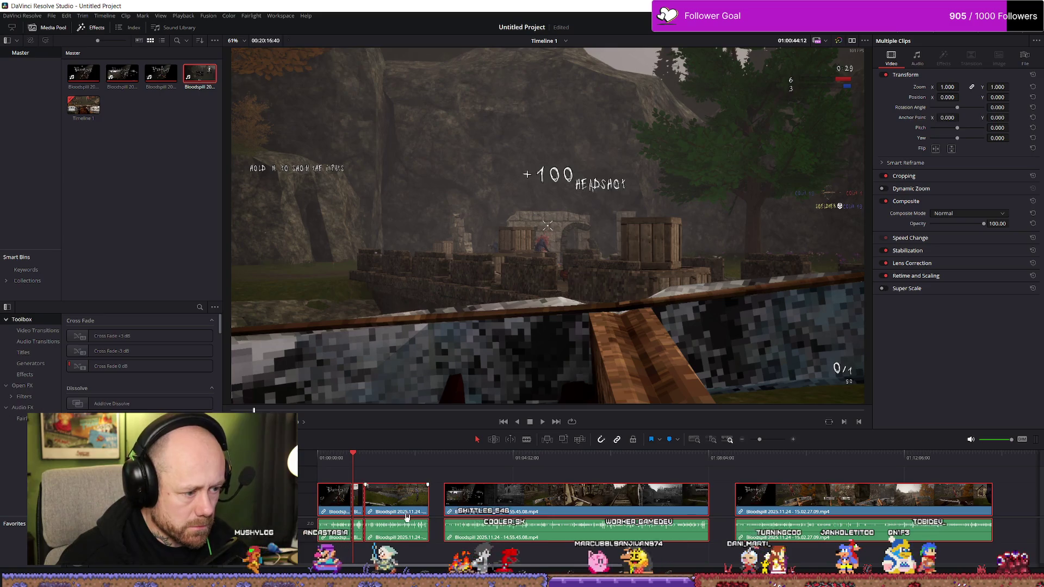
{"action": "left_click_drag", "start_coordinate": [406, 517], "coordinate": [715, 516]}
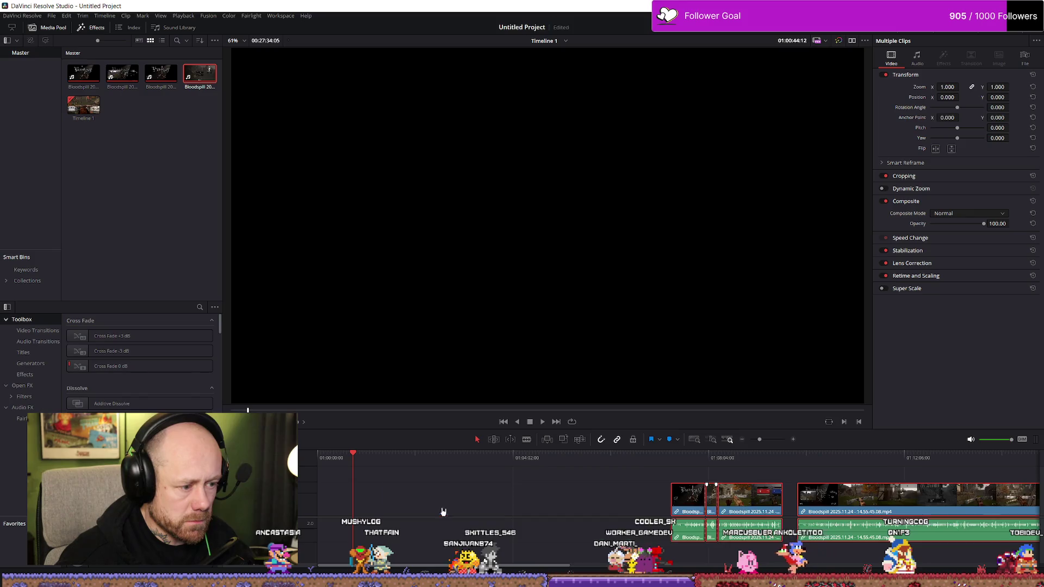
{"action": "key", "text": "ctrl+z"}
{"action": "key", "text": "ctrl+z"}
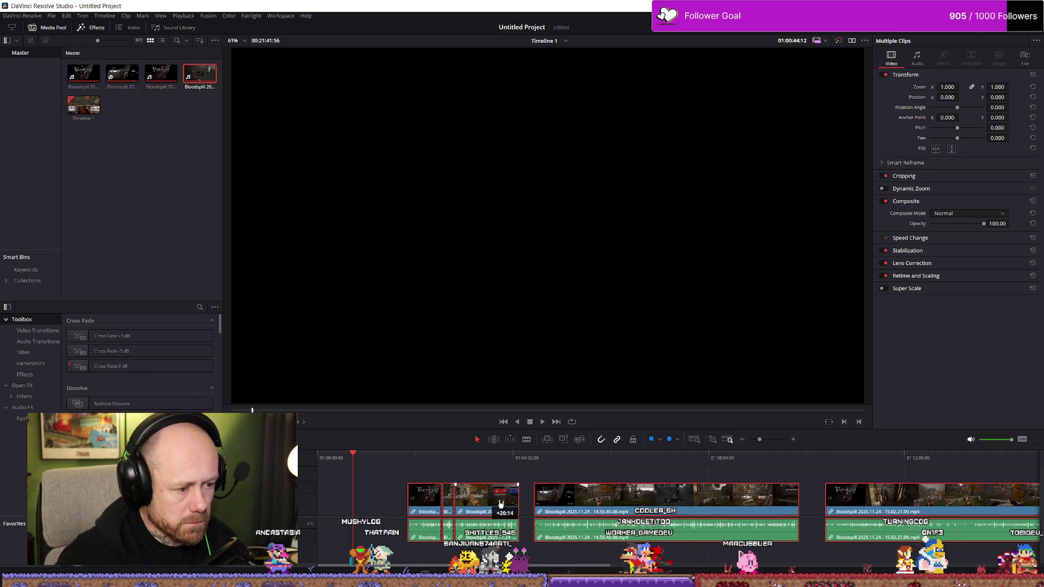
{"action": "key", "text": "ctrl+z"}
{"action": "left_click", "coordinate": [541, 514]}
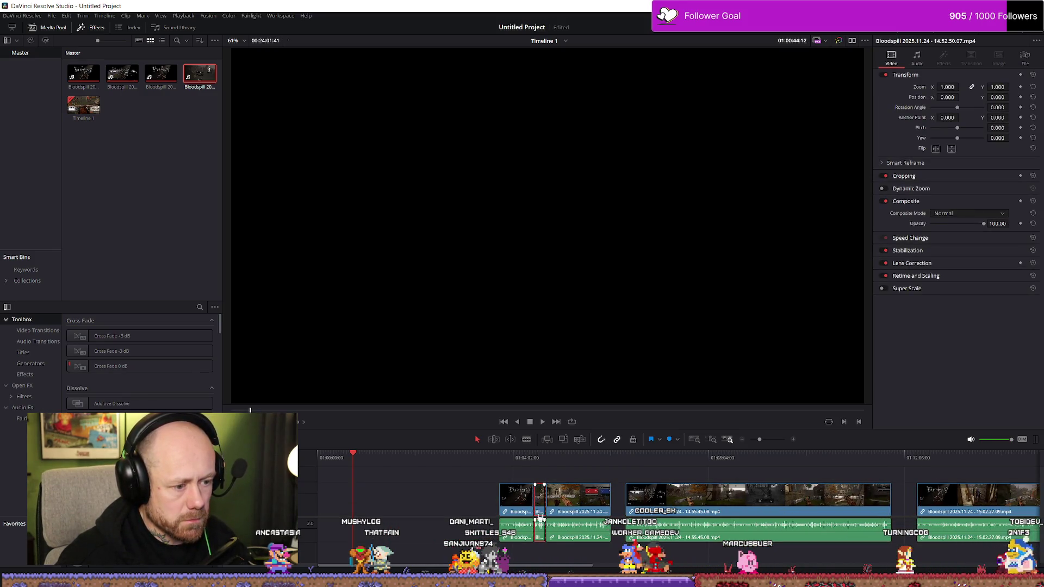
{"action": "key", "text": "space"}
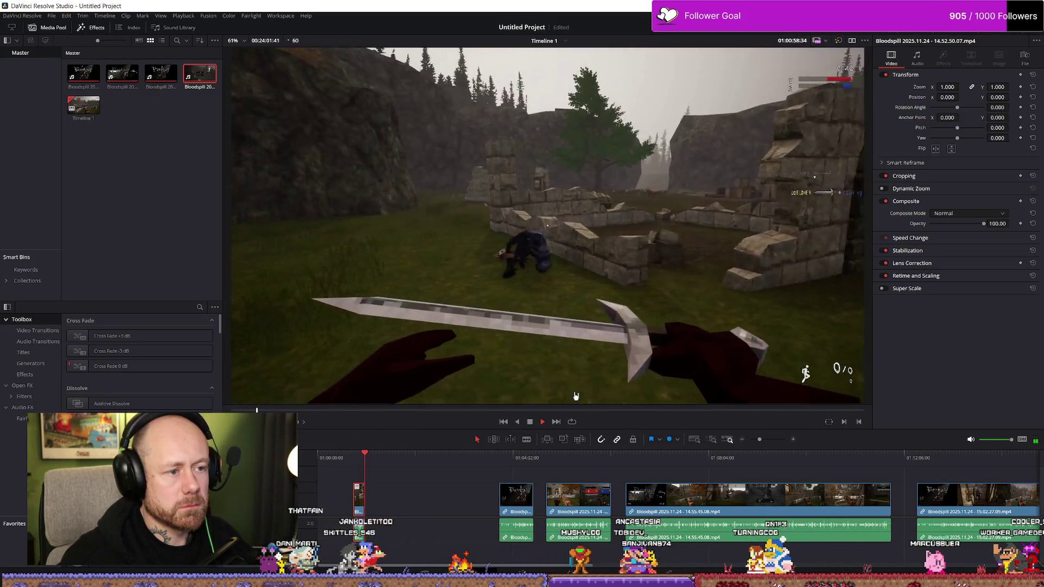
{"action": "scroll", "coordinate": [390, 480], "scroll_direction": "up", "scroll_amount": 2}
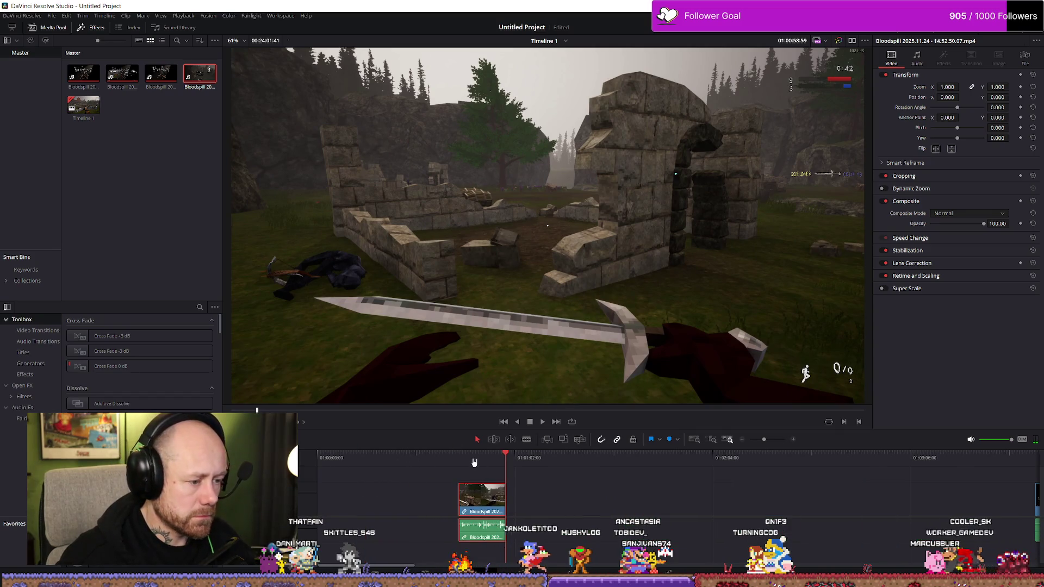
Rewatch the kill, move the split-off piece further along, and trim its end shorter.
{"action": "left_click", "coordinate": [475, 463]}
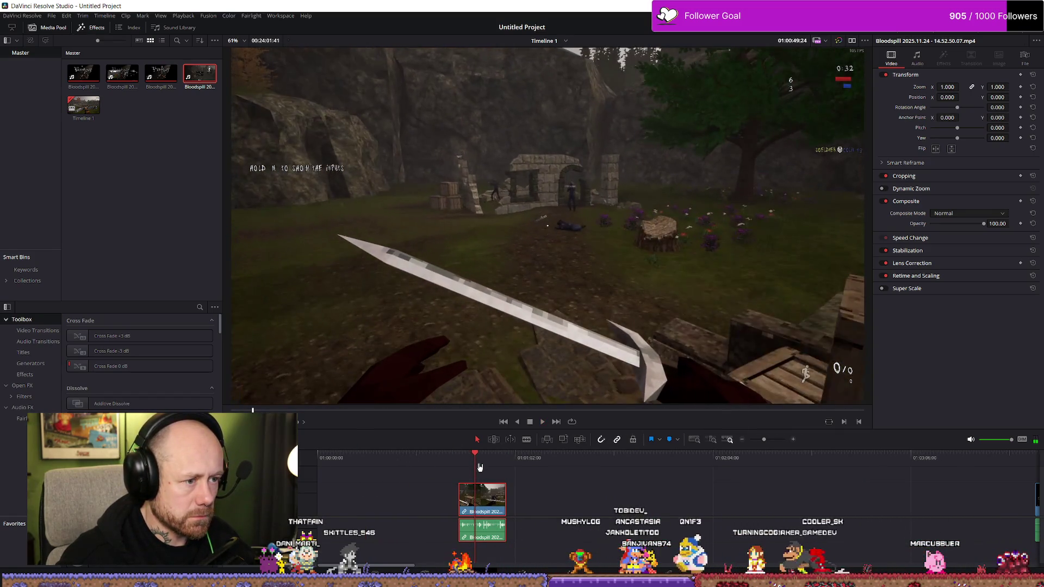
{"action": "key", "text": "space"}
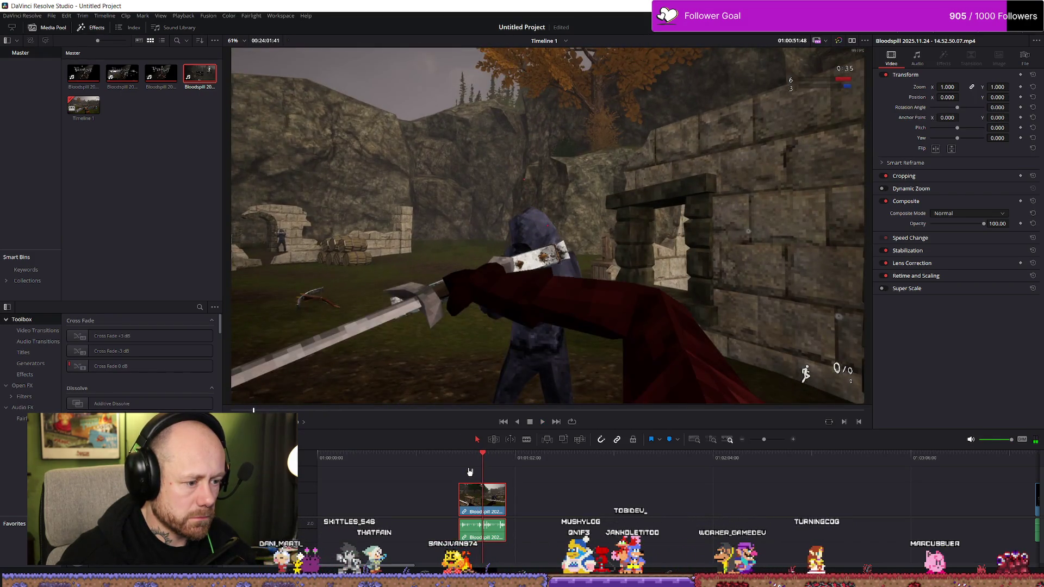
{"action": "key", "text": "b"}
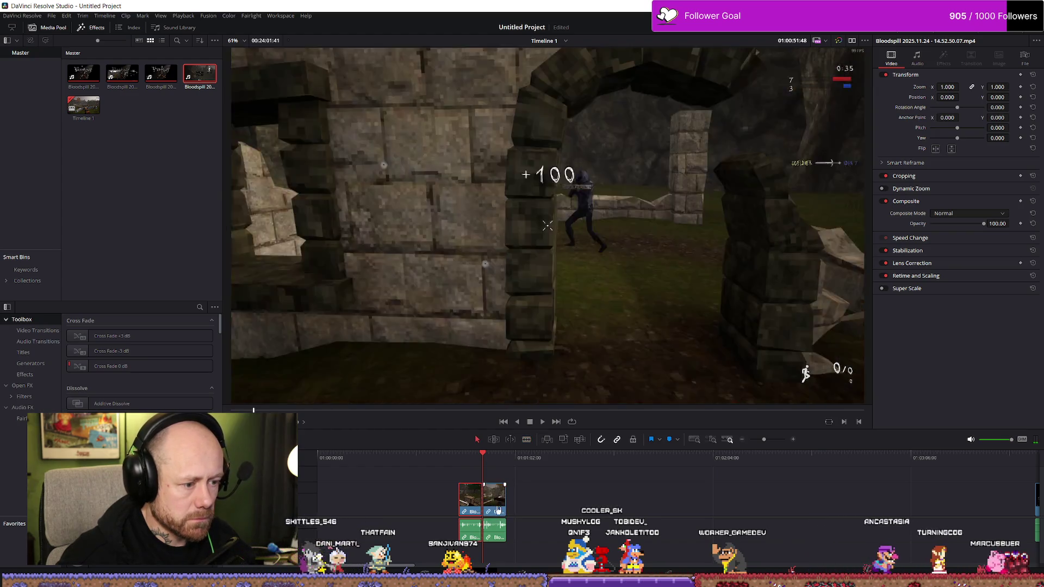
{"action": "left_click_drag", "start_coordinate": [497, 510], "coordinate": [562, 511]}
{"action": "left_click", "coordinate": [550, 469]}
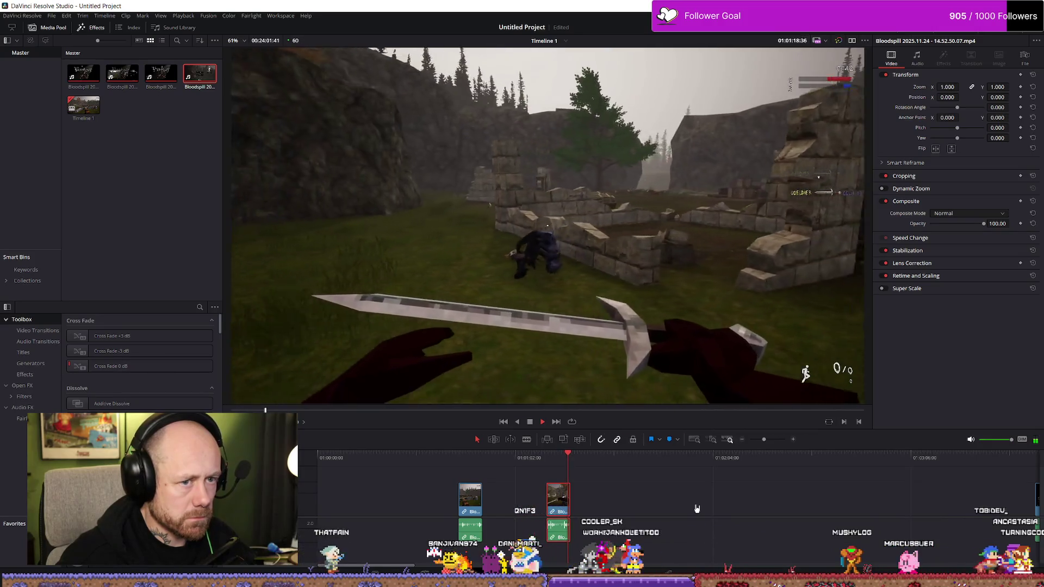
{"action": "key", "text": "space"}
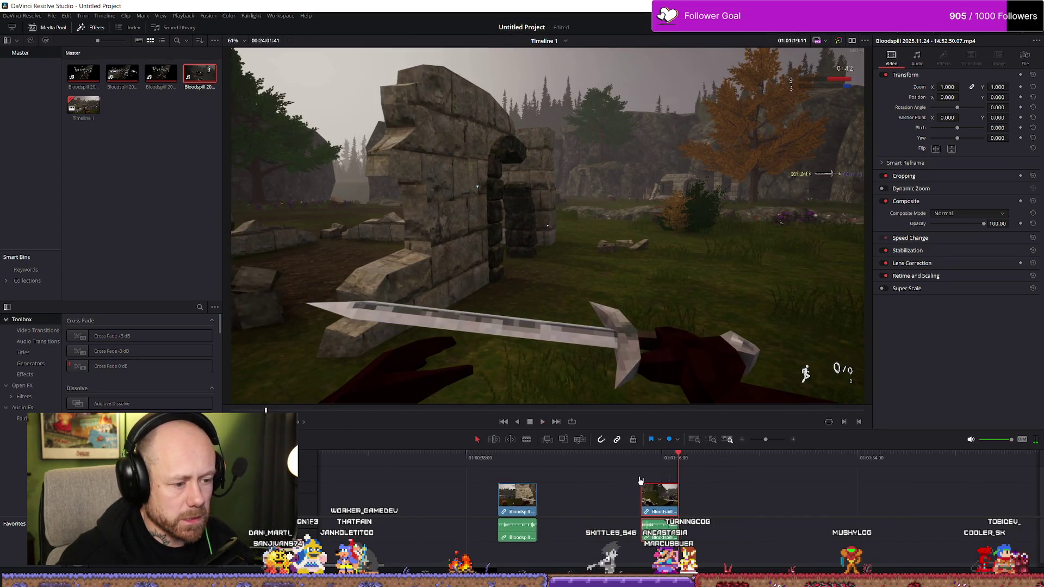
{"action": "scroll", "coordinate": [734, 490], "scroll_direction": "up", "scroll_amount": 3}
{"action": "scroll", "coordinate": [687, 495], "scroll_direction": "up", "scroll_amount": 3}
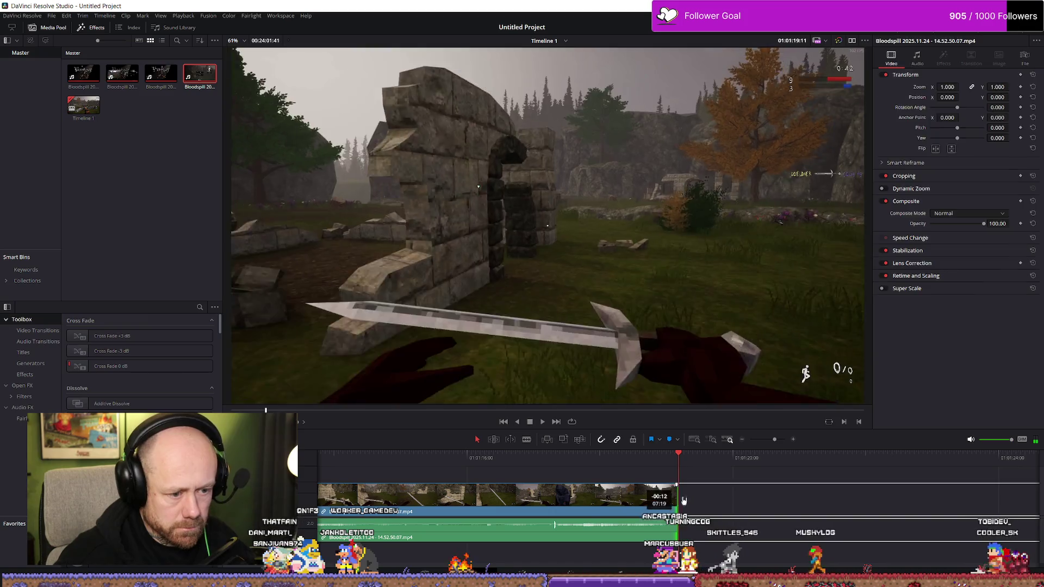
{"action": "left_click_drag", "start_coordinate": [687, 495], "coordinate": [727, 479]}
{"action": "scroll", "coordinate": [727, 480], "scroll_direction": "down", "scroll_amount": 3}
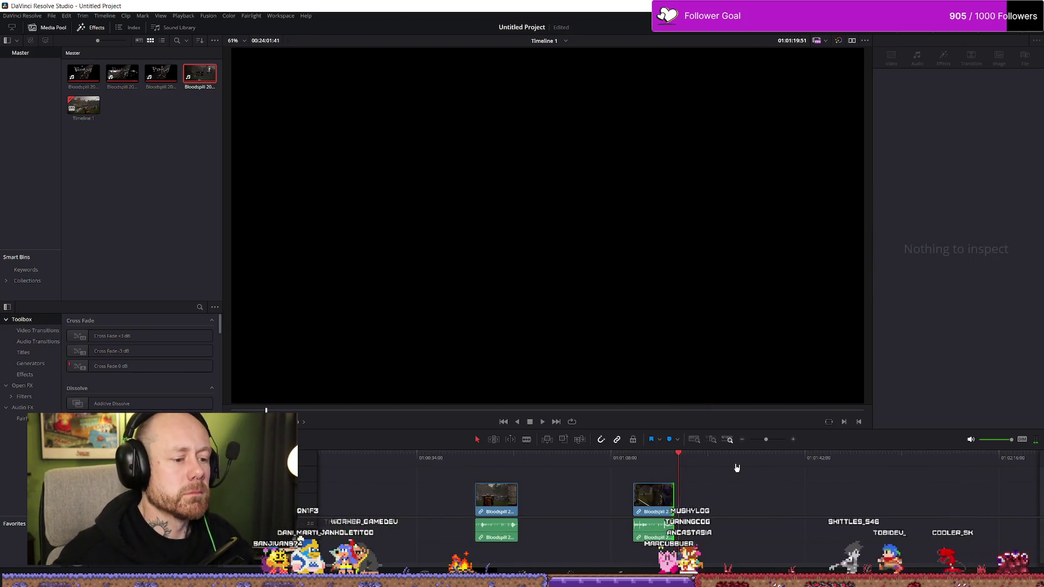
{"action": "scroll", "coordinate": [636, 481], "scroll_direction": "down", "scroll_amount": 1}
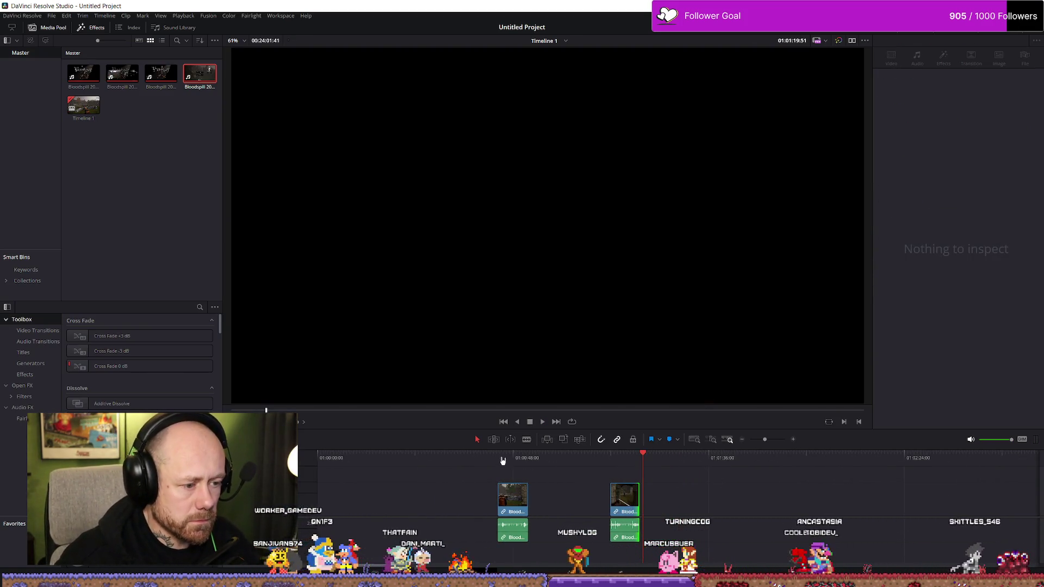
Replay the first trimmed highlight, then scrub ahead past the title menu into later gameplay.
{"action": "left_click", "coordinate": [515, 500]}
{"action": "key", "text": "Up"}
{"action": "key", "text": "space"}
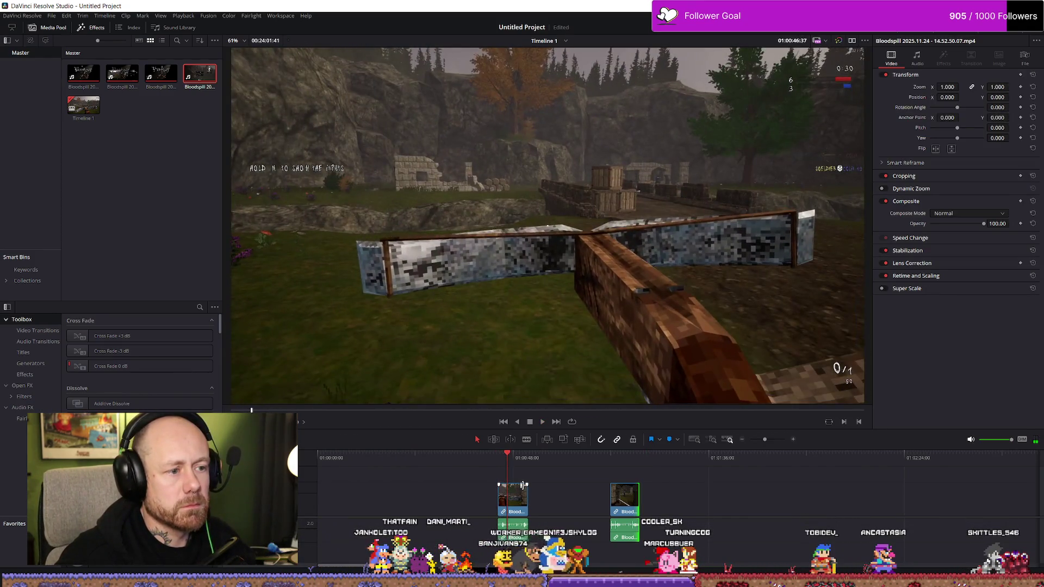
{"action": "scroll", "coordinate": [536, 504], "scroll_direction": "down", "scroll_amount": 3}
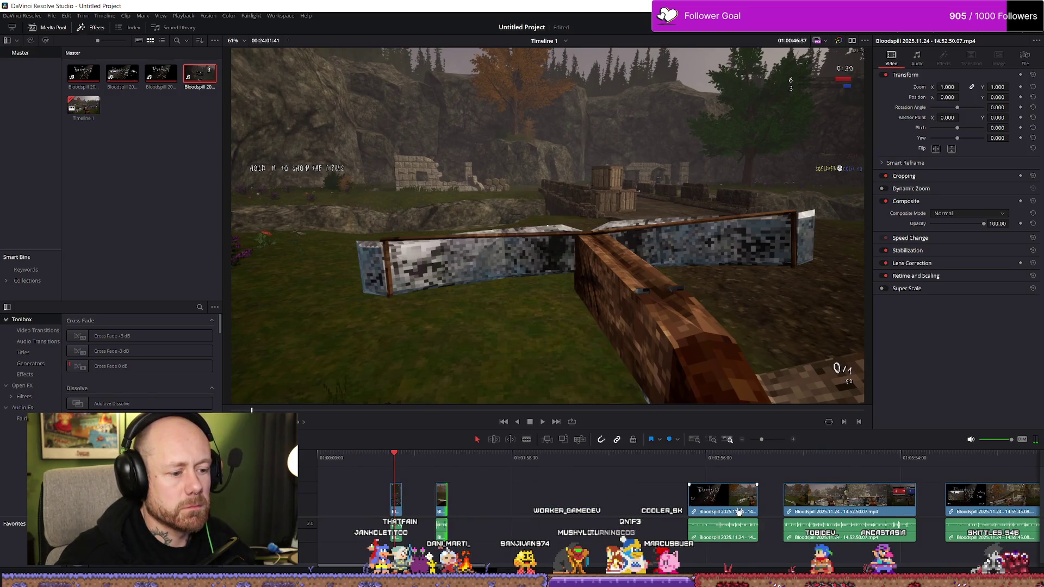
{"action": "left_click", "coordinate": [687, 461]}
{"action": "left_click", "coordinate": [807, 469]}
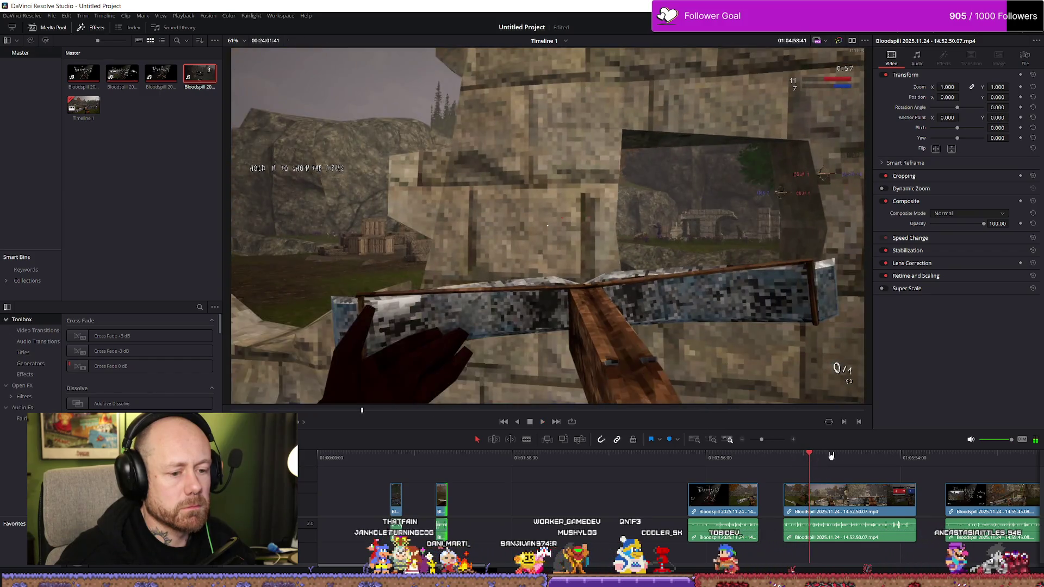
{"action": "left_click", "coordinate": [837, 459]}
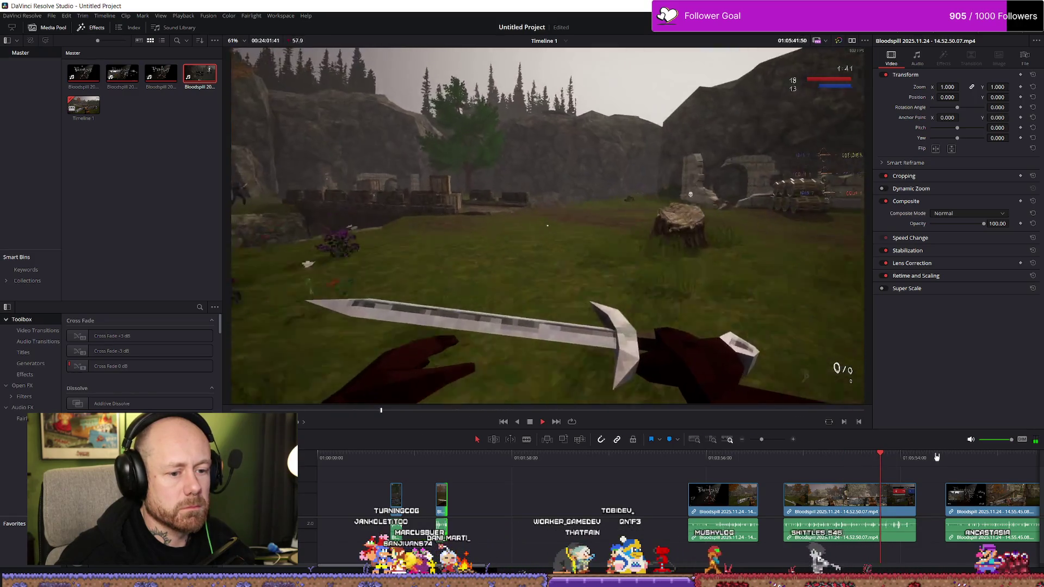
Skip further ahead in the long clip and rewatch a moment to find the next kill.
{"action": "left_click", "coordinate": [968, 457]}
{"action": "left_click_drag", "start_coordinate": [983, 460], "coordinate": [719, 464]}
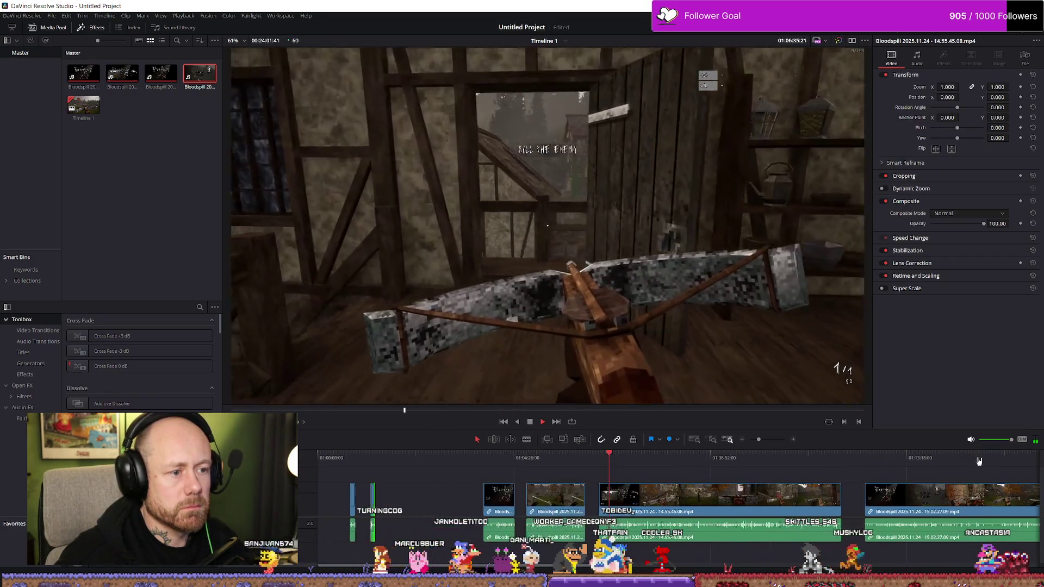
{"action": "key", "text": "space"}
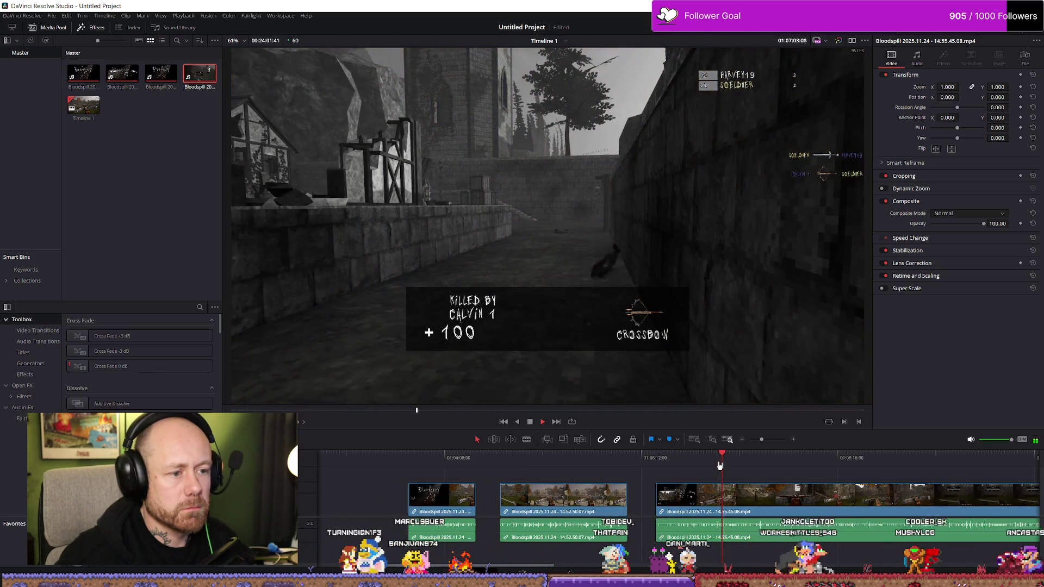
{"action": "key", "text": "space"}
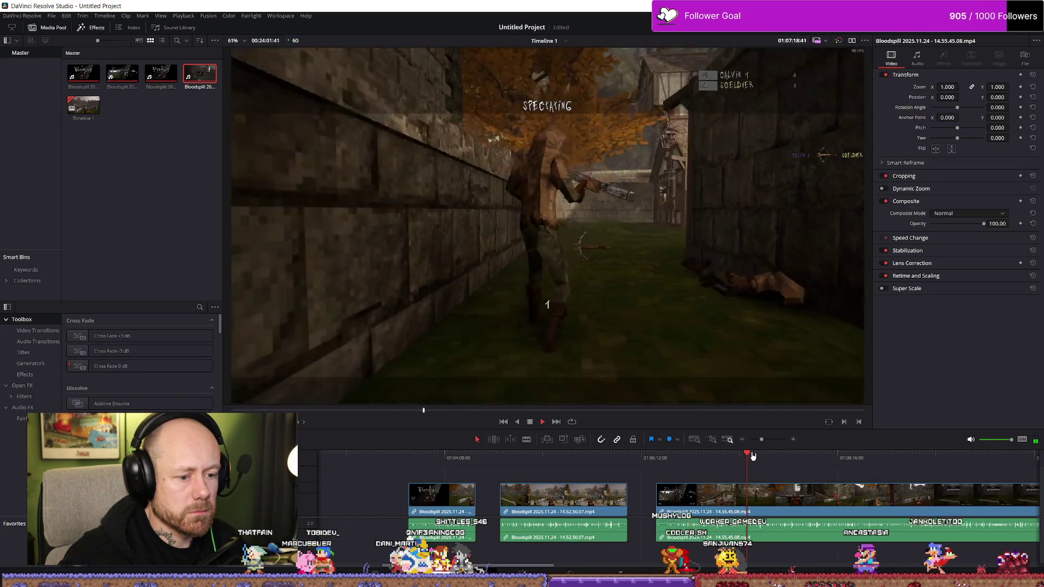
{"action": "scroll", "coordinate": [794, 461], "scroll_direction": "right", "scroll_amount": 2}
{"action": "scroll", "coordinate": [885, 468], "scroll_direction": "right", "scroll_amount": 2}
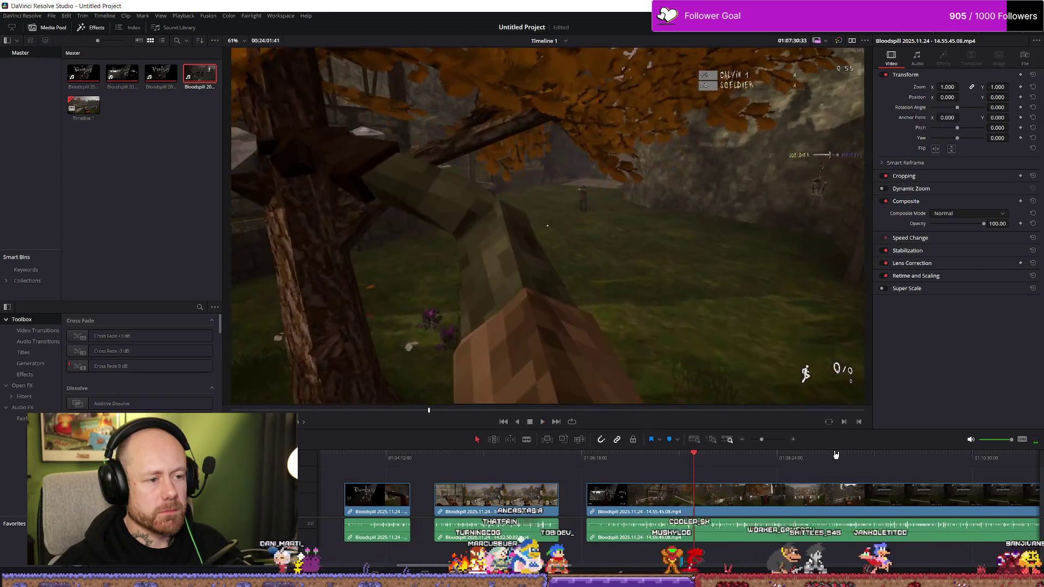
{"action": "left_click", "coordinate": [686, 457]}
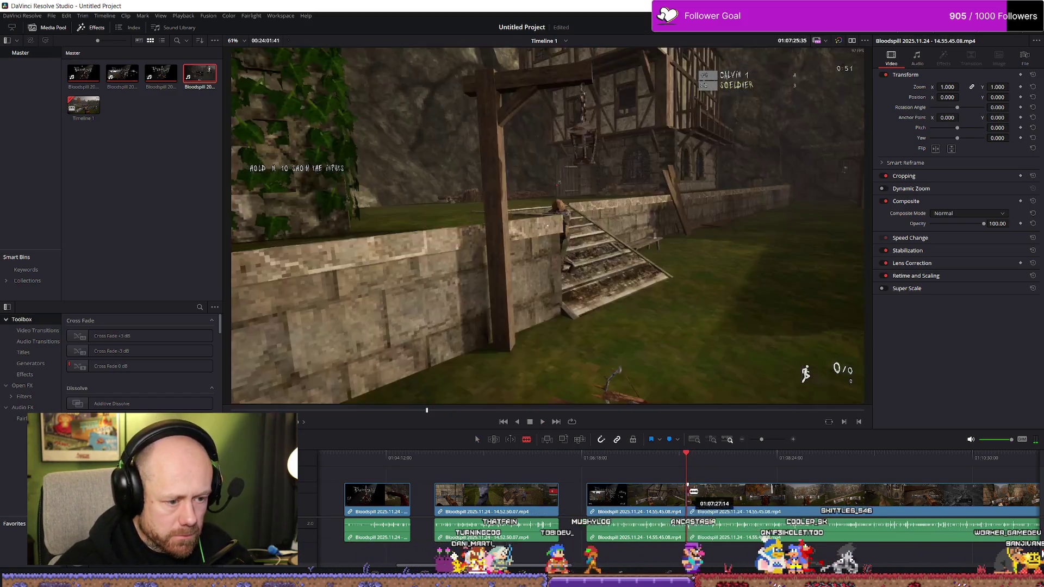
{"action": "left_click", "coordinate": [686, 456]}
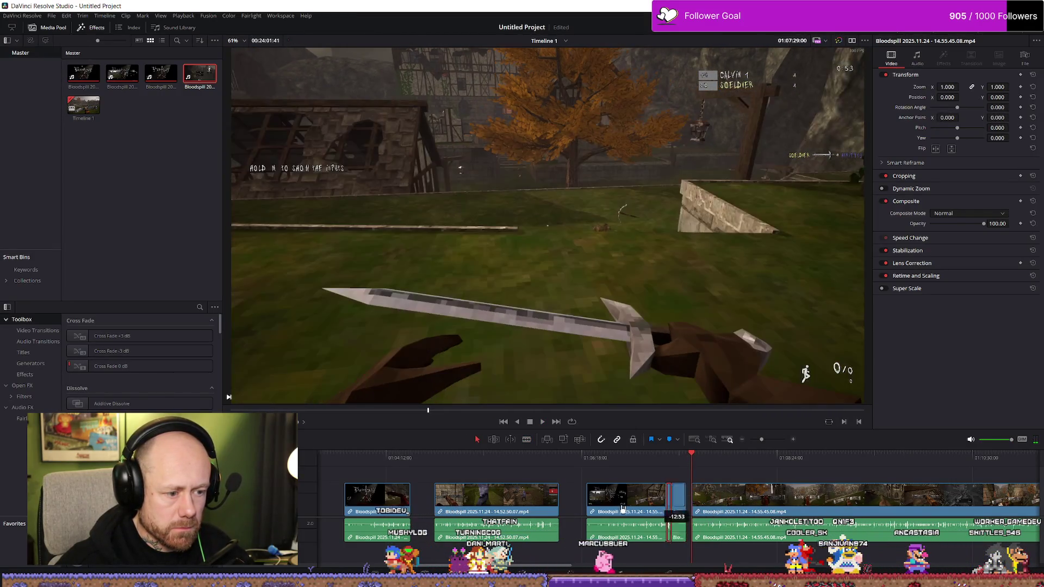
{"action": "scroll", "coordinate": [685, 514], "scroll_direction": "left", "scroll_amount": 5}
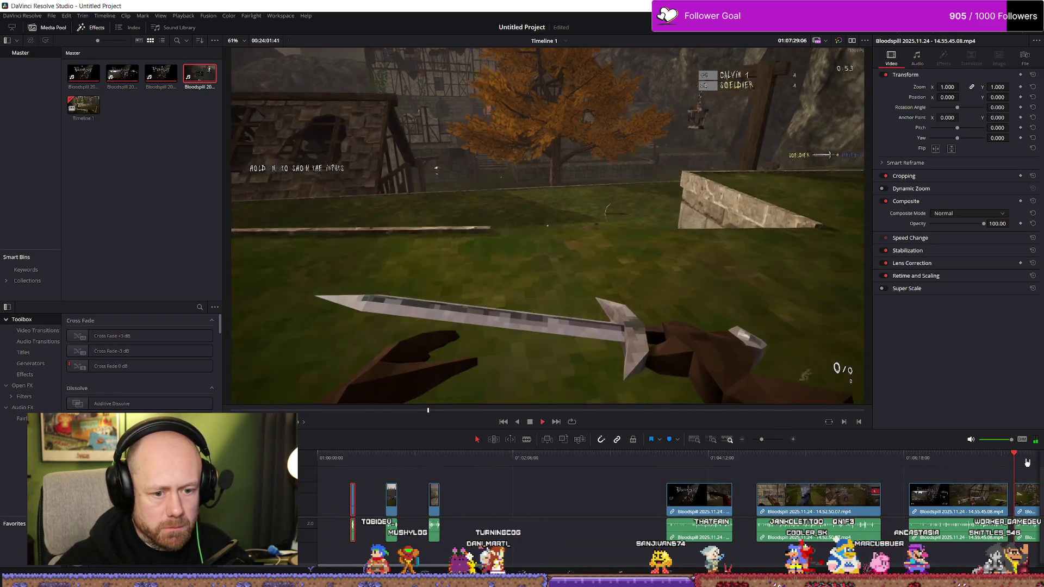
{"action": "scroll", "coordinate": [1026, 462], "scroll_direction": "up", "scroll_amount": 3}
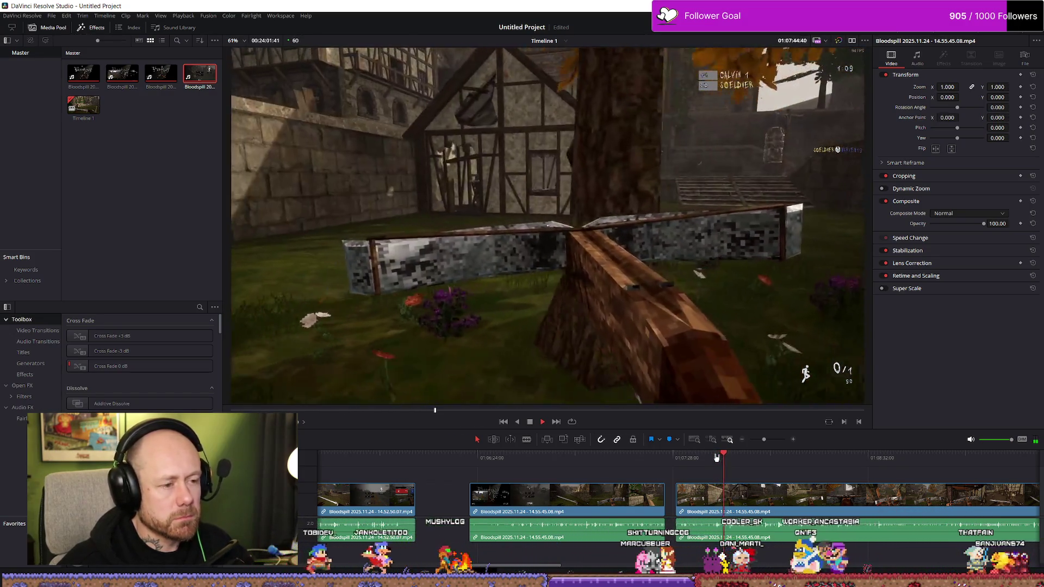
Cut the long clip at the double-kill moment and play on from the cut.
{"action": "left_click", "coordinate": [718, 457]}
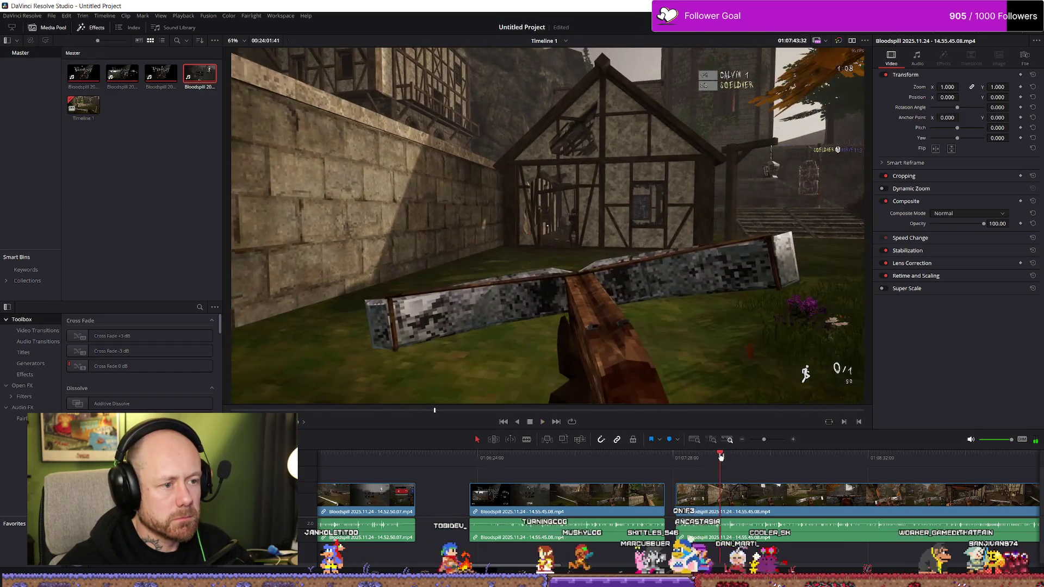
{"action": "scroll", "coordinate": [732, 463], "scroll_direction": "up", "scroll_amount": 2}
{"action": "scroll", "coordinate": [717, 470], "scroll_direction": "up", "scroll_amount": 2}
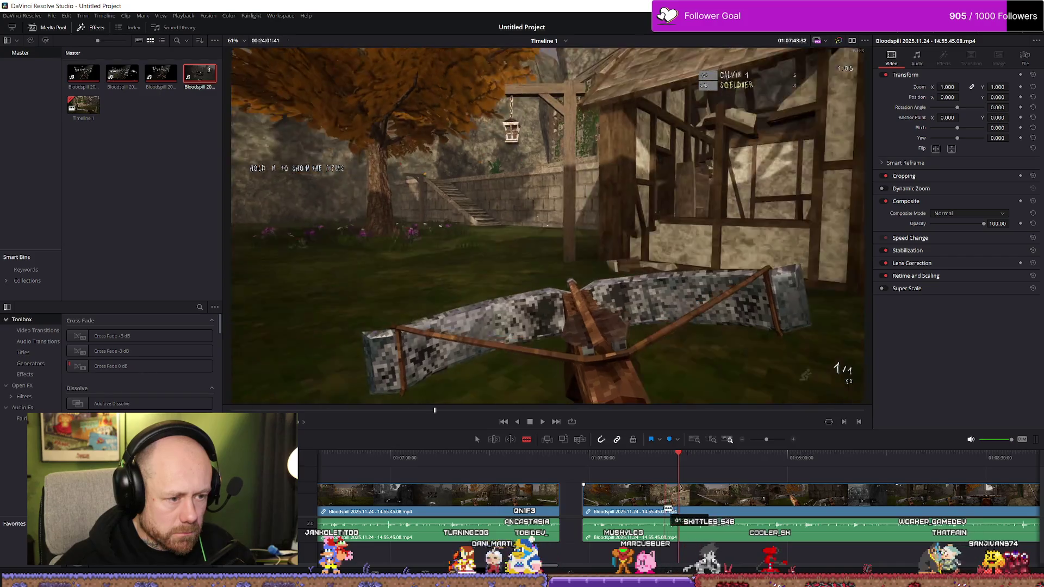
{"action": "left_click", "coordinate": [680, 501]}
{"action": "key", "text": "space"}
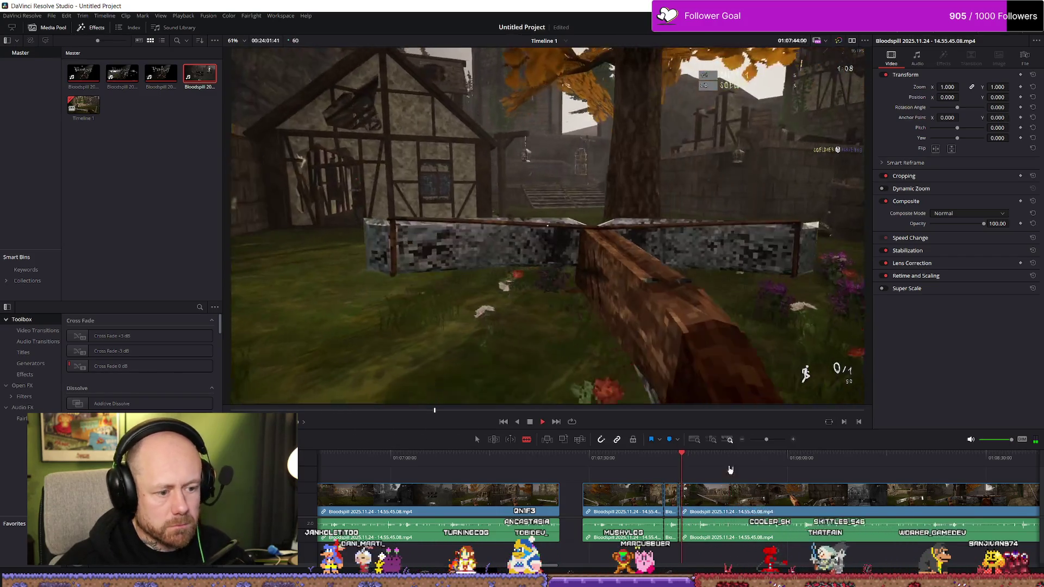
{"action": "key", "text": "a"}
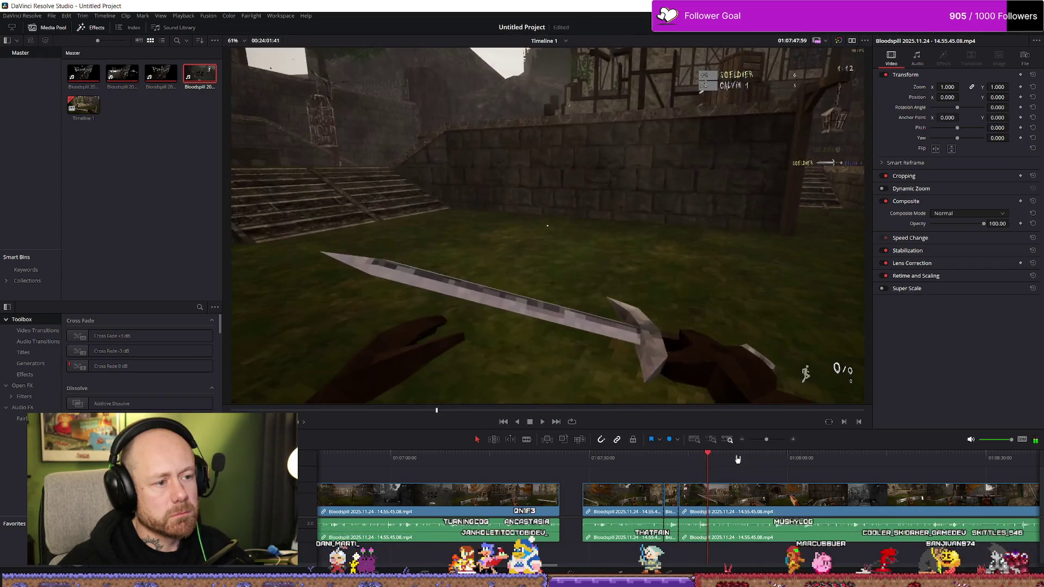
Rewatch the kill section, then move the cut piece much earlier on the timeline.
{"action": "left_click", "coordinate": [699, 456]}
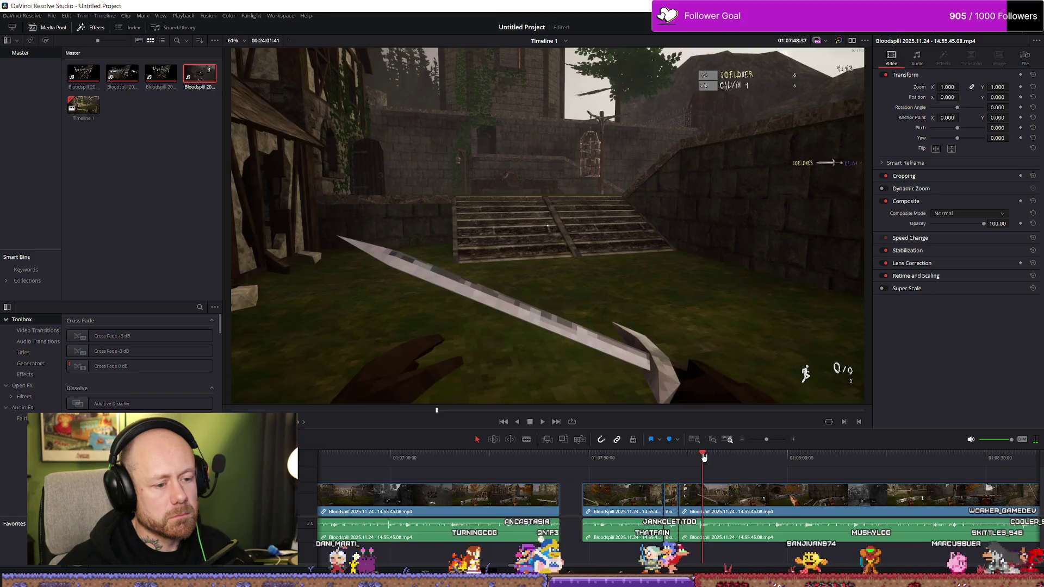
{"action": "left_click", "coordinate": [678, 456]}
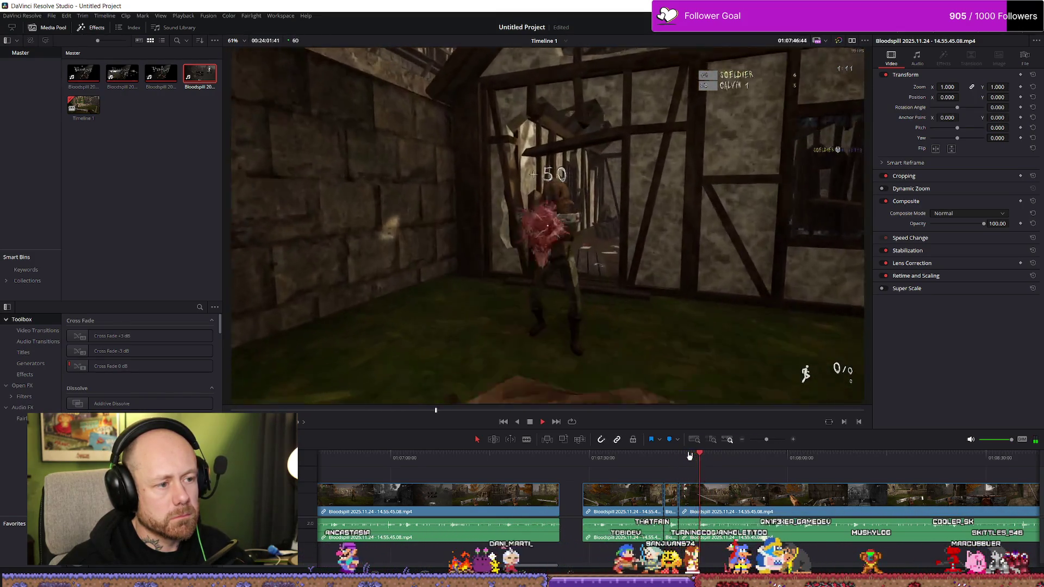
{"action": "left_click", "coordinate": [689, 455]}
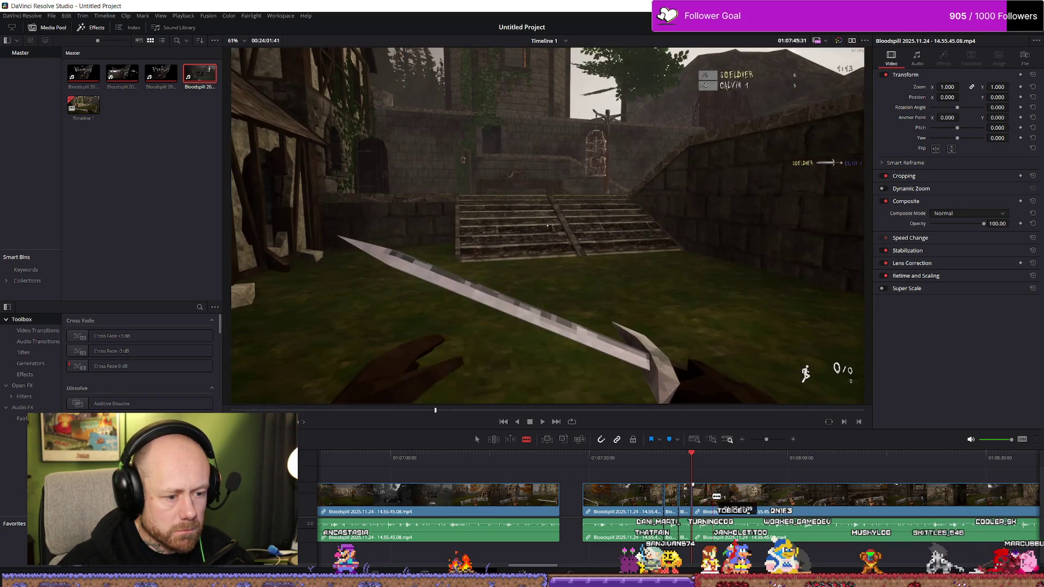
{"action": "key", "text": "space"}
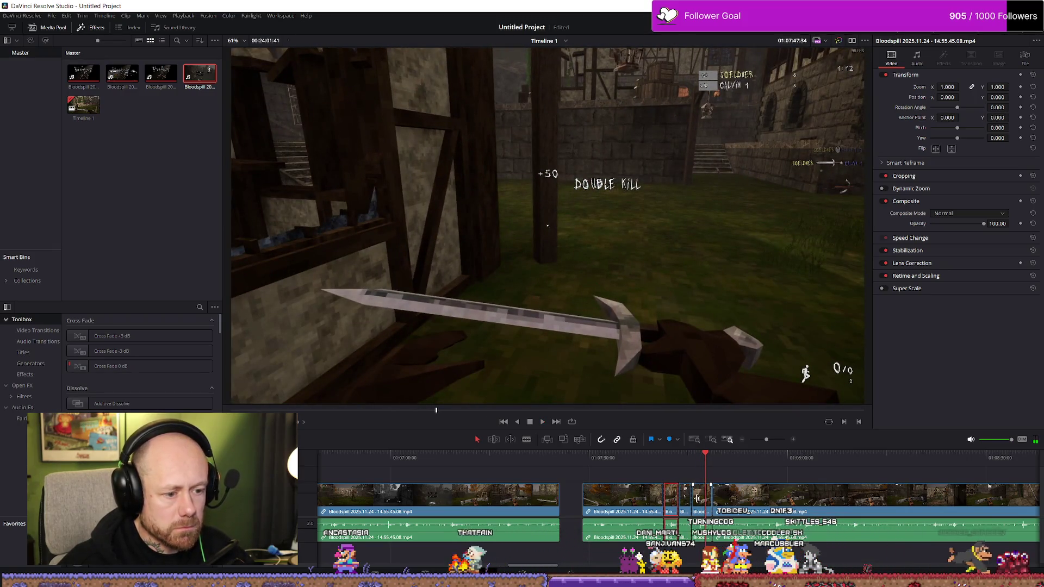
{"action": "left_click_drag", "start_coordinate": [701, 506], "coordinate": [347, 505]}
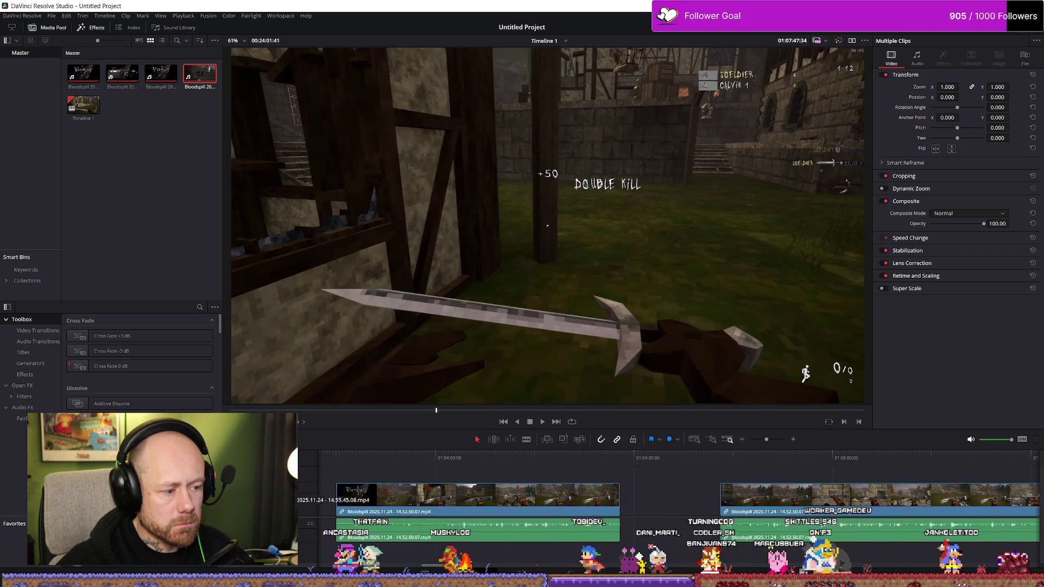
{"action": "scroll", "coordinate": [639, 508], "scroll_direction": "down", "scroll_amount": 2}
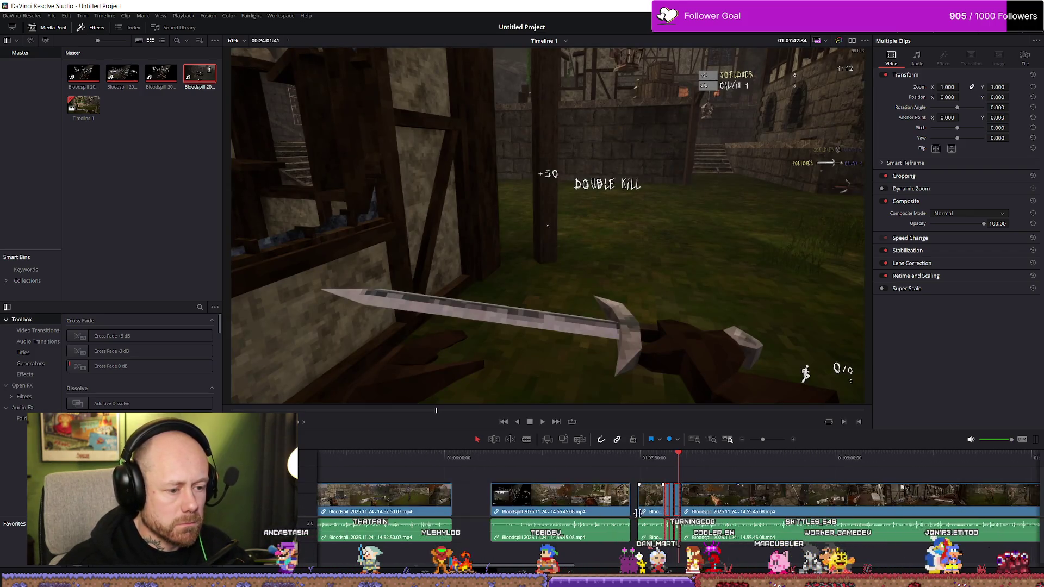
{"action": "scroll", "coordinate": [640, 507], "scroll_direction": "down", "scroll_amount": 2}
{"action": "scroll", "coordinate": [640, 507], "scroll_direction": "down", "scroll_amount": 2}
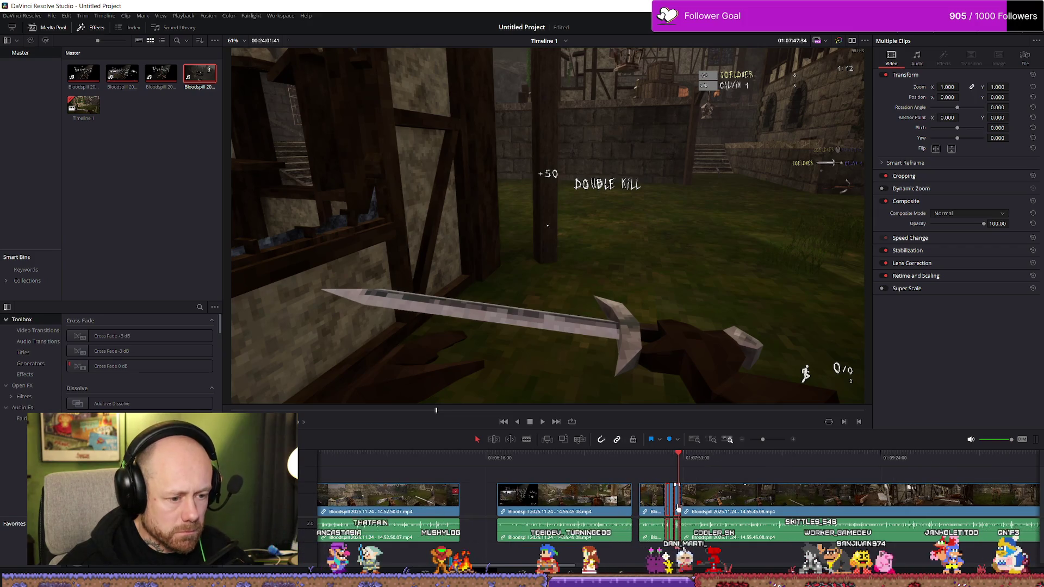
{"action": "scroll", "coordinate": [676, 507], "scroll_direction": "up", "scroll_amount": 3}
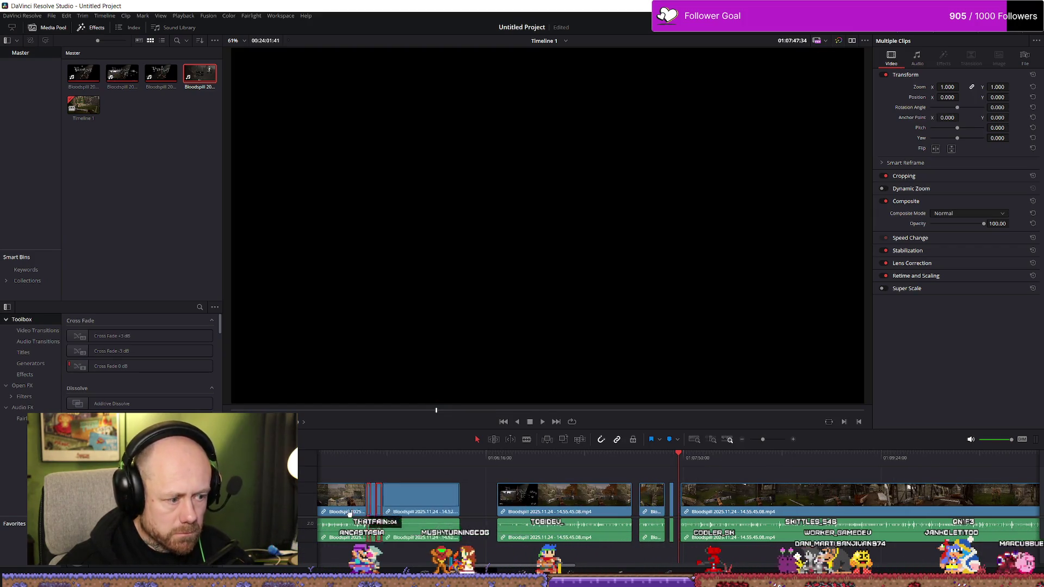
{"action": "scroll", "coordinate": [385, 513], "scroll_direction": "up", "scroll_amount": 3}
Place the kill section beside the earlier highlights and play the rearranged sequence.
{"action": "left_click_drag", "start_coordinate": [468, 512], "coordinate": [545, 512]}
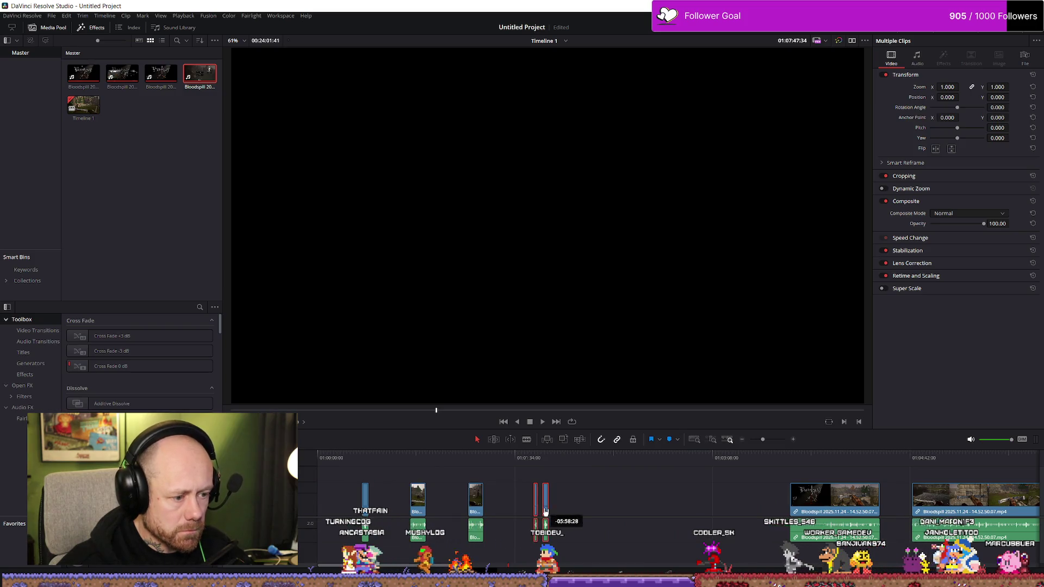
{"action": "scroll", "coordinate": [876, 507], "scroll_direction": "up", "scroll_amount": 2}
{"action": "scroll", "coordinate": [879, 511], "scroll_direction": "up", "scroll_amount": 2}
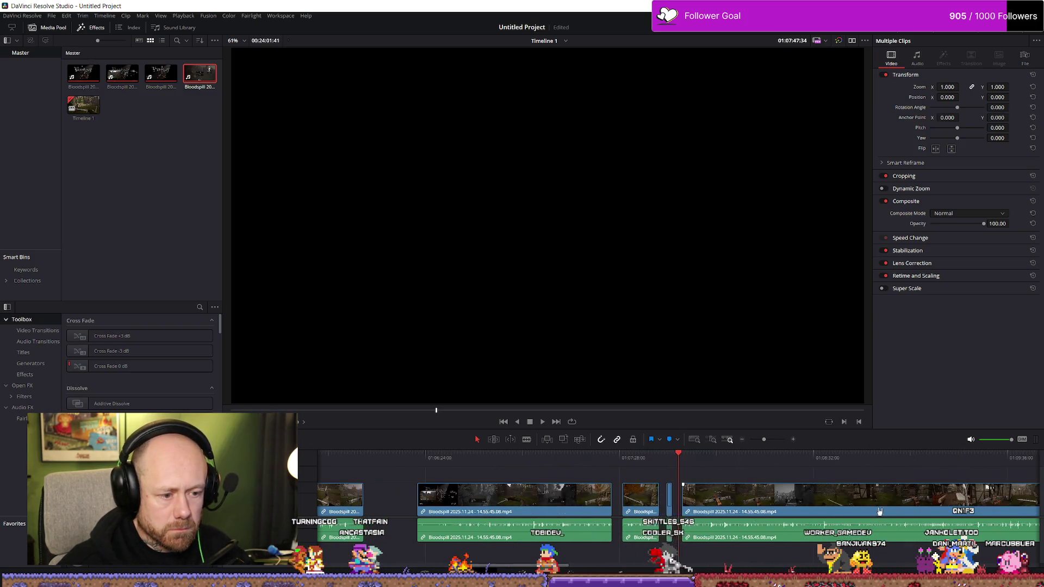
{"action": "key", "text": "space"}
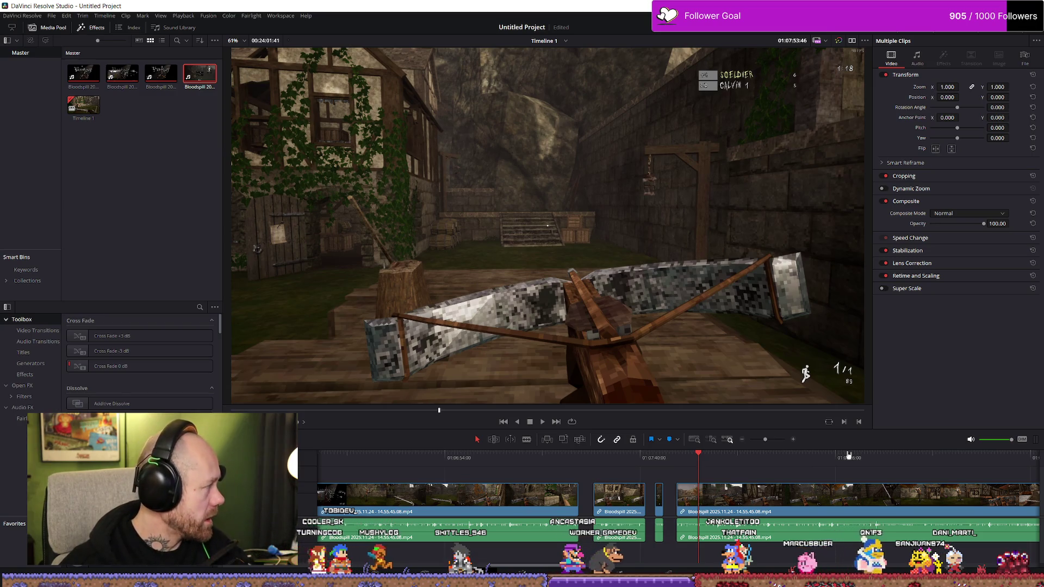
{"action": "key", "text": "space"}
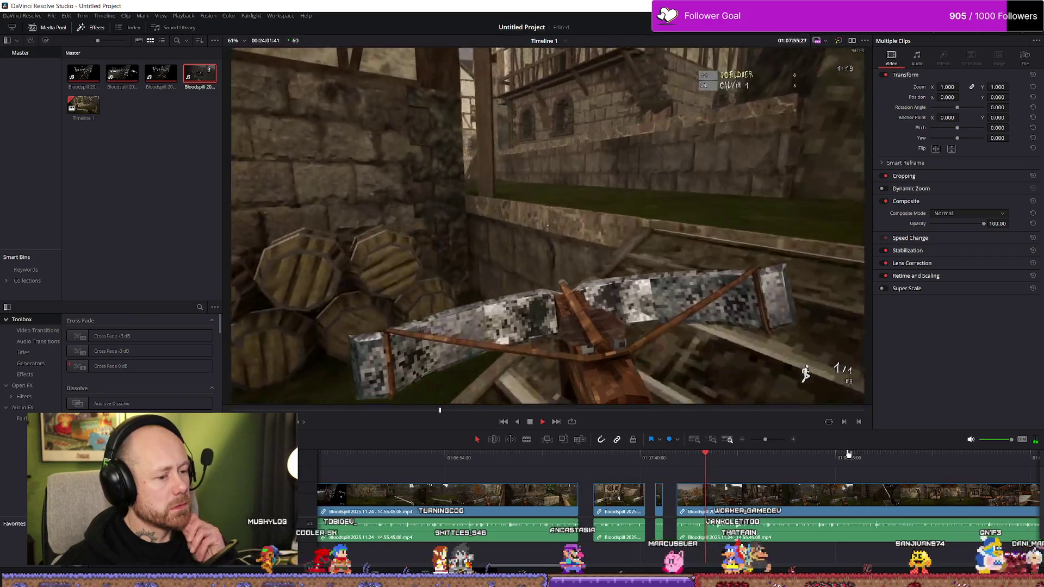
{"action": "key", "text": "space"}
{"action": "scroll", "coordinate": [803, 509], "scroll_direction": "down", "scroll_amount": 1}
{"action": "scroll", "coordinate": [804, 510], "scroll_direction": "down", "scroll_amount": 1}
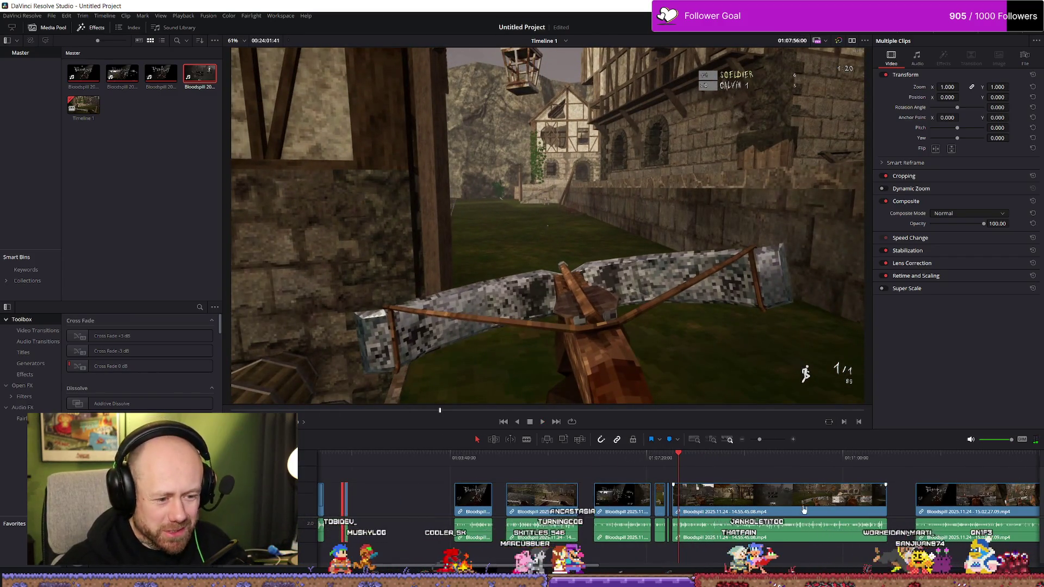
{"action": "scroll", "coordinate": [698, 518], "scroll_direction": "up", "scroll_amount": 2}
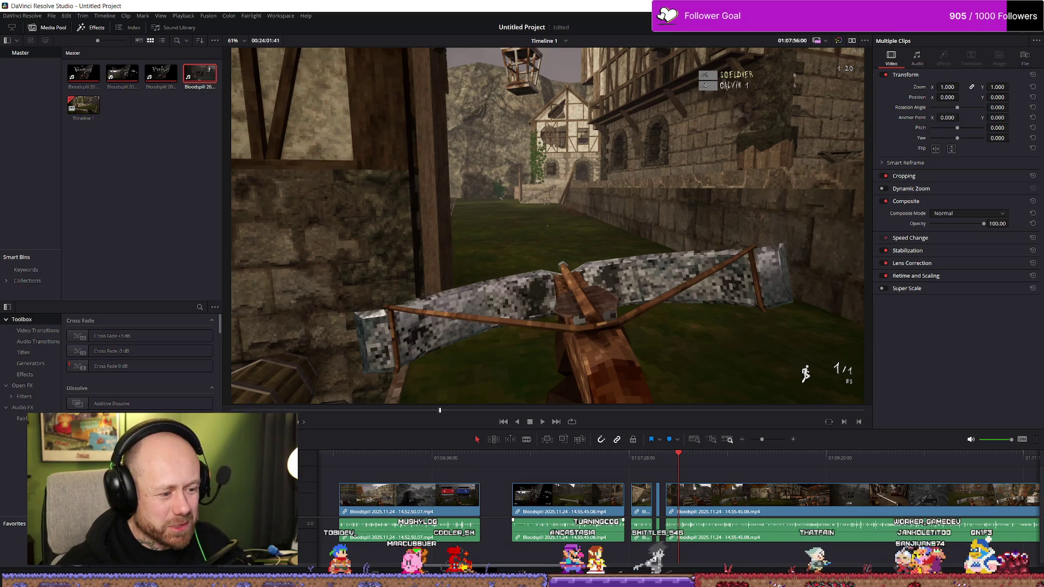
{"action": "scroll", "coordinate": [685, 513], "scroll_direction": "left", "scroll_amount": 3}
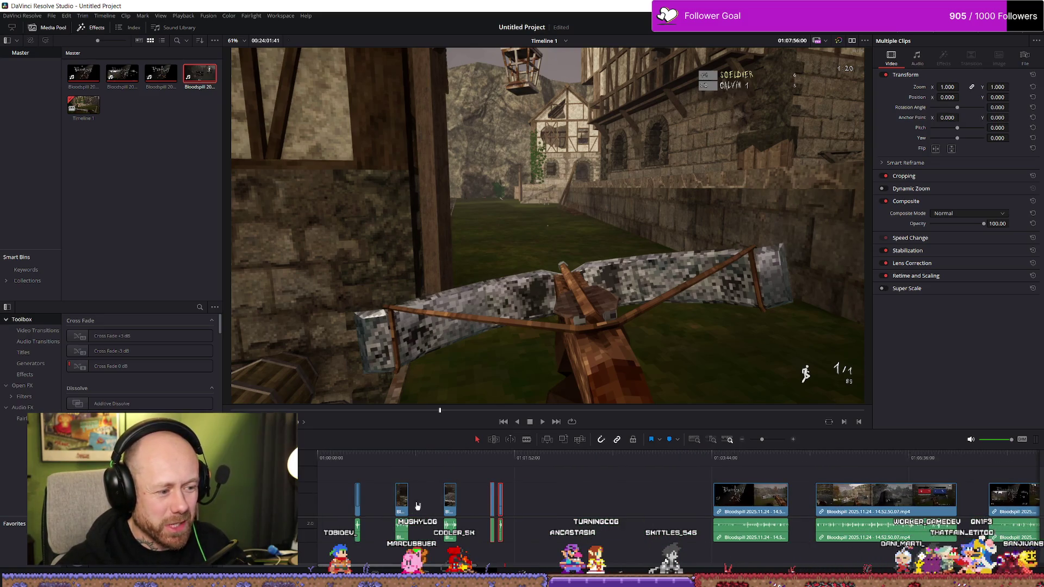
{"action": "left_click", "coordinate": [497, 461]}
{"action": "key", "text": "space"}
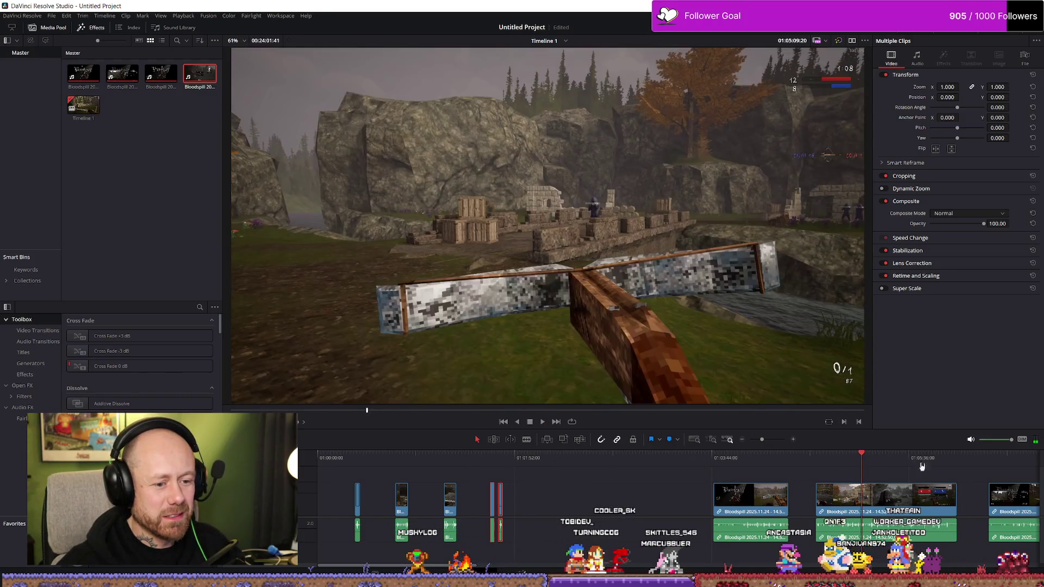
{"action": "scroll", "coordinate": [897, 469], "scroll_direction": "down", "scroll_amount": 2}
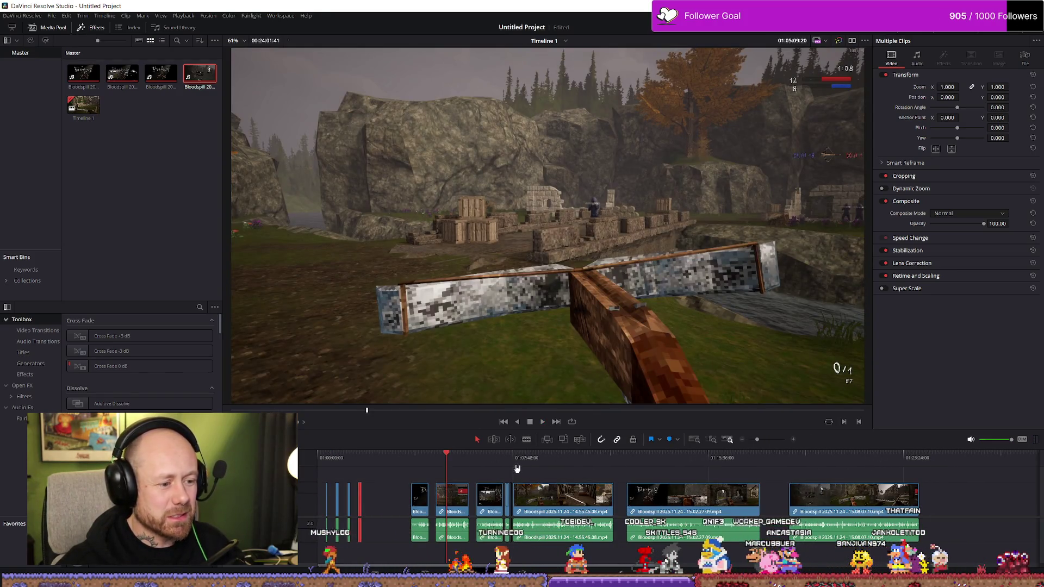
{"action": "left_click", "coordinate": [517, 468]}
{"action": "scroll", "coordinate": [620, 466], "scroll_direction": "up", "scroll_amount": 2}
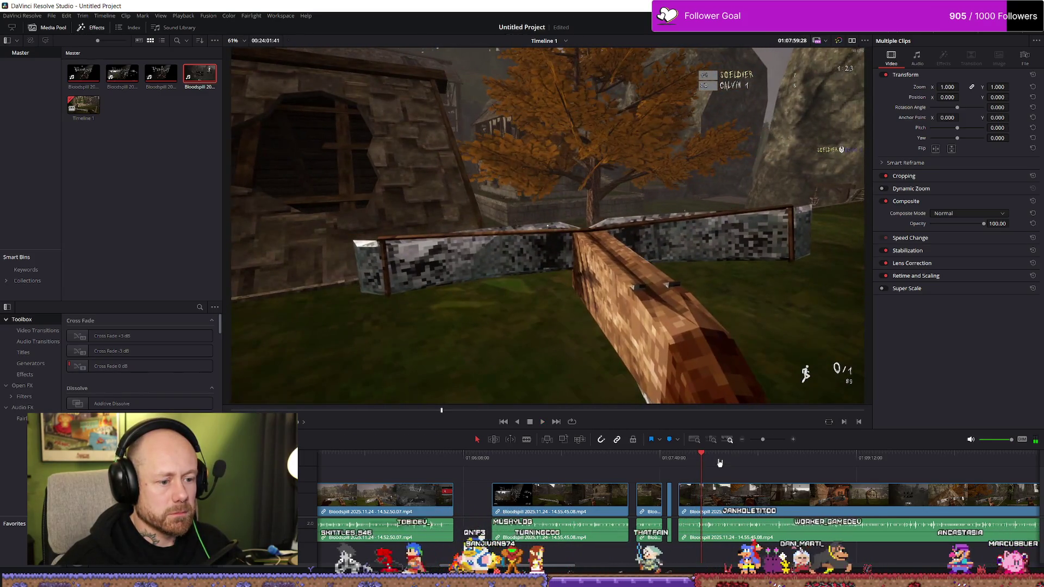
Split the long crossbow clip at 01:07:57 after the headshot, play on, then scrub back to 01:08:10.
{"action": "left_click", "coordinate": [670, 459]}
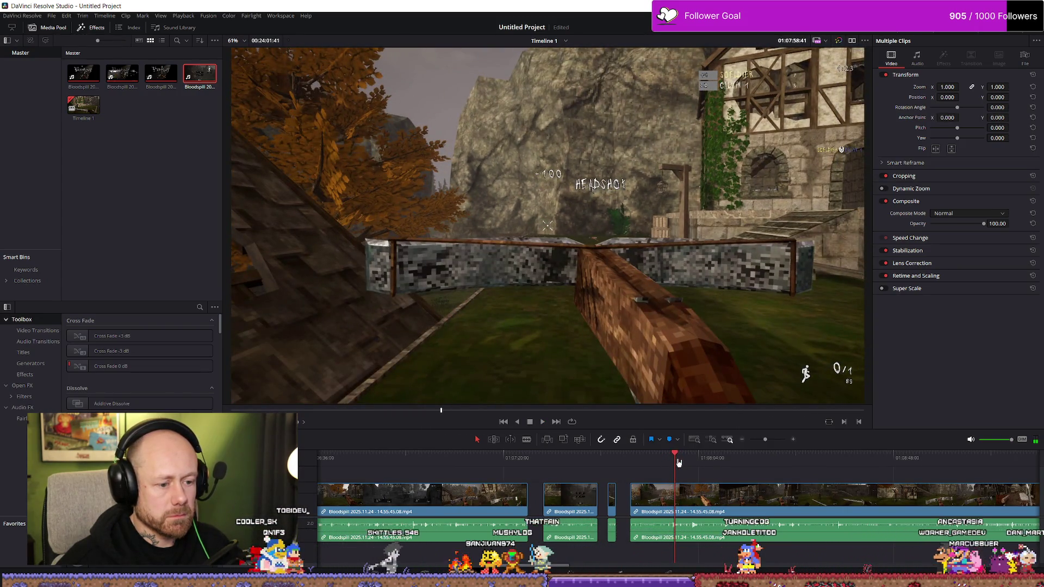
{"action": "scroll", "coordinate": [688, 474], "scroll_direction": "up", "scroll_amount": 2}
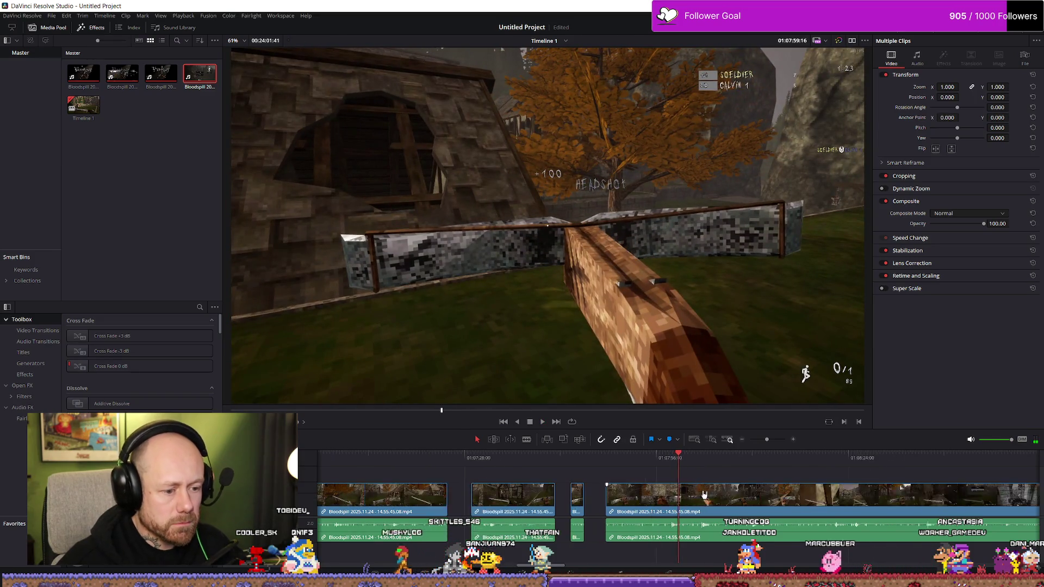
{"action": "scroll", "coordinate": [703, 494], "scroll_direction": "up", "scroll_amount": 2}
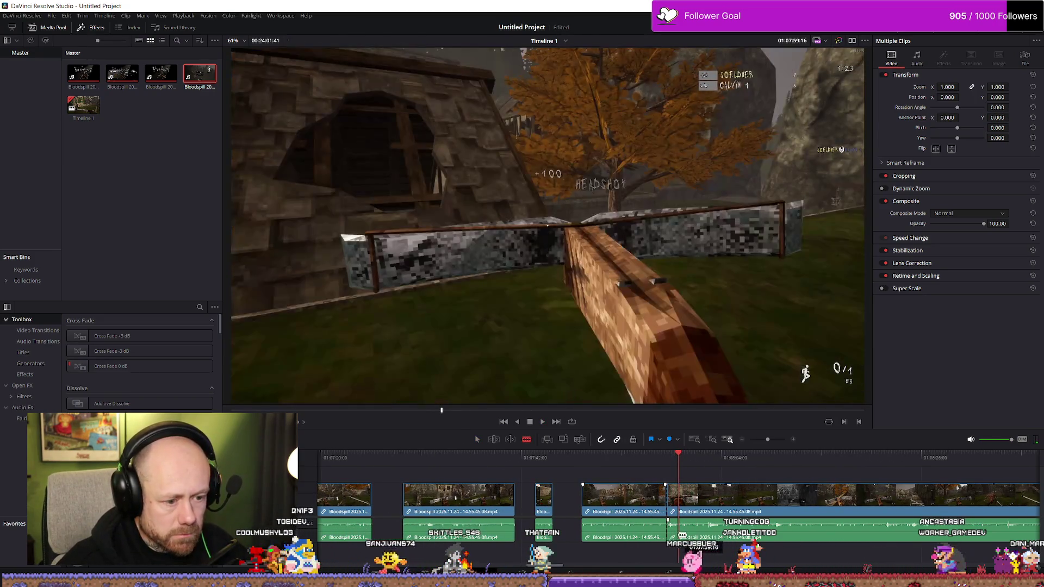
{"action": "left_click", "coordinate": [668, 535]}
{"action": "key", "text": "space"}
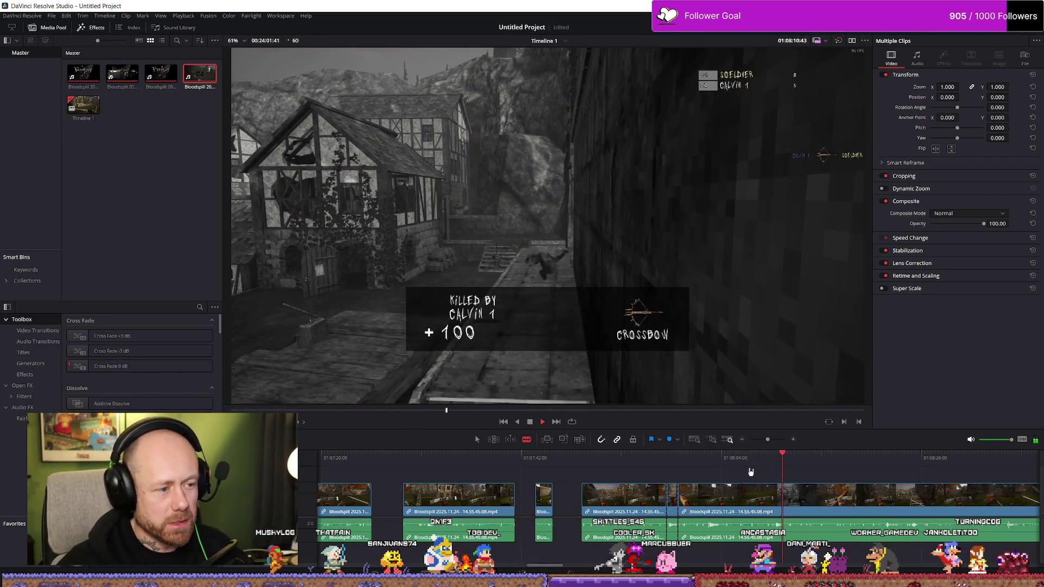
{"action": "mouse_move", "coordinate": [751, 462]}
{"action": "left_mouse_down"}
{"action": "mouse_move", "coordinate": [773, 460]}
{"action": "mouse_move", "coordinate": [670, 504]}
{"action": "mouse_move", "coordinate": [306, 515]}
{"action": "mouse_move", "coordinate": [317, 518]}
{"action": "left_mouse_up"}
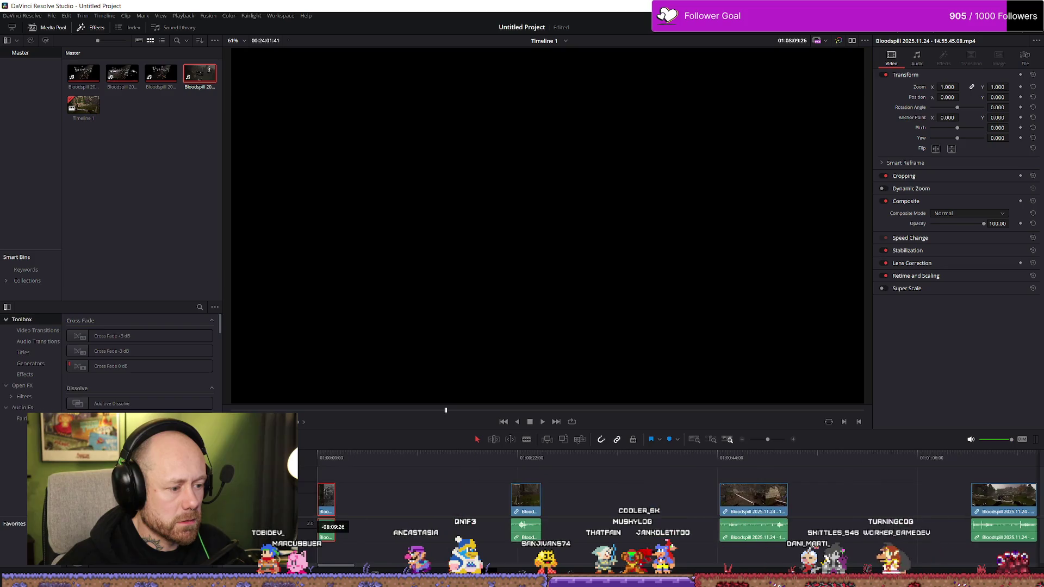
Finish trimming the first clip shorter and play up to 01:08:21.
{"action": "left_click_drag", "start_coordinate": [620, 516], "coordinate": [693, 515]}
{"action": "scroll", "coordinate": [693, 516], "scroll_direction": "down", "scroll_amount": 3}
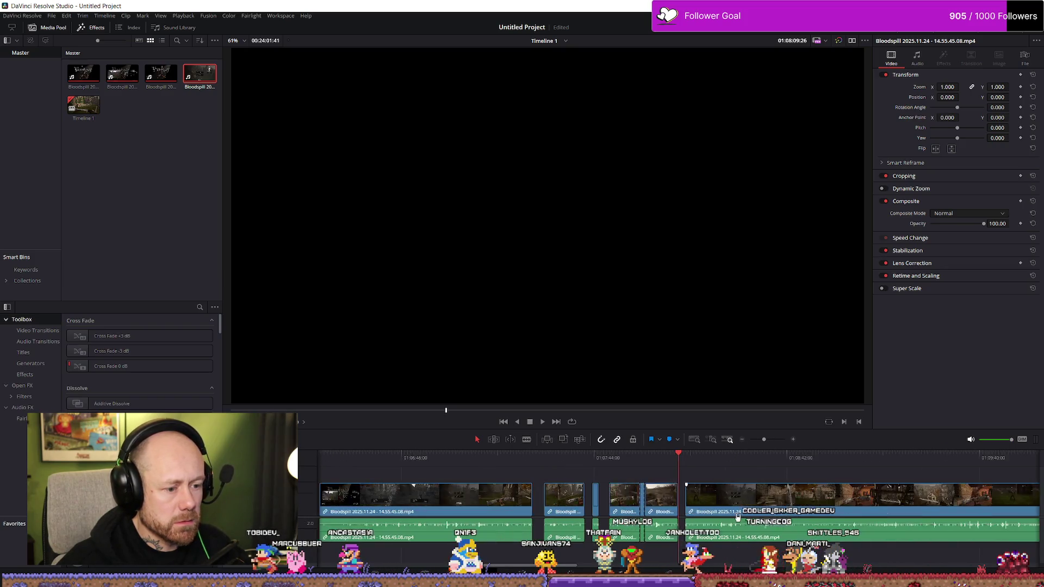
{"action": "scroll", "coordinate": [767, 499], "scroll_direction": "up", "scroll_amount": 2}
{"action": "scroll", "coordinate": [732, 481], "scroll_direction": "up", "scroll_amount": 2}
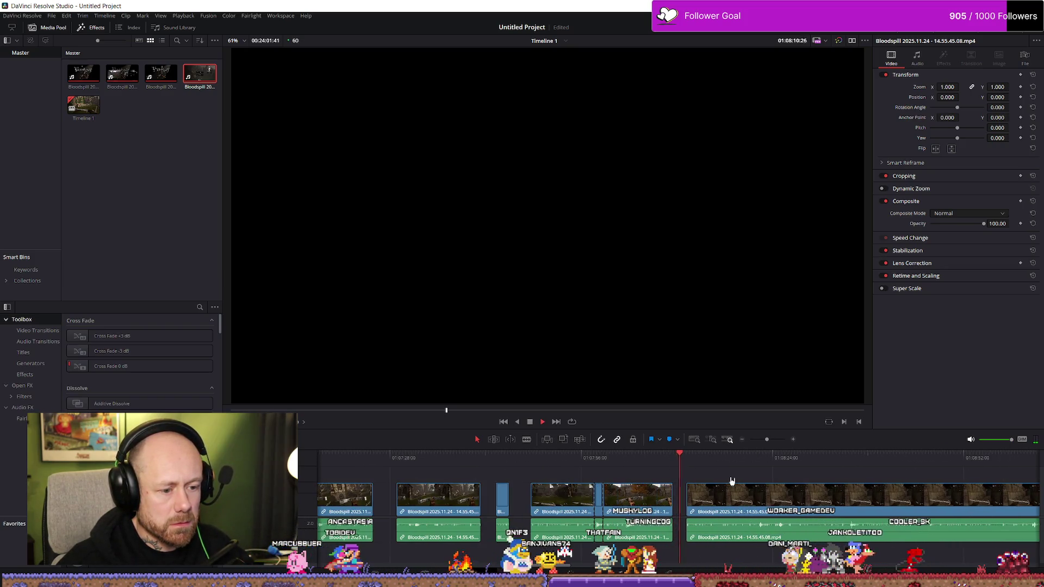
{"action": "key", "text": "space"}
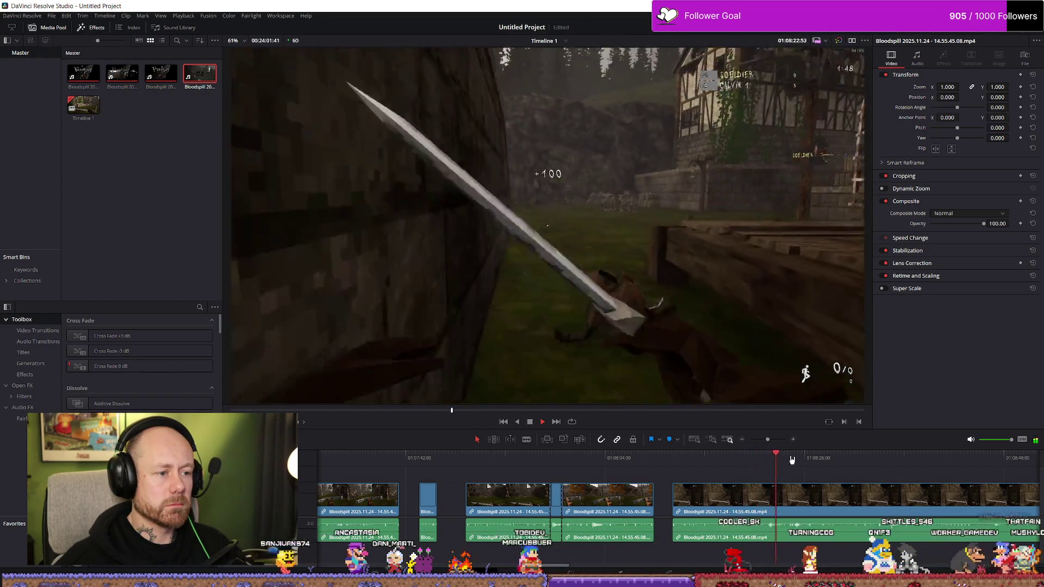
{"action": "scroll", "coordinate": [800, 459], "scroll_direction": "up", "scroll_amount": 2}
{"action": "left_click", "coordinate": [655, 459]}
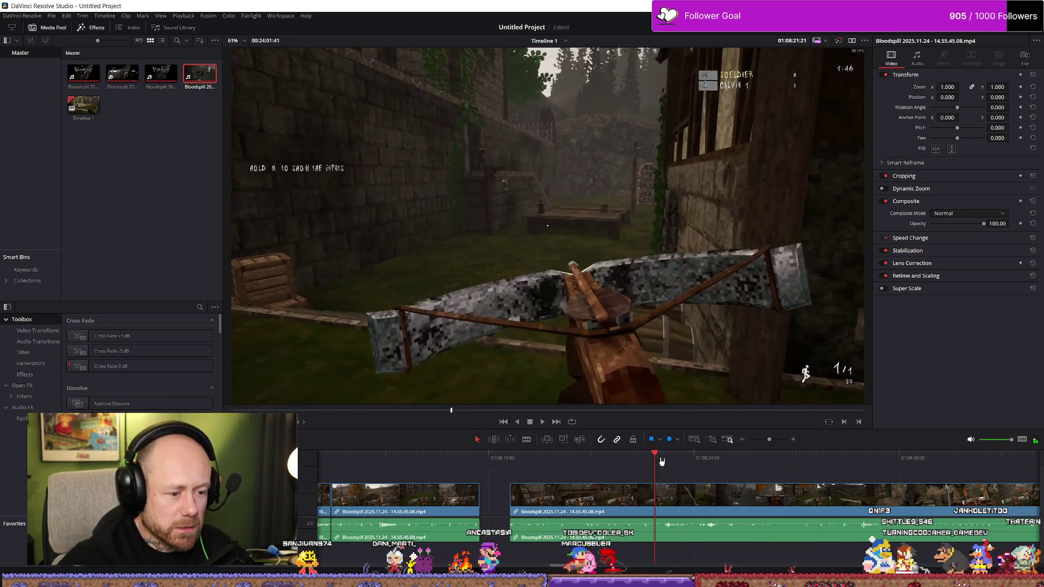
Trim the unwanted footage off the clip at 01:08:21, making it much shorter, and play the result.
{"action": "left_click_drag", "start_coordinate": [657, 488], "coordinate": [595, 510]}
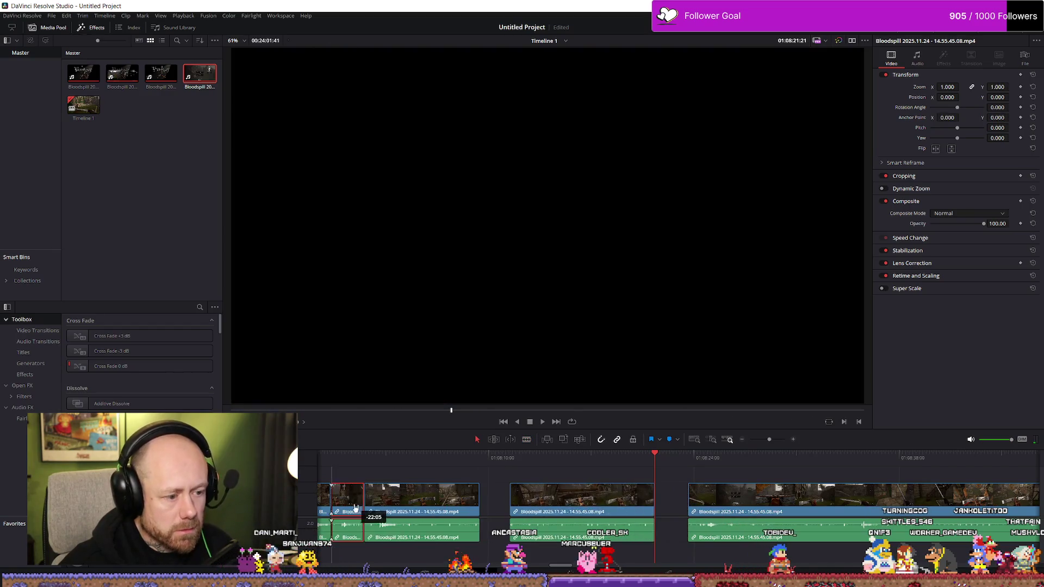
{"action": "left_click_drag", "start_coordinate": [594, 510], "coordinate": [333, 511]}
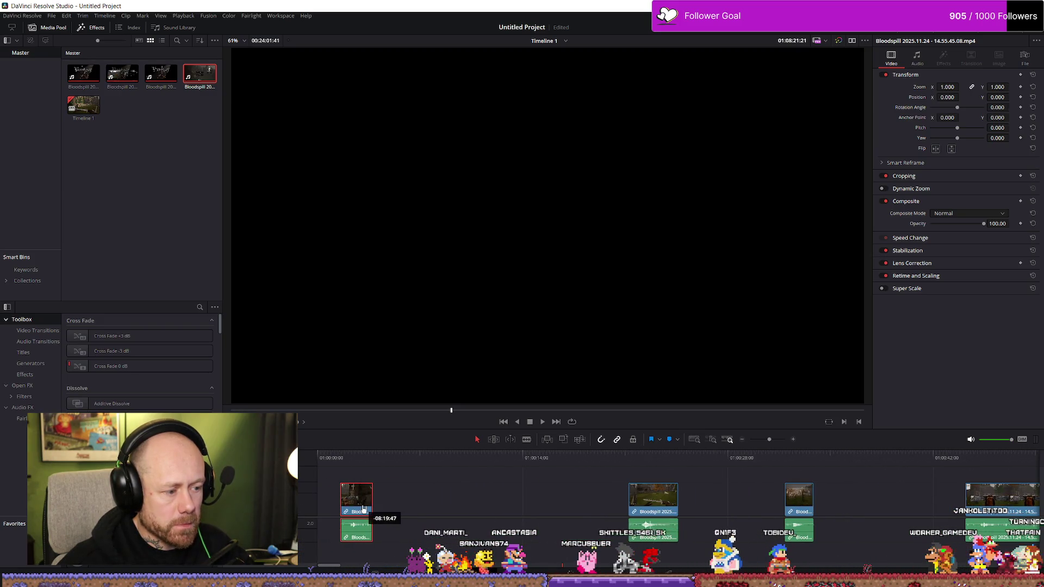
{"action": "key", "text": "space"}
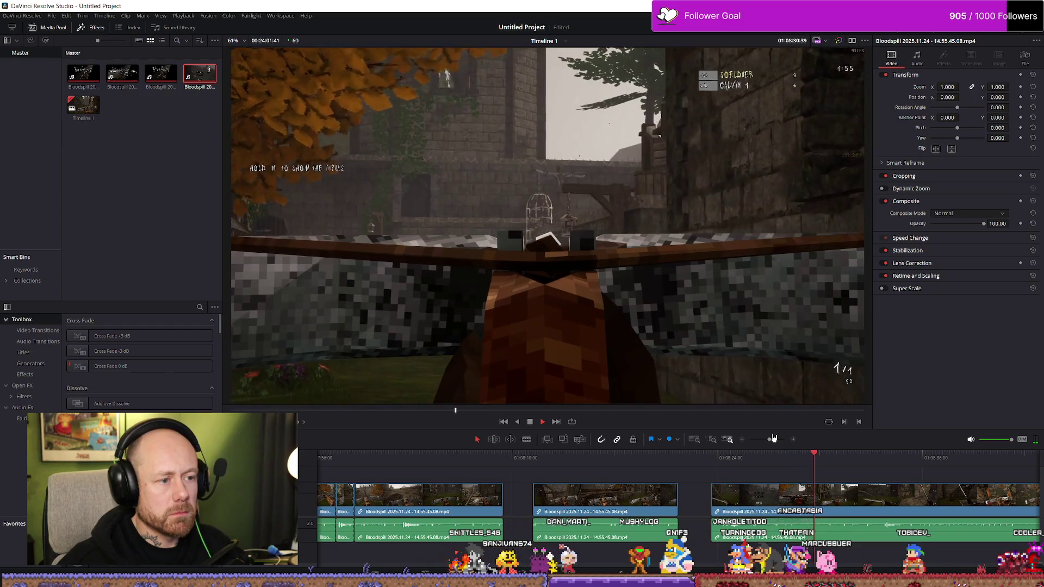
Rewatch the kill around 01:08:24 and split the clip at 01:08:26 with the Blade tool.
{"action": "left_click", "coordinate": [722, 459]}
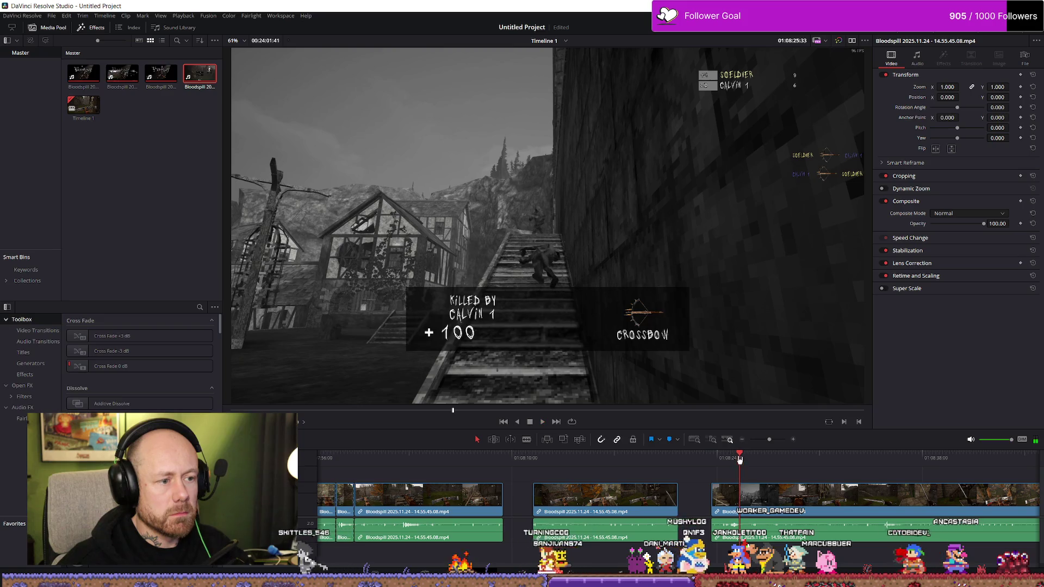
{"action": "left_click", "coordinate": [722, 459]}
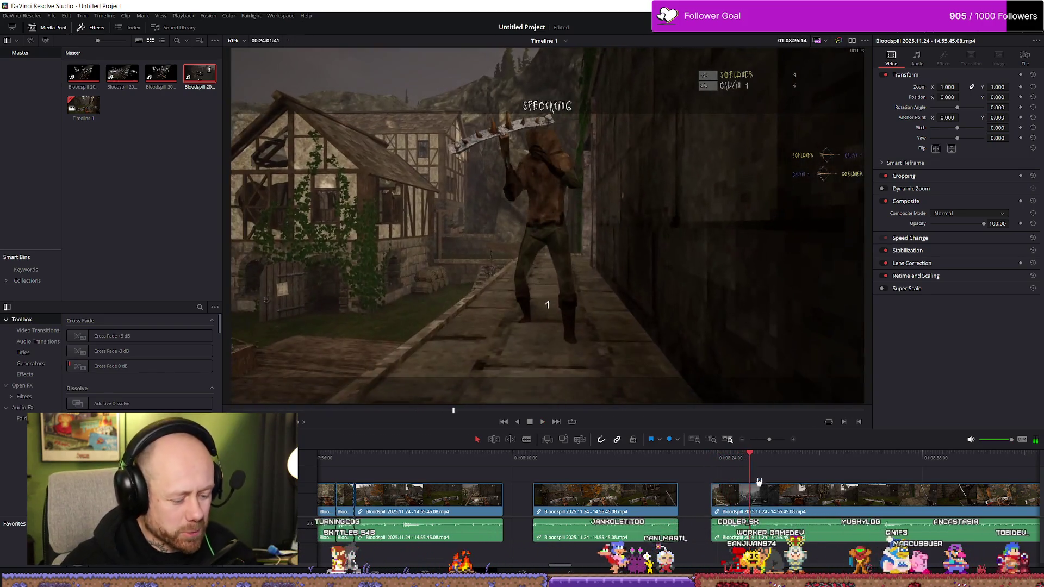
{"action": "key", "text": "space"}
{"action": "key", "text": "b"}
{"action": "left_click", "coordinate": [750, 498]}
{"action": "key", "text": "a"}
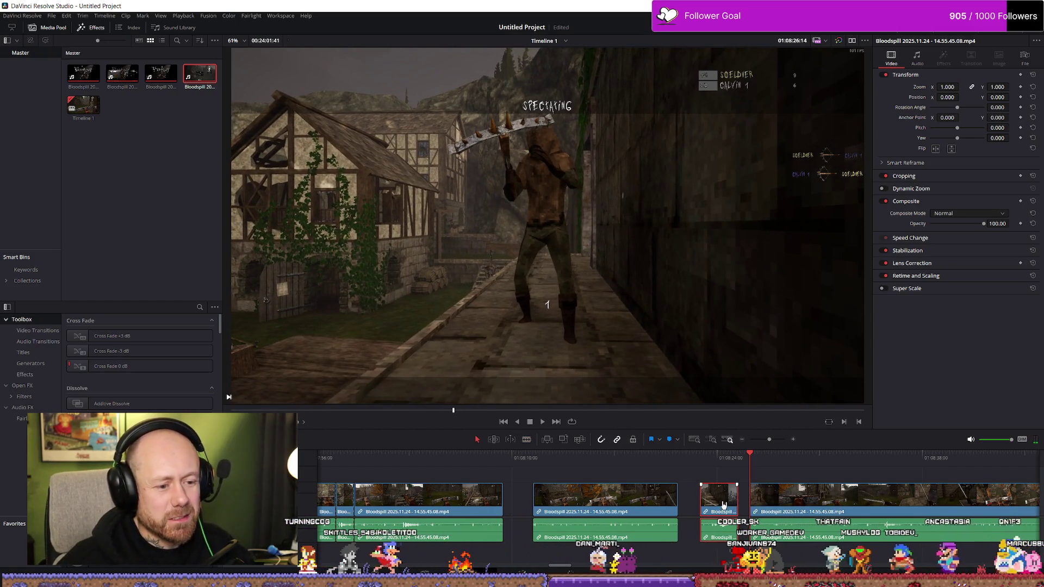
{"action": "scroll", "coordinate": [726, 505], "scroll_direction": "down", "scroll_amount": 2}
{"action": "scroll", "coordinate": [701, 518], "scroll_direction": "down", "scroll_amount": 2}
{"action": "scroll", "coordinate": [681, 530], "scroll_direction": "down", "scroll_amount": 2}
{"action": "scroll", "coordinate": [670, 536], "scroll_direction": "down", "scroll_amount": 1}
{"action": "scroll", "coordinate": [671, 526], "scroll_direction": "up", "scroll_amount": 2}
Move the short kill piece toward the timeline start and resume playback.
{"action": "mouse_move", "coordinate": [670, 508]}
{"action": "left_mouse_down"}
{"action": "mouse_move", "coordinate": [301, 512]}
{"action": "mouse_move", "coordinate": [323, 512]}
{"action": "left_mouse_up"}
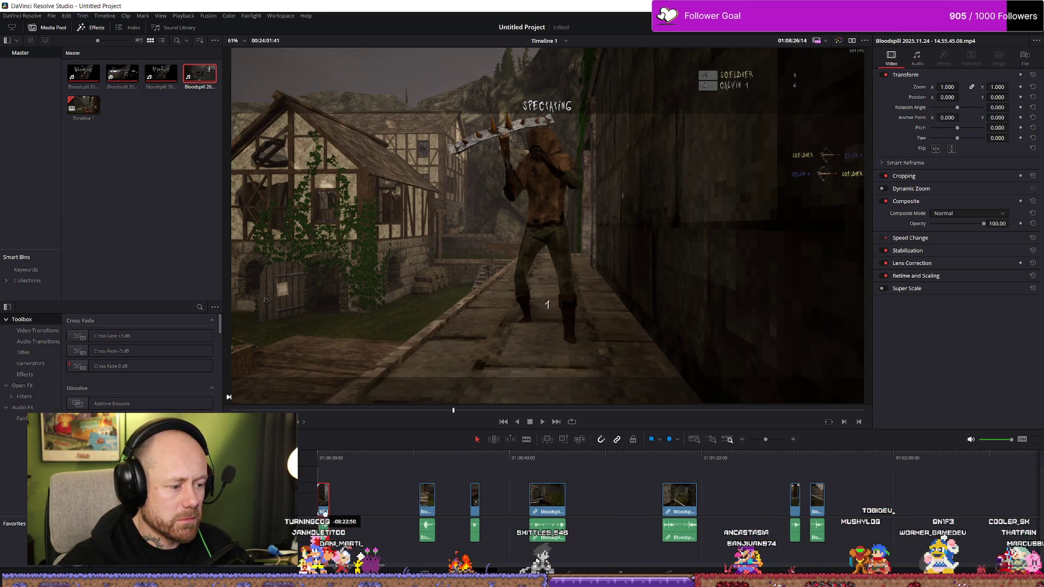
{"action": "scroll", "coordinate": [828, 503], "scroll_direction": "up", "scroll_amount": 3}
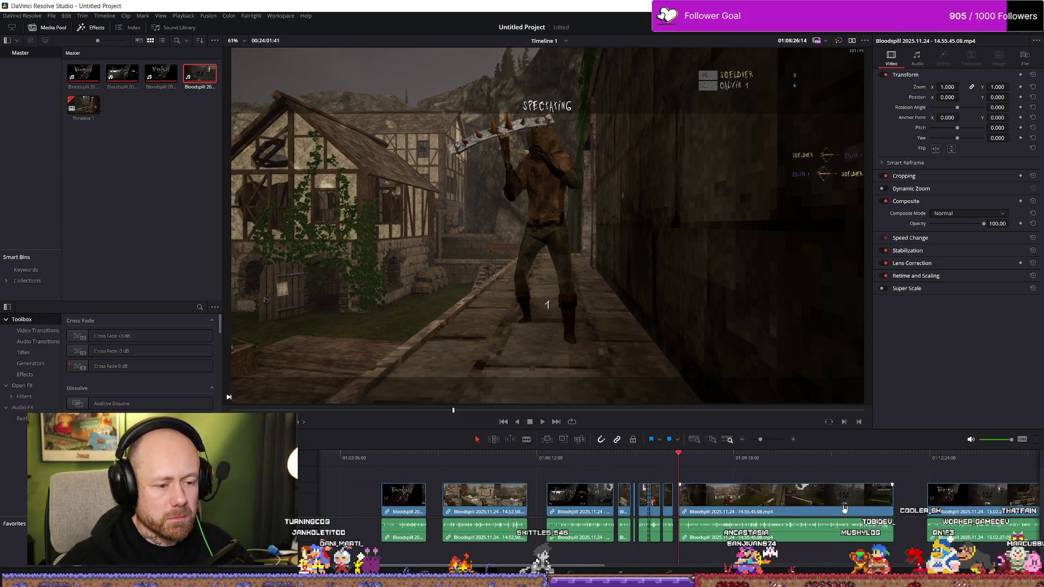
{"action": "scroll", "coordinate": [833, 502], "scroll_direction": "up", "scroll_amount": 2}
{"action": "key", "text": "space"}
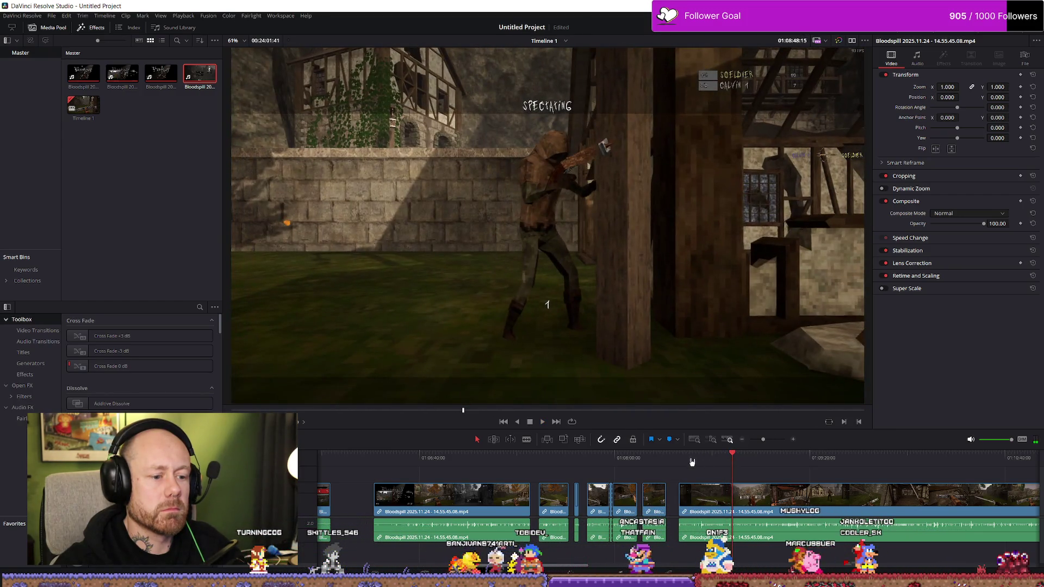
Rewatch from 01:08:30, then move the split-off kill piece into the early group of highlights.
{"action": "left_click", "coordinate": [690, 458]}
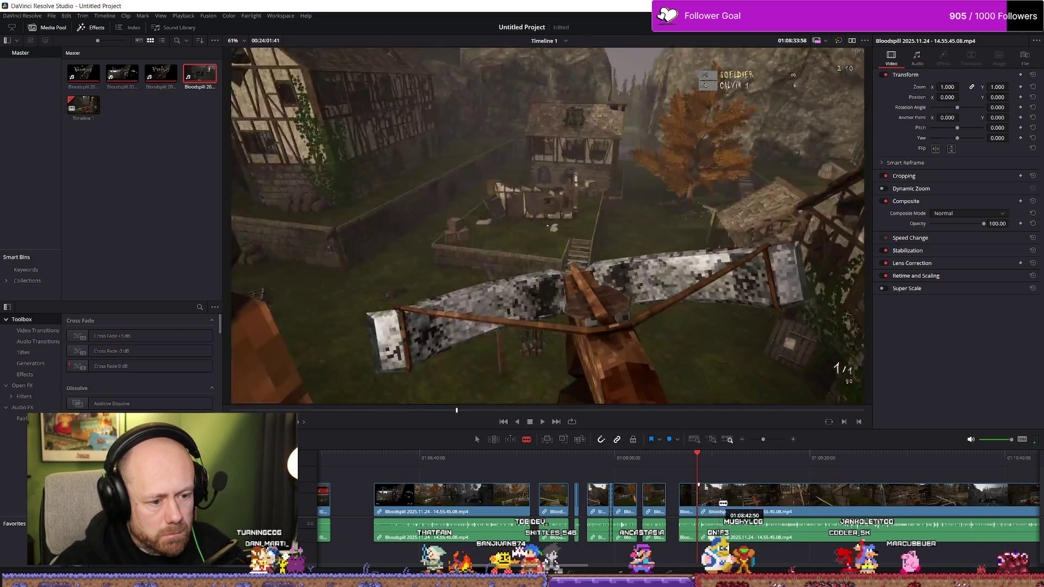
{"action": "key", "text": "a"}
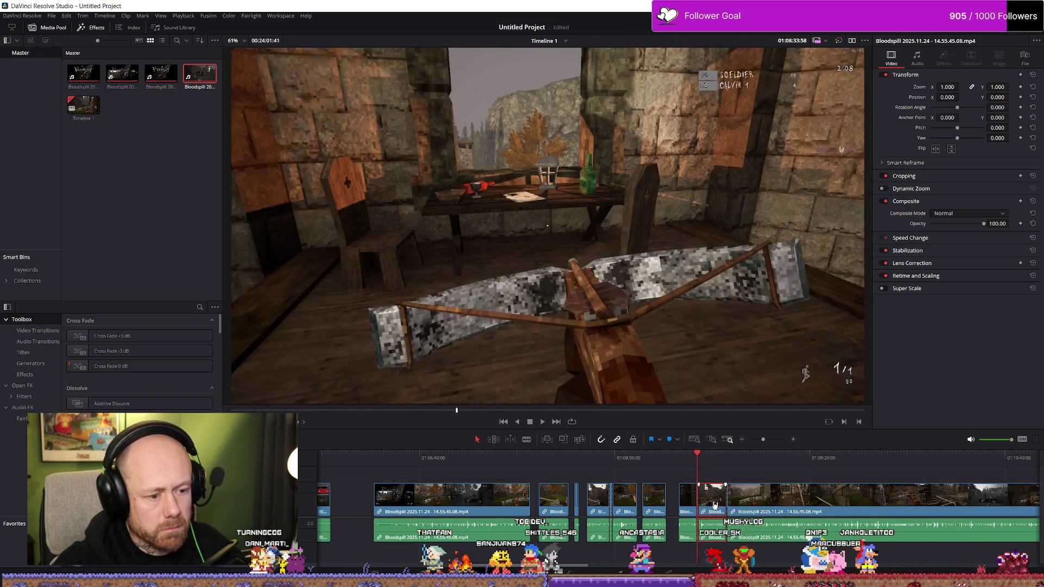
{"action": "left_click_drag", "start_coordinate": [715, 506], "coordinate": [325, 506]}
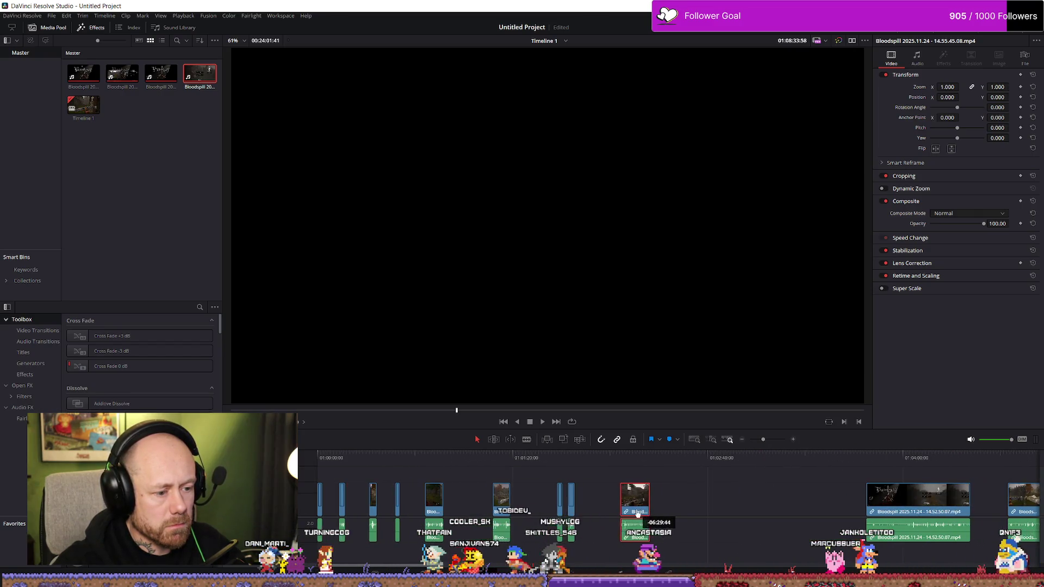
{"action": "left_click_drag", "start_coordinate": [316, 505], "coordinate": [774, 511]}
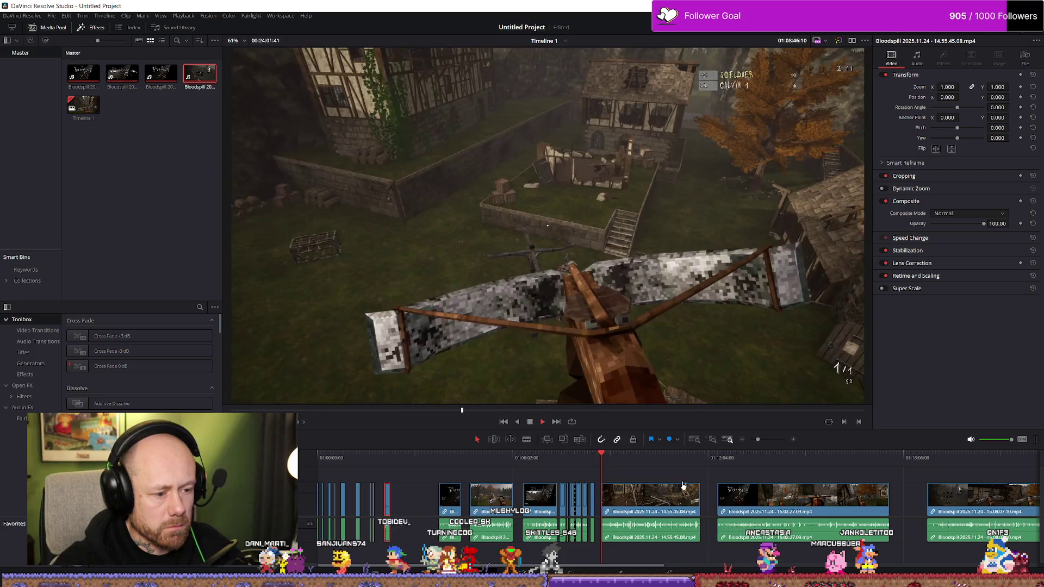
{"action": "scroll", "coordinate": [820, 493], "scroll_direction": "up", "scroll_amount": 5}
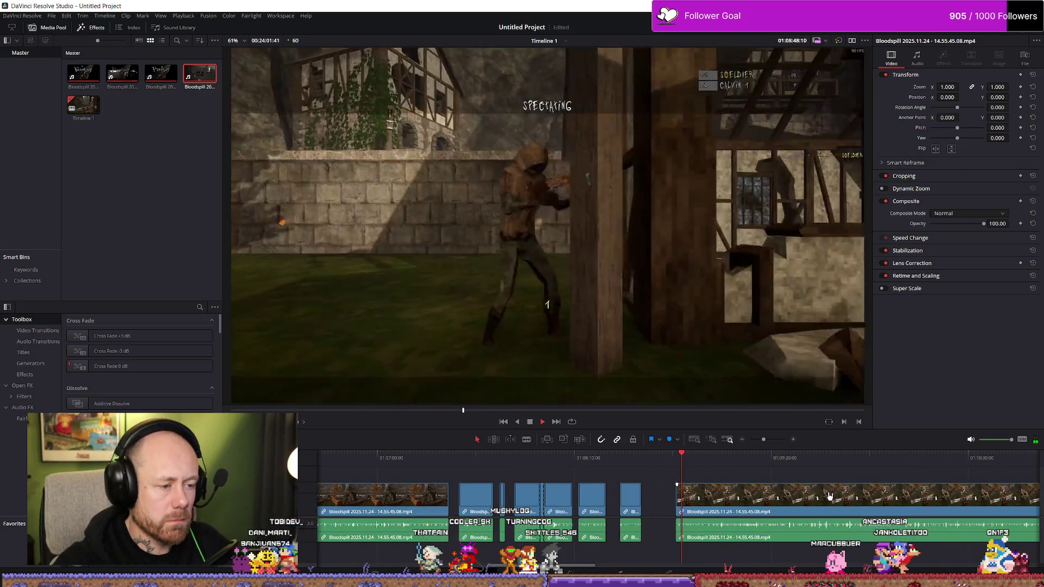
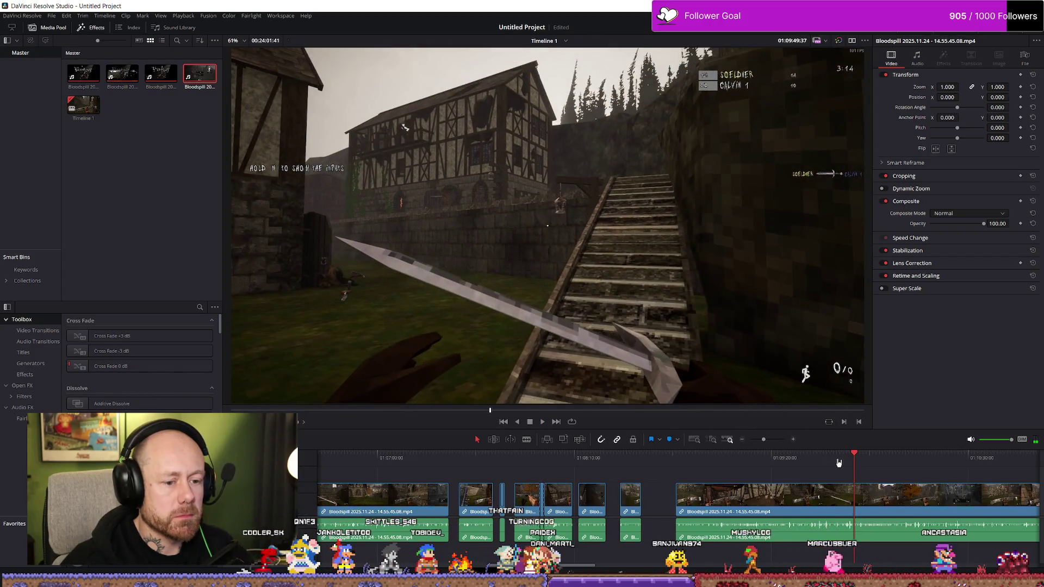
Split the long Bloodspill clip at the chosen frame with Ctrl+B and select the later piece.
{"action": "key", "text": "space"}
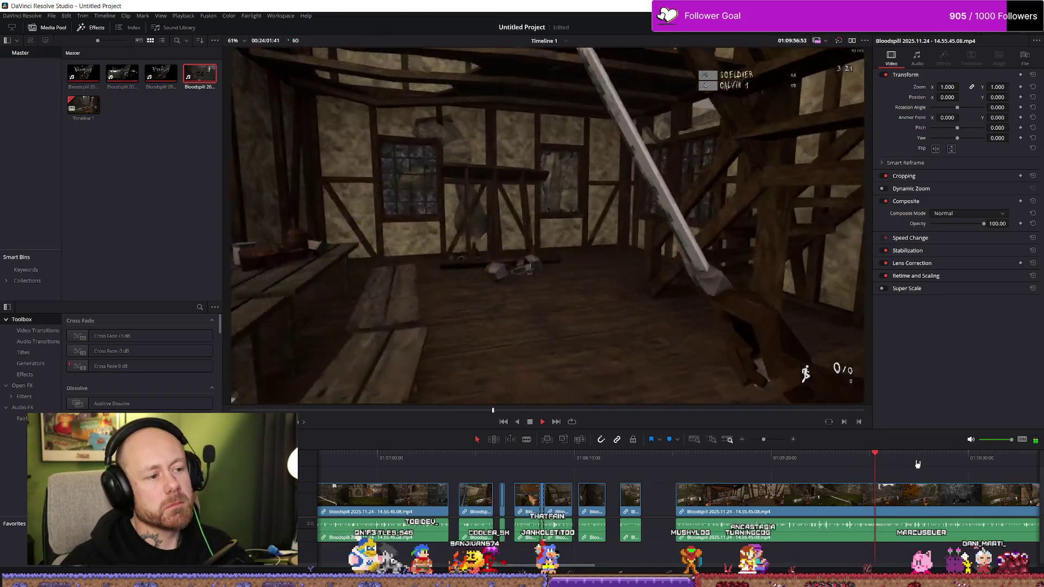
{"action": "left_click", "coordinate": [845, 463]}
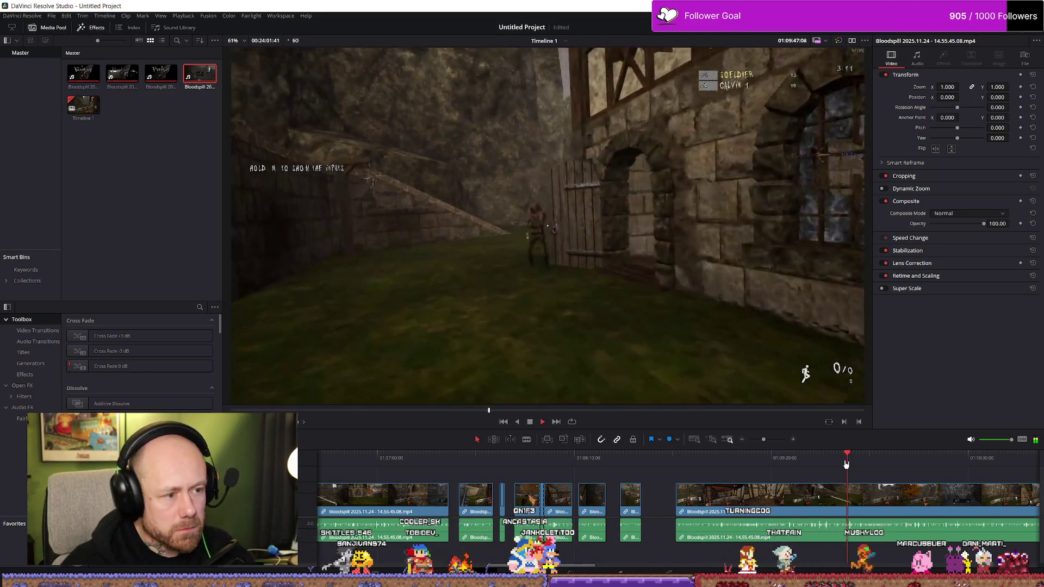
{"action": "key", "text": "ctrl+b"}
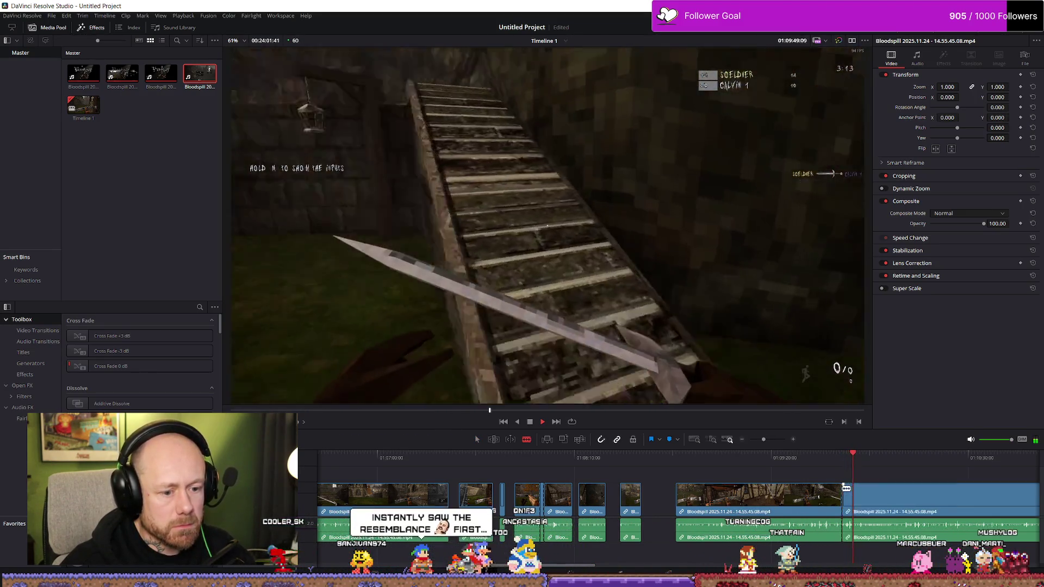
{"action": "left_click", "coordinate": [805, 460]}
Scrub and fast-play the later piece to review its gameplay.
{"action": "key", "text": "space"}
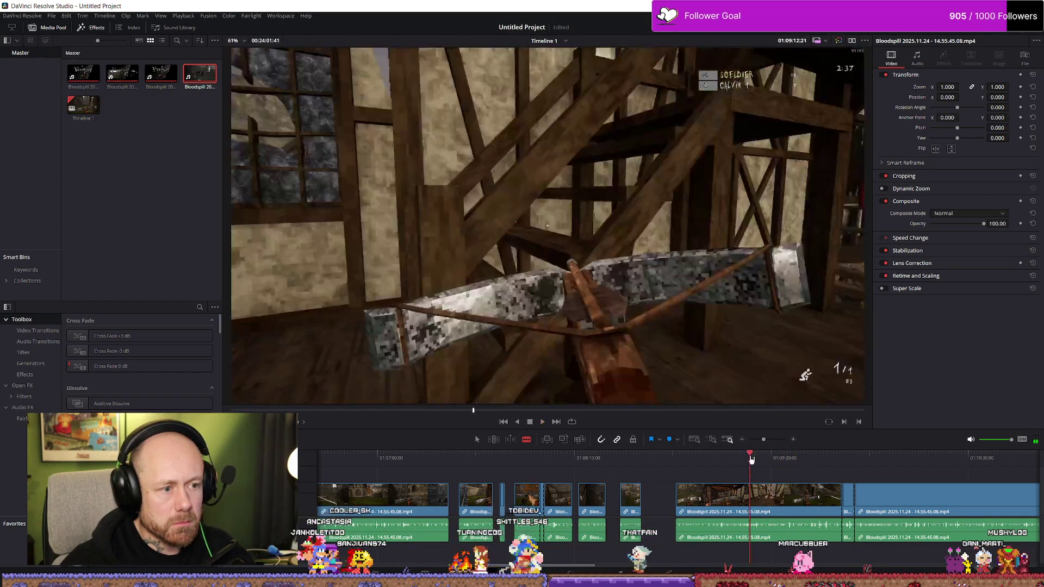
{"action": "left_click_drag", "start_coordinate": [769, 459], "coordinate": [734, 460]}
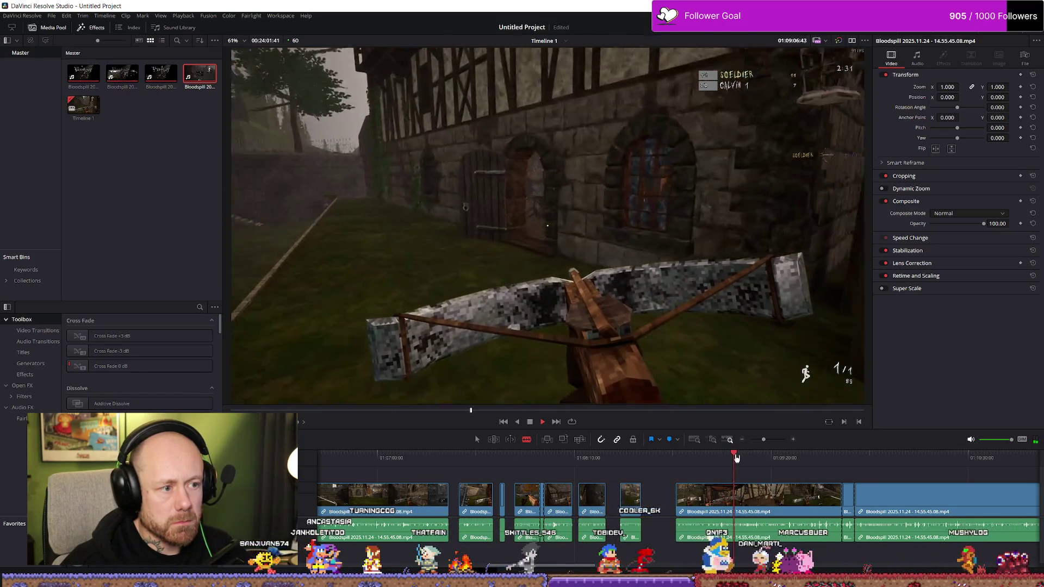
{"action": "left_click_drag", "start_coordinate": [766, 459], "coordinate": [794, 459]}
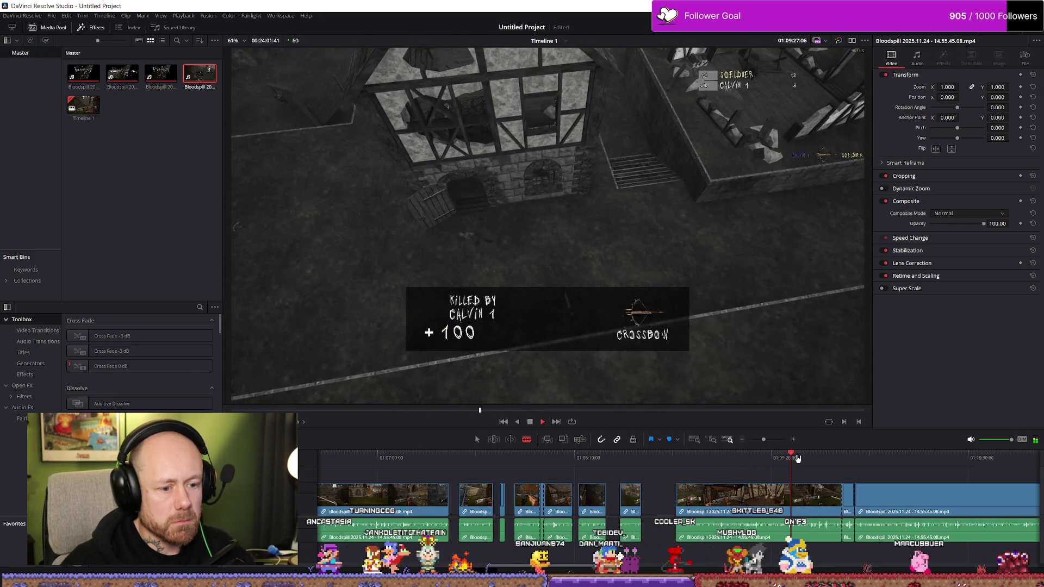
{"action": "key", "text": "l"}
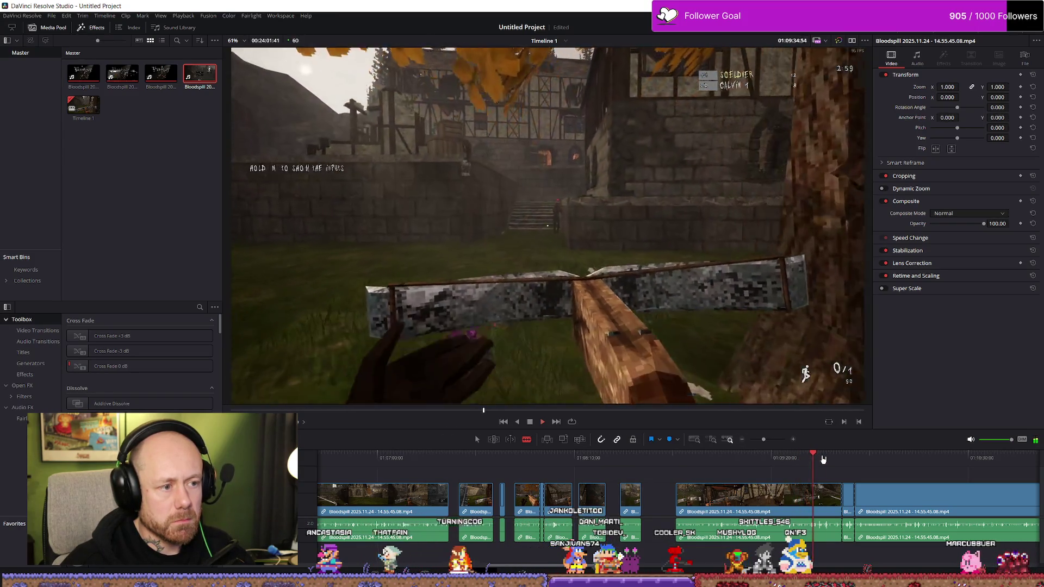
{"action": "key", "text": "l"}
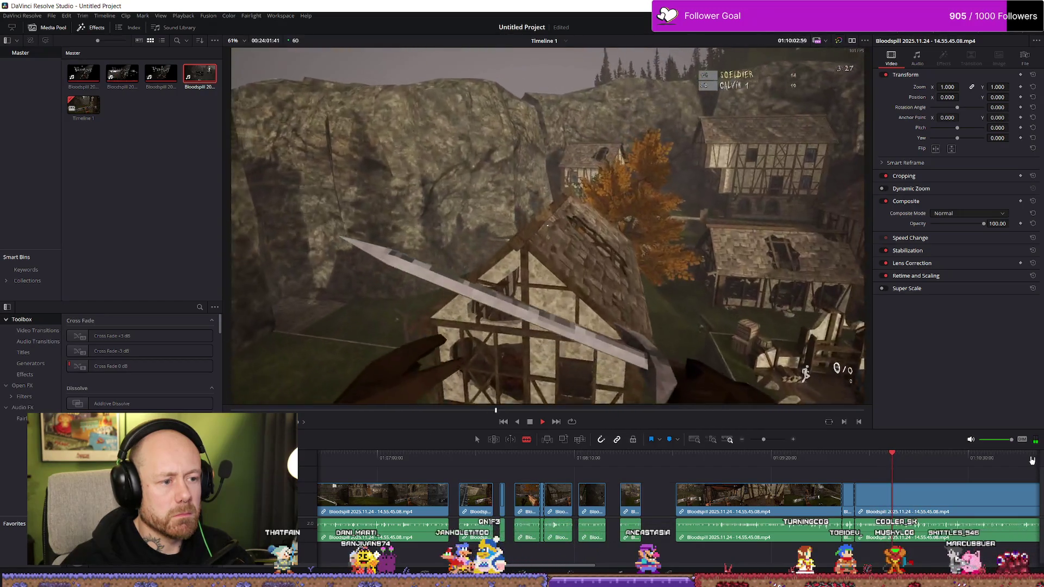
{"action": "key", "text": "space"}
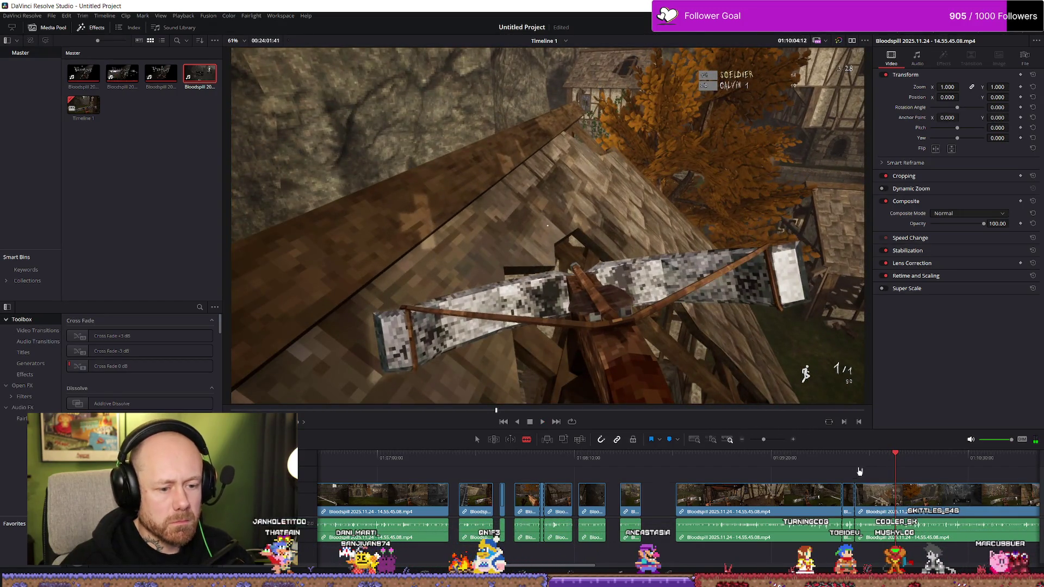
Replay the room-interior section, then move the cut section left toward the earlier clips.
{"action": "left_click", "coordinate": [880, 457]}
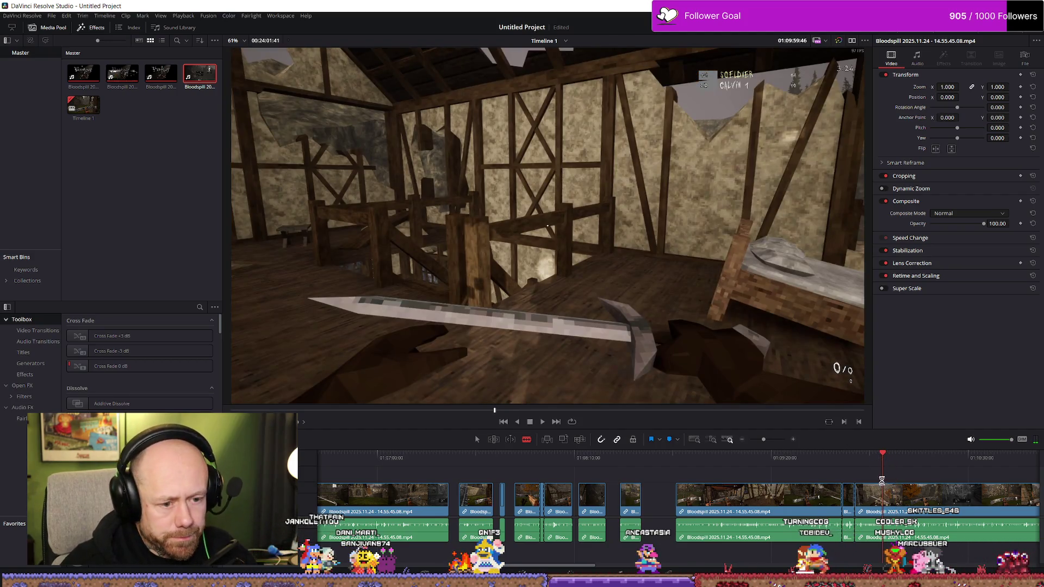
{"action": "key", "text": "space"}
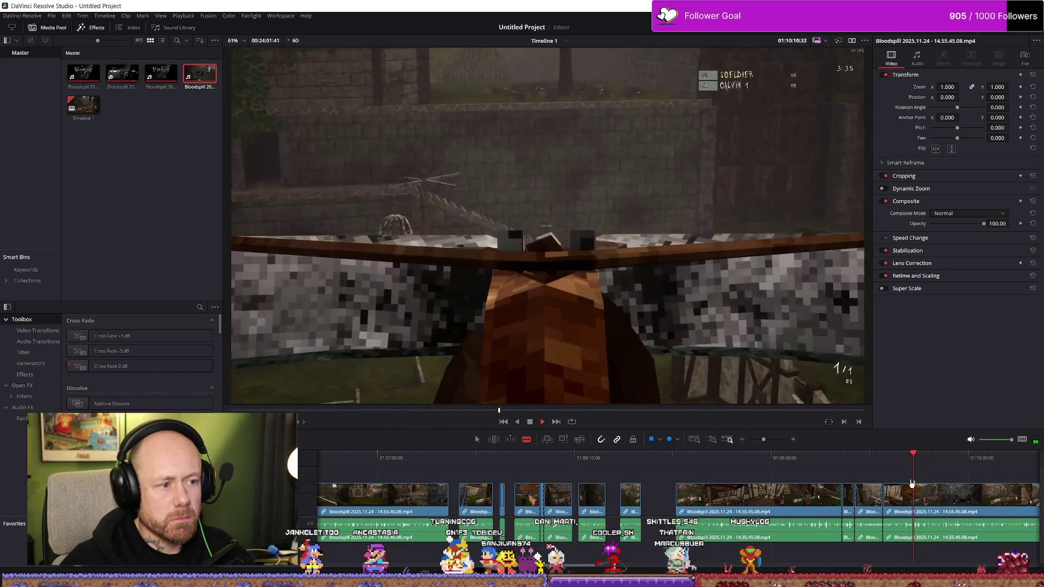
{"action": "left_click_drag", "start_coordinate": [912, 484], "coordinate": [919, 503]}
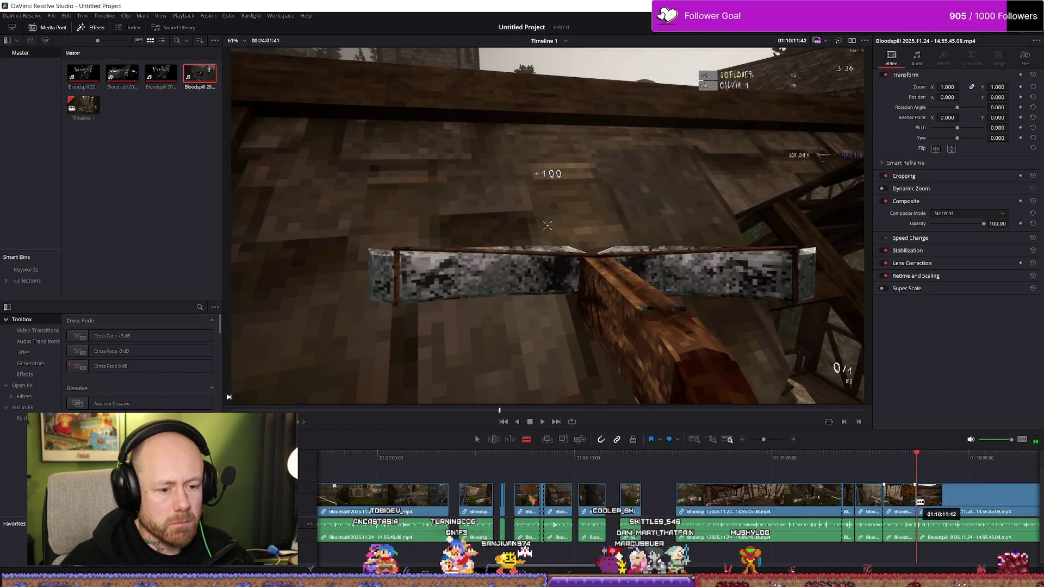
{"action": "left_click", "coordinate": [882, 458]}
{"action": "key", "text": "space"}
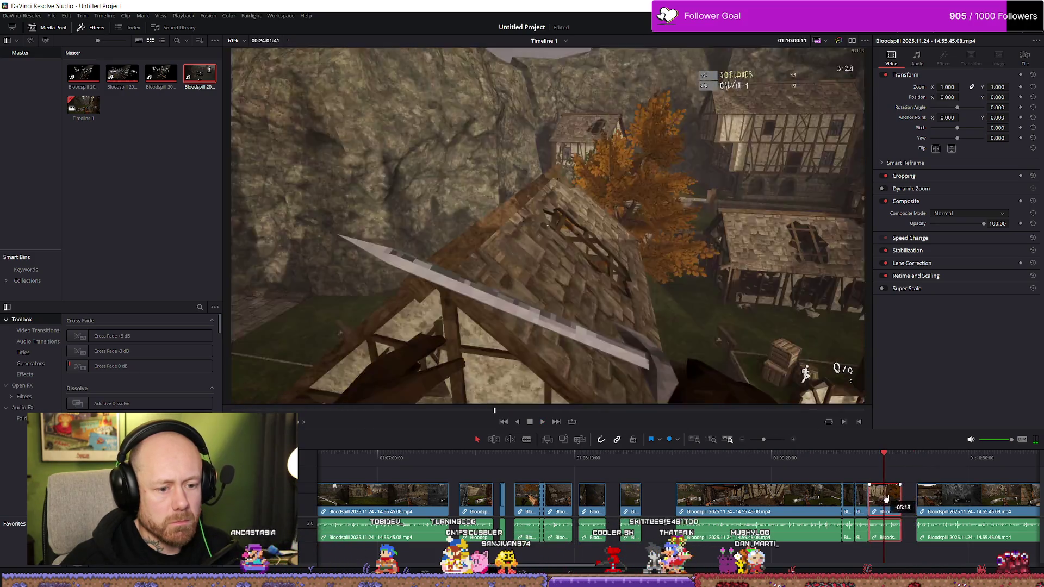
{"action": "left_click_drag", "start_coordinate": [897, 501], "coordinate": [319, 507]}
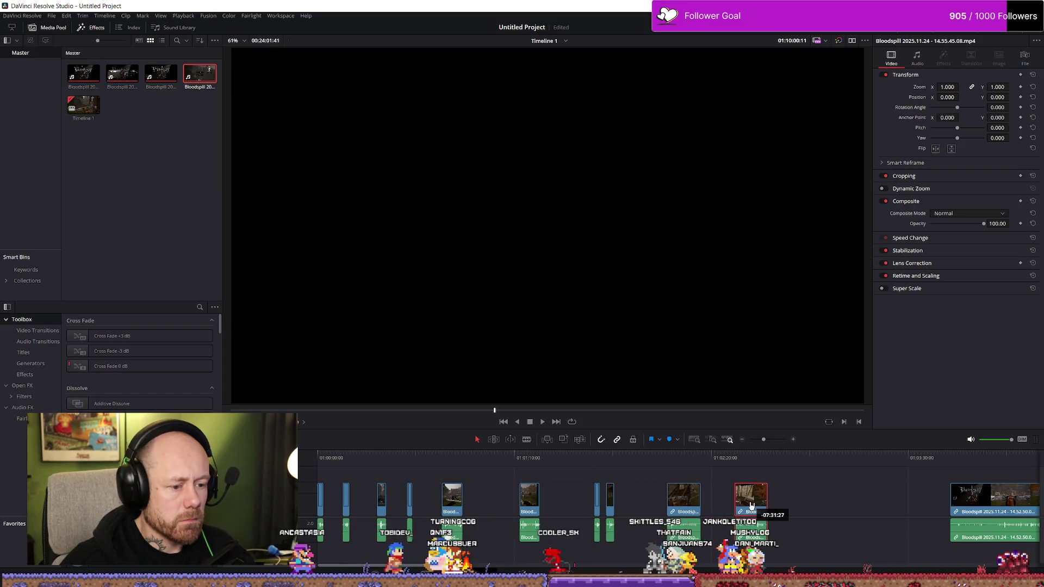
{"action": "scroll", "coordinate": [790, 509], "scroll_direction": "up", "scroll_amount": 3}
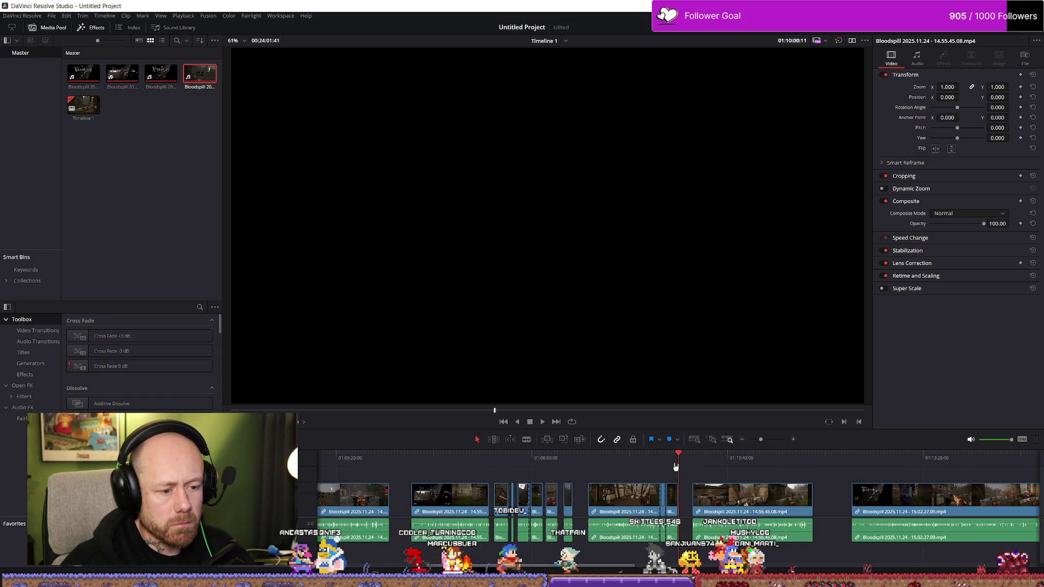
{"action": "key", "text": "space"}
{"action": "scroll", "coordinate": [852, 501], "scroll_direction": "up", "scroll_amount": 2}
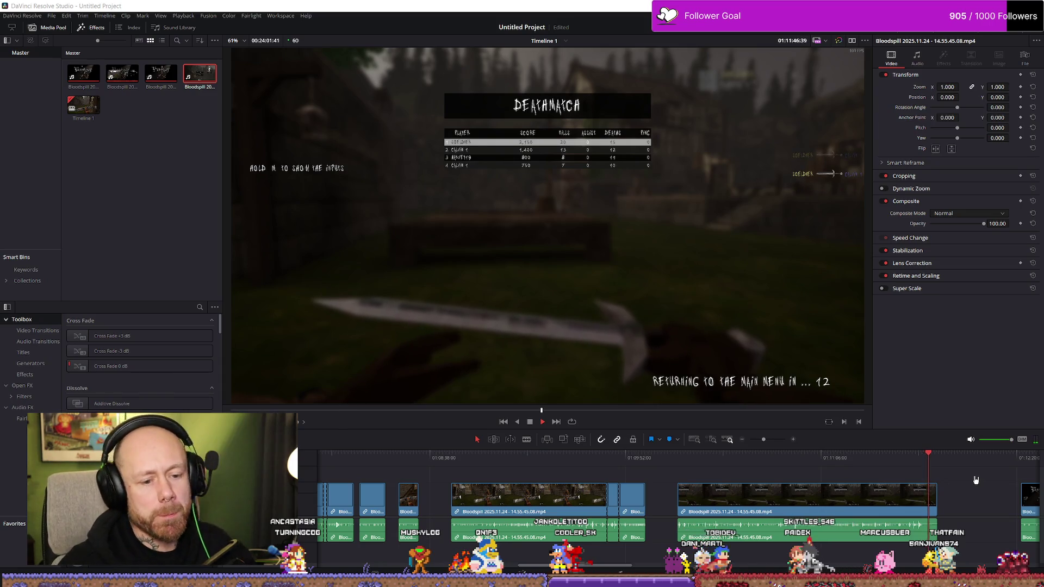
{"action": "scroll", "coordinate": [975, 480], "scroll_direction": "down", "scroll_amount": 2}
{"action": "left_click", "coordinate": [759, 458]}
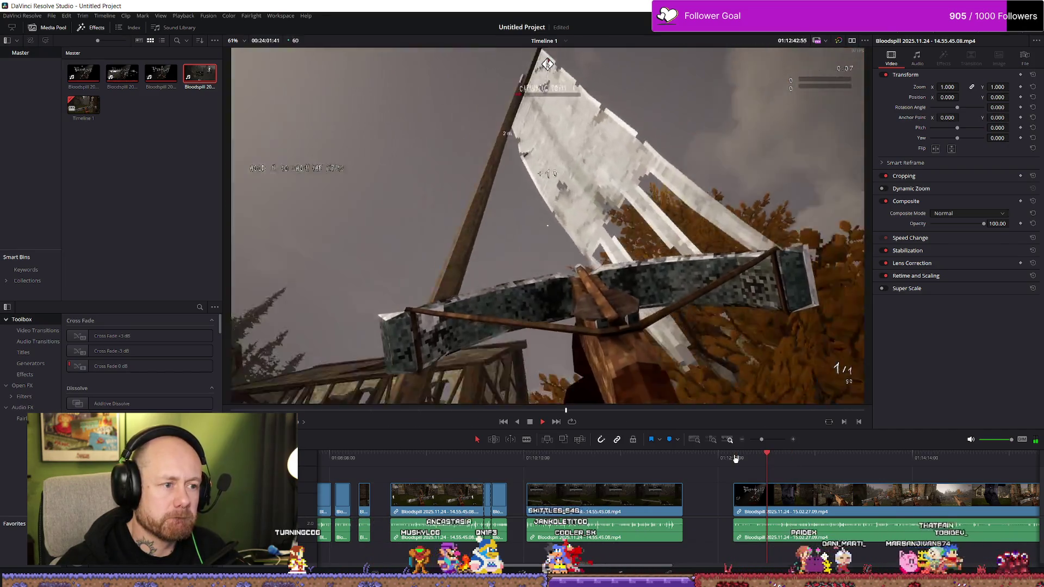
{"action": "left_click_drag", "start_coordinate": [735, 459], "coordinate": [780, 462]}
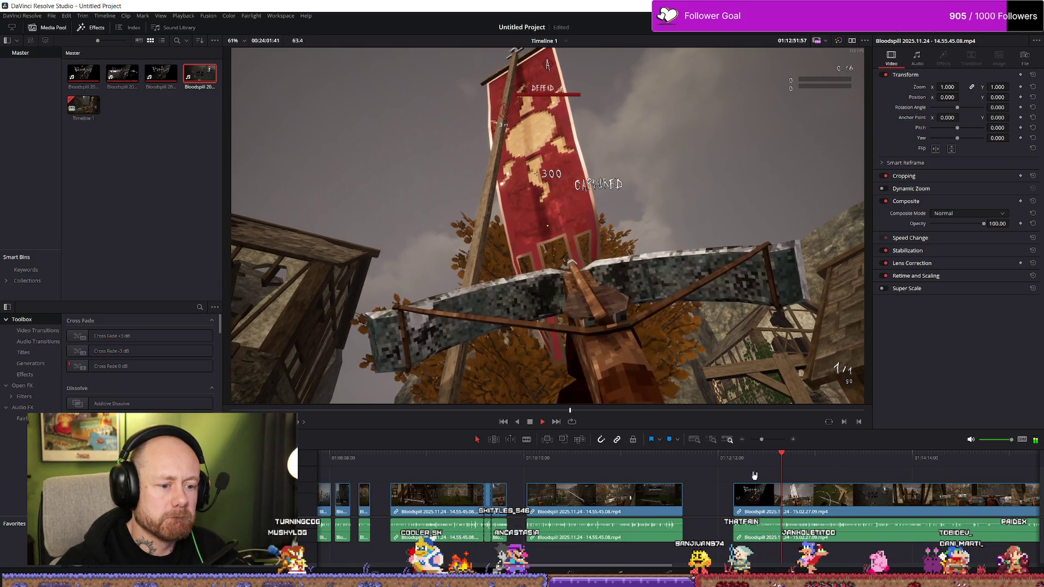
{"action": "scroll", "coordinate": [815, 461], "scroll_direction": "down", "scroll_amount": 2}
{"action": "scroll", "coordinate": [818, 463], "scroll_direction": "down", "scroll_amount": 2}
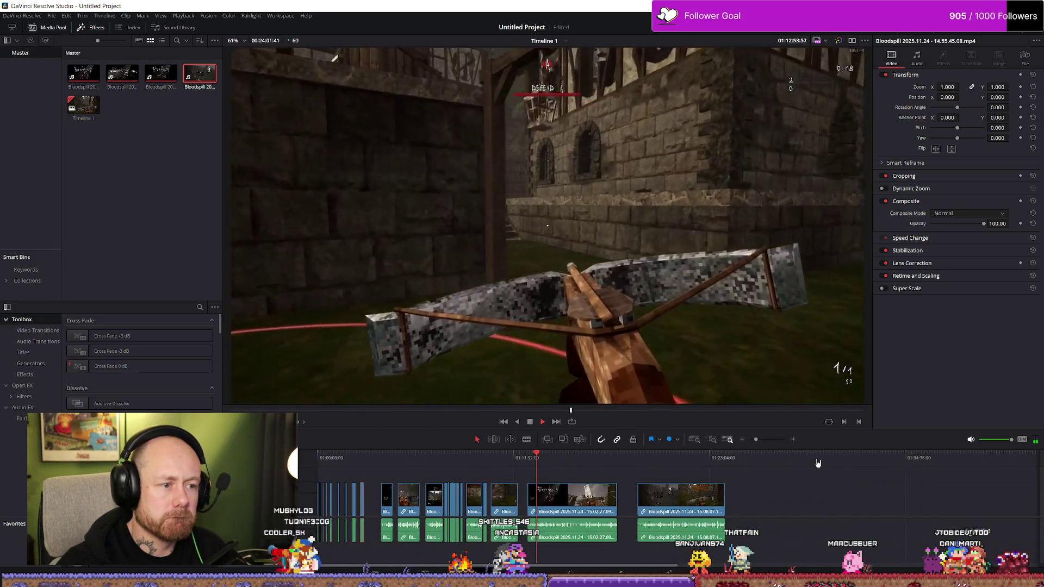
{"action": "left_click", "coordinate": [563, 460]}
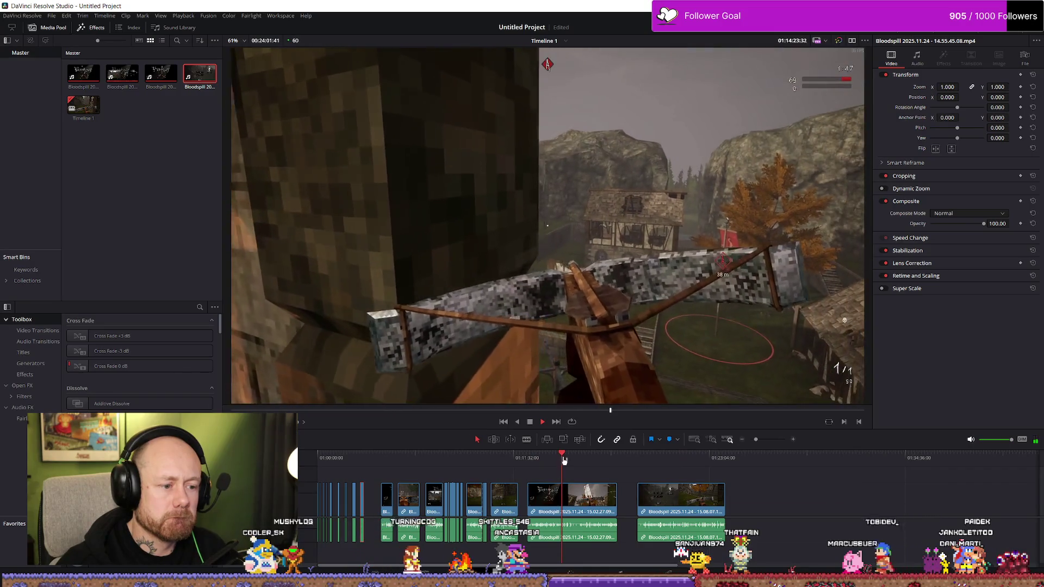
{"action": "left_click_drag", "start_coordinate": [563, 461], "coordinate": [593, 458]}
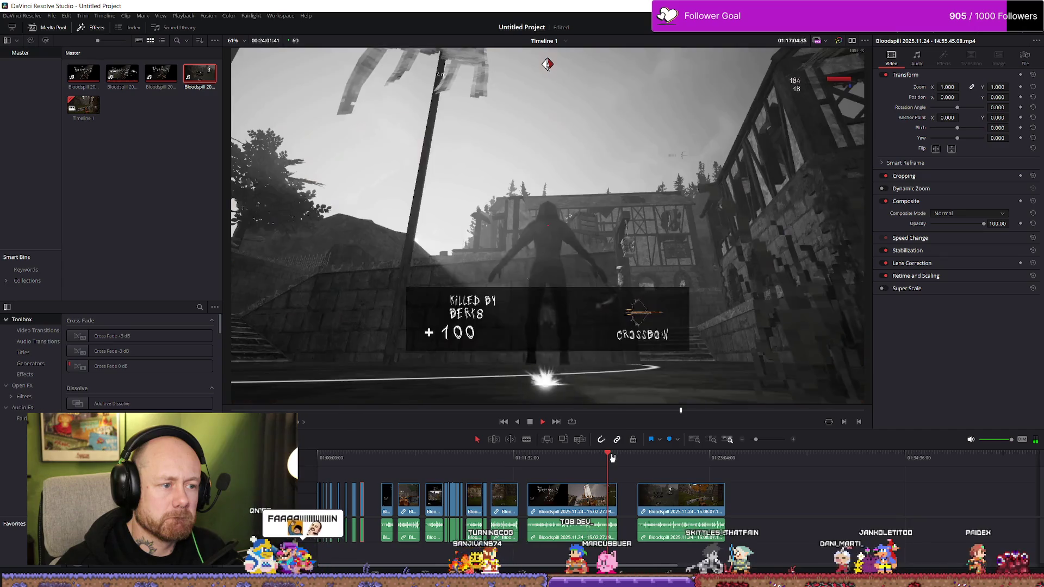
{"action": "scroll", "coordinate": [619, 462], "scroll_direction": "up", "scroll_amount": 3}
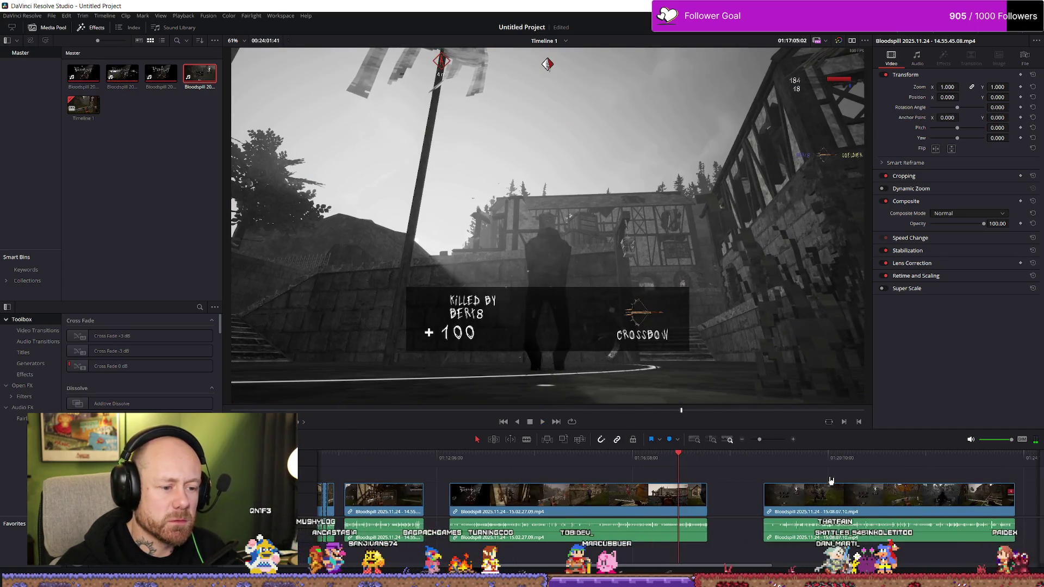
{"action": "left_click", "coordinate": [814, 471]}
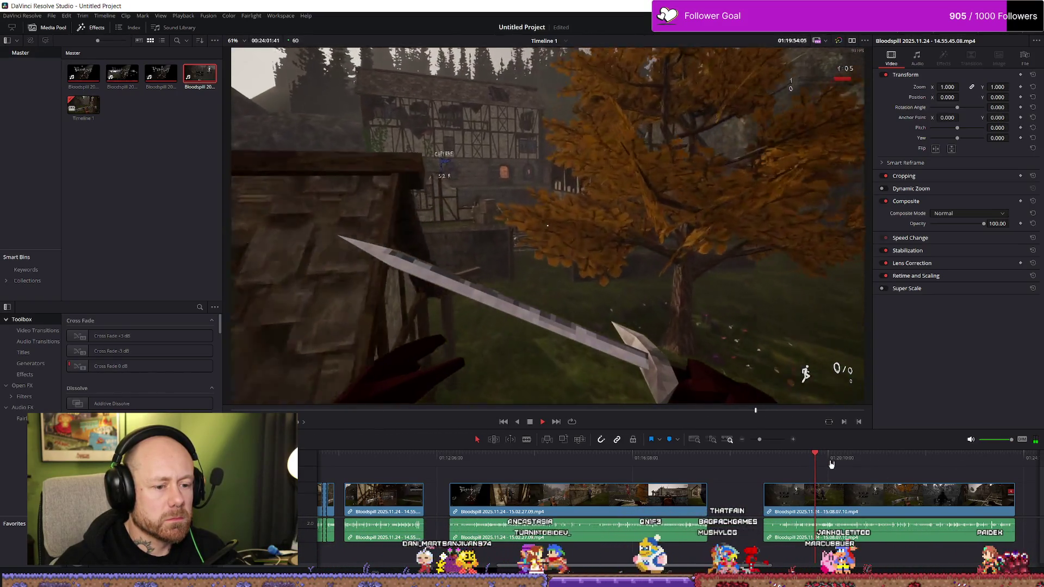
{"action": "left_click", "coordinate": [832, 464]}
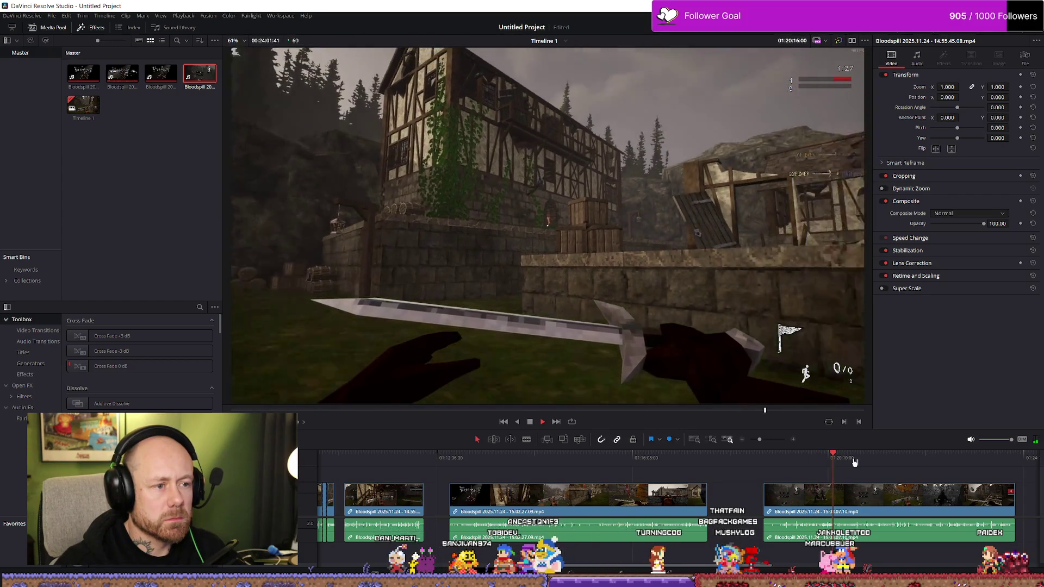
{"action": "scroll", "coordinate": [368, 478], "scroll_direction": "down", "scroll_amount": 10}
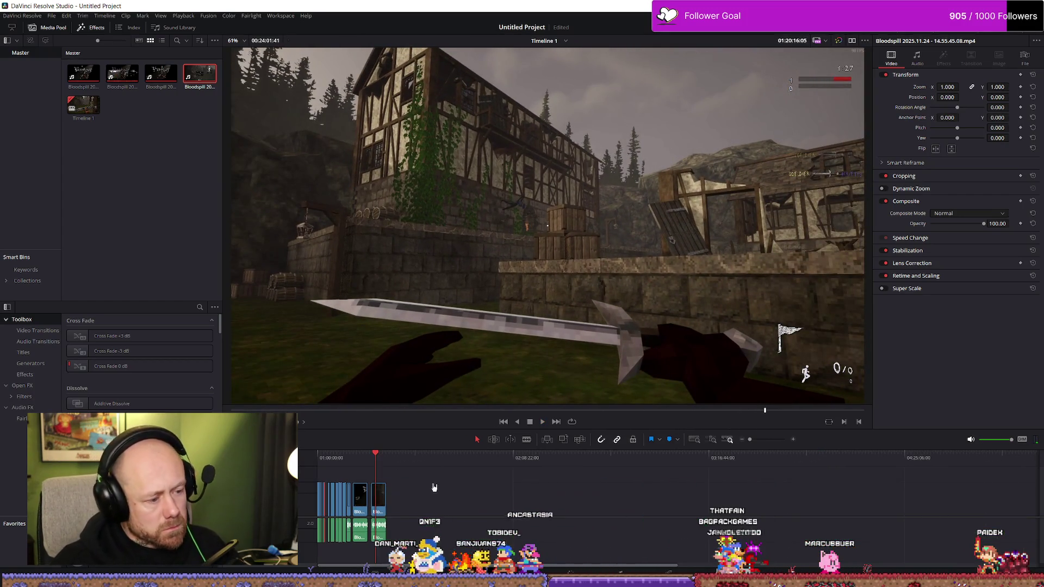
{"action": "scroll", "coordinate": [618, 491], "scroll_direction": "up", "scroll_amount": 10}
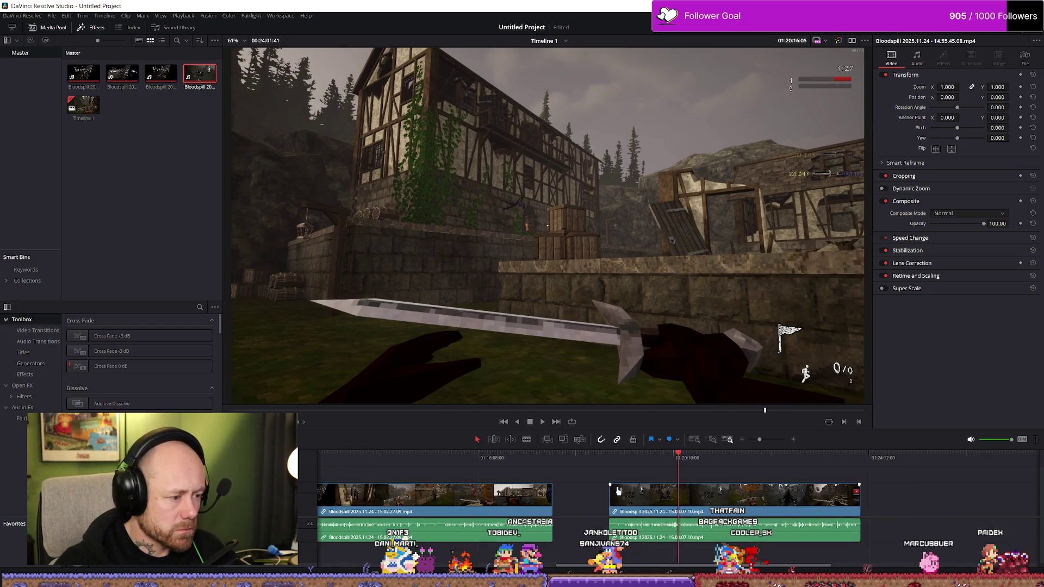
{"action": "scroll", "coordinate": [536, 458], "scroll_direction": "down", "scroll_amount": 5}
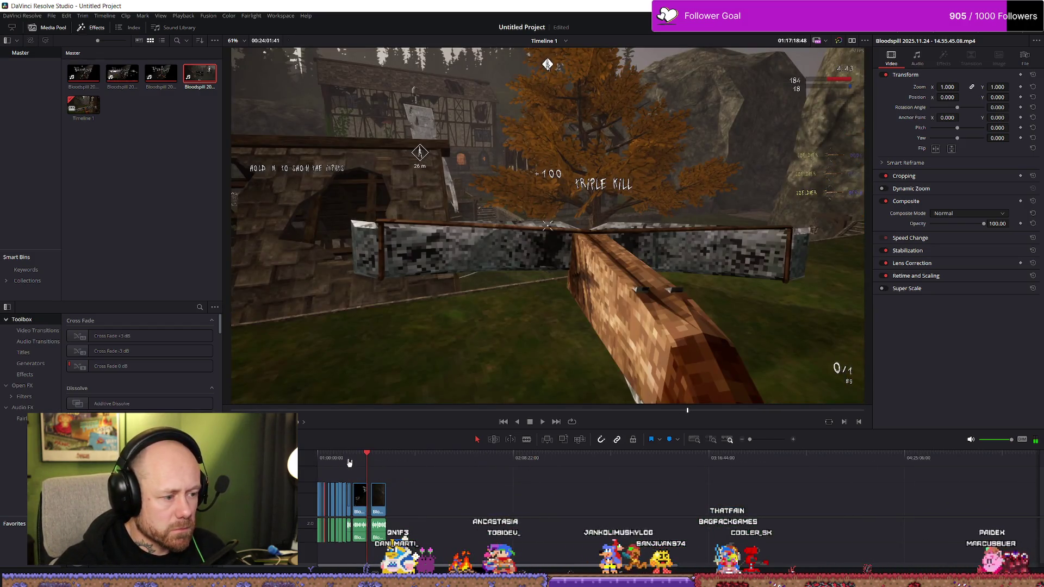
{"action": "scroll", "coordinate": [412, 465], "scroll_direction": "up", "scroll_amount": 5}
Locate the crossbow cut point and pull the clip's right edge back to it.
{"action": "left_click", "coordinate": [617, 459]}
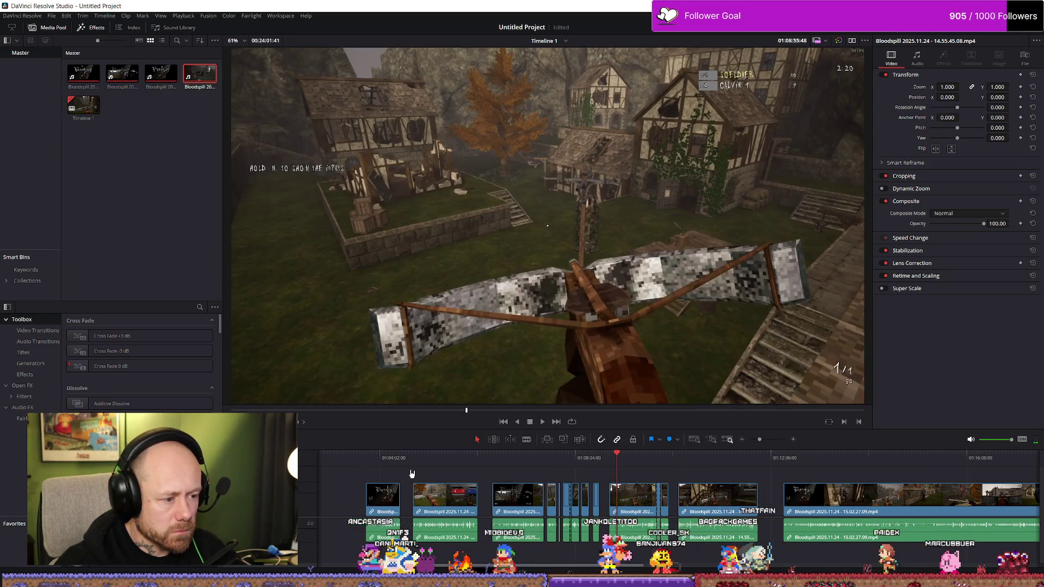
{"action": "left_click", "coordinate": [432, 460]}
{"action": "key", "text": "space"}
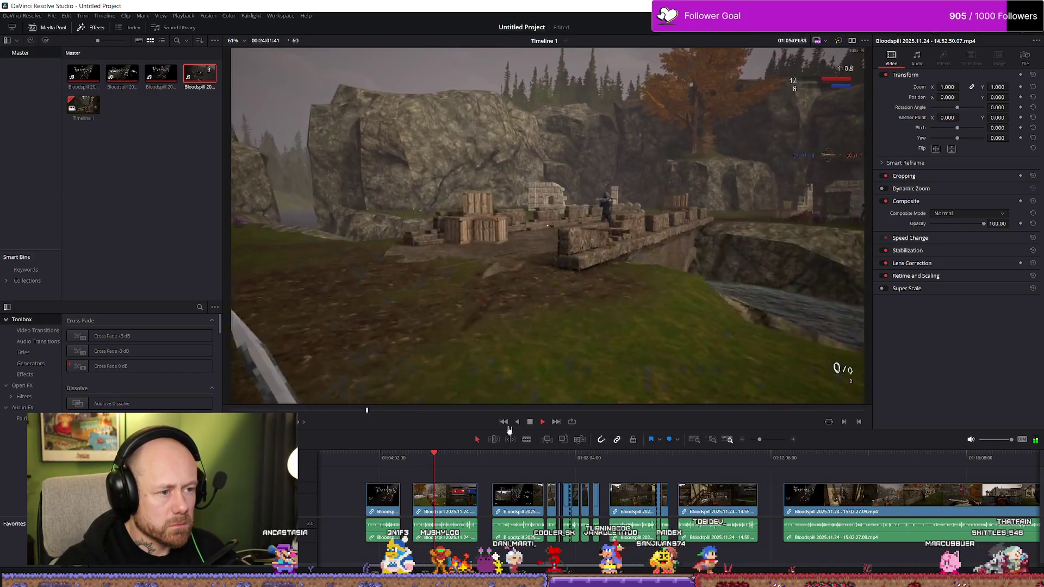
{"action": "left_click", "coordinate": [443, 456]}
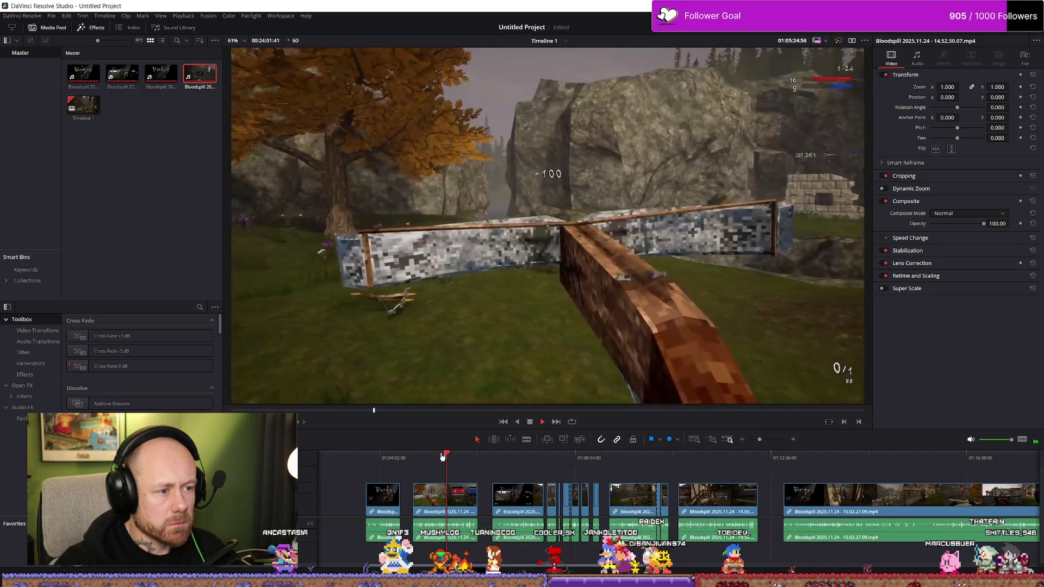
{"action": "left_click", "coordinate": [443, 457]}
{"action": "left_click_drag", "start_coordinate": [446, 457], "coordinate": [438, 455]}
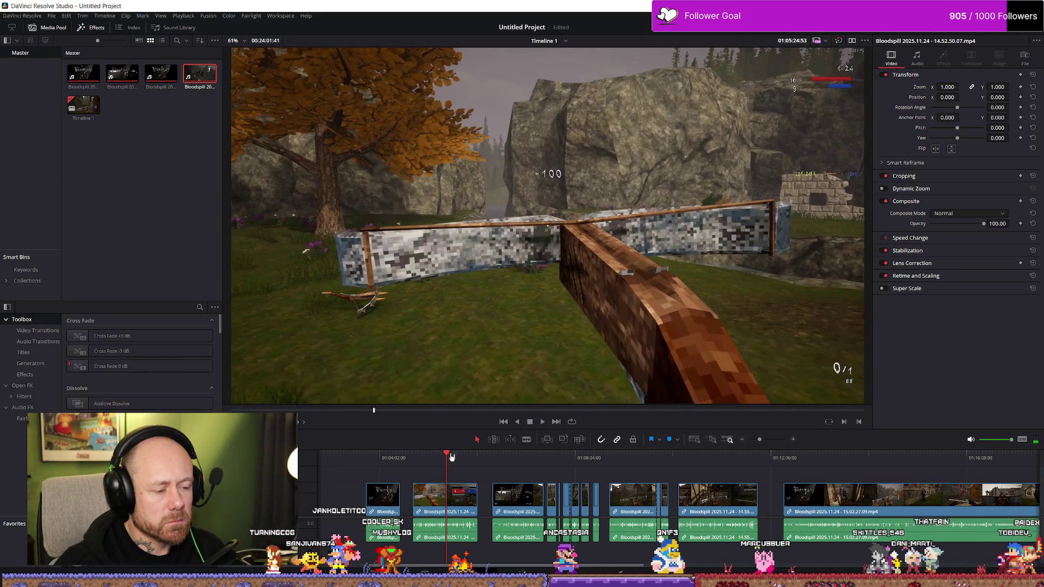
{"action": "scroll", "coordinate": [556, 495], "scroll_direction": "up", "scroll_amount": 3}
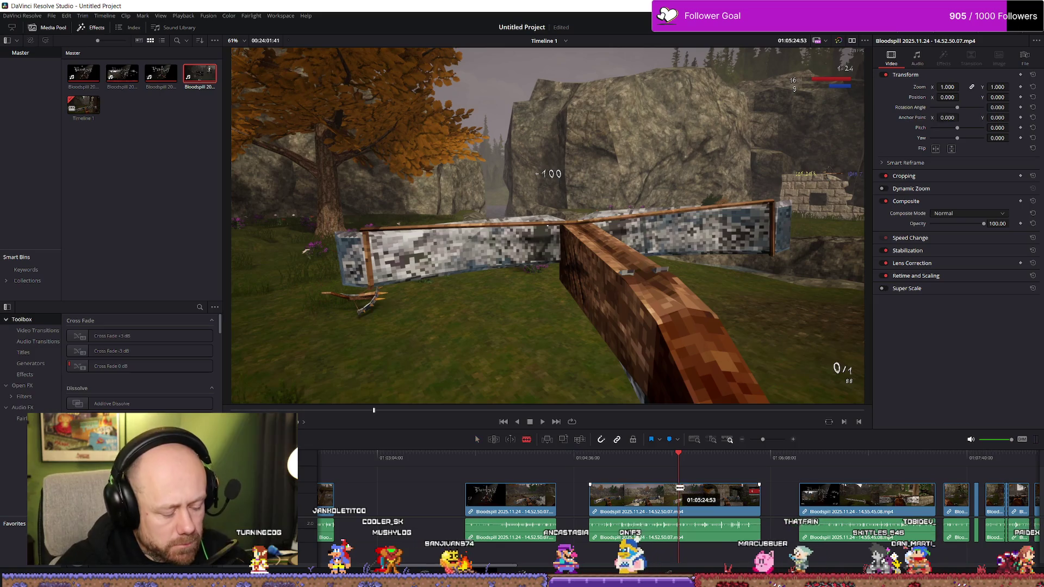
{"action": "left_click_drag", "start_coordinate": [556, 498], "coordinate": [324, 519]}
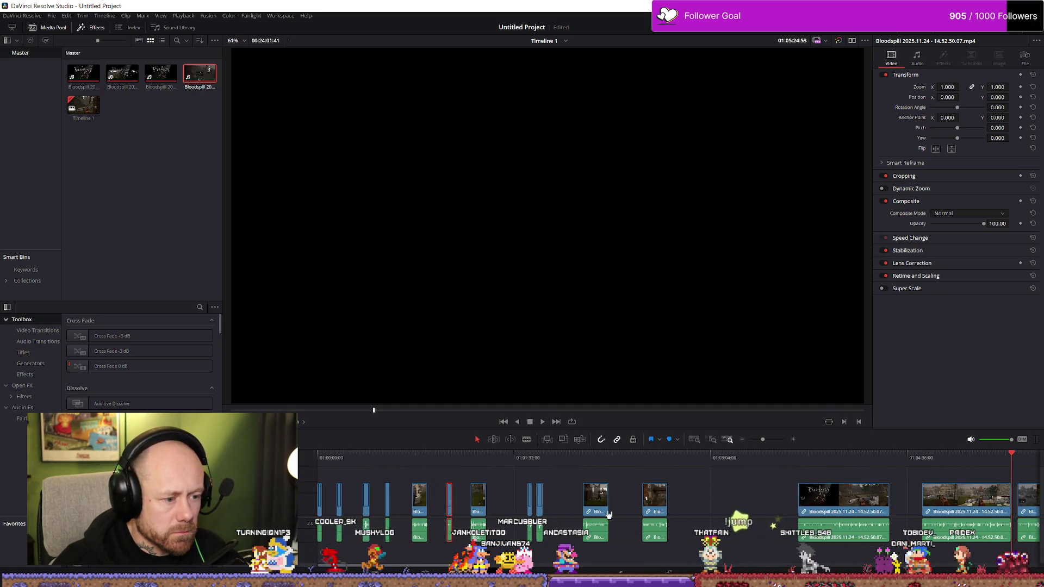
{"action": "scroll", "coordinate": [675, 470], "scroll_direction": "down", "scroll_amount": 2}
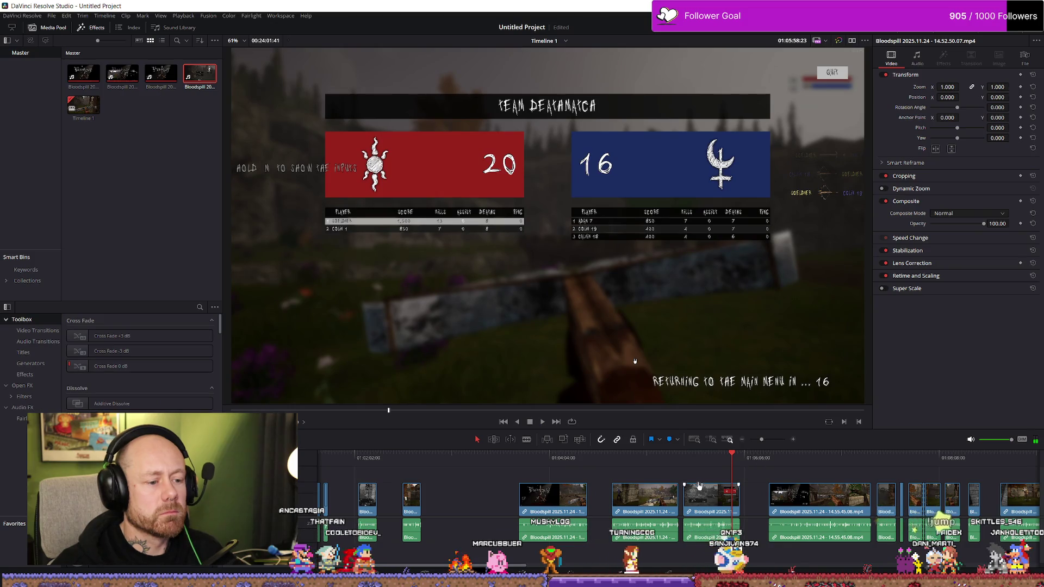
{"action": "scroll", "coordinate": [699, 486], "scroll_direction": "up", "scroll_amount": 3}
Blade-split the clip at the headshot moment and move the kept piece toward 01:00:00.
{"action": "left_click", "coordinate": [416, 465]}
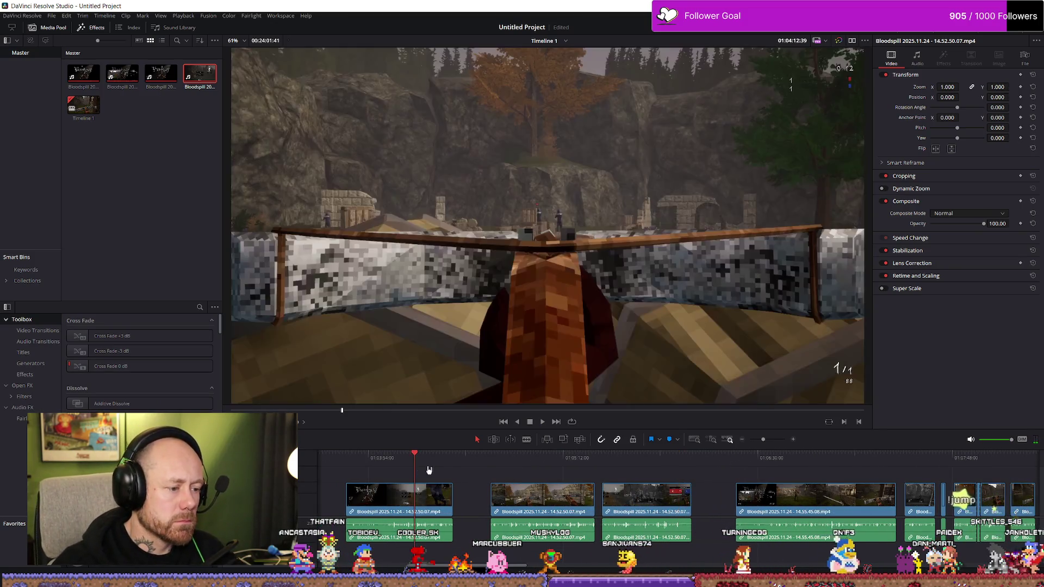
{"action": "key", "text": "space"}
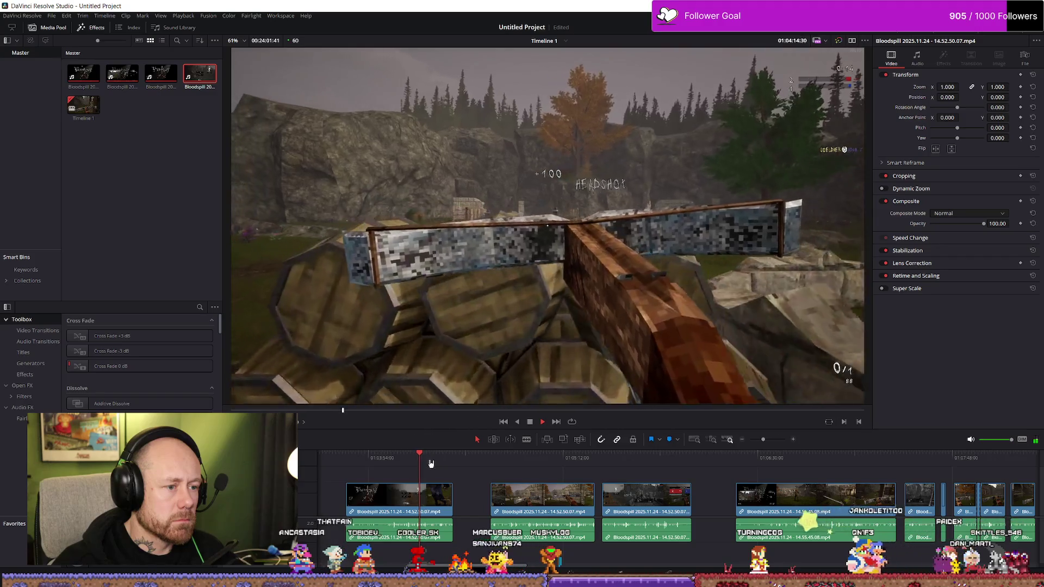
{"action": "left_click", "coordinate": [417, 459]}
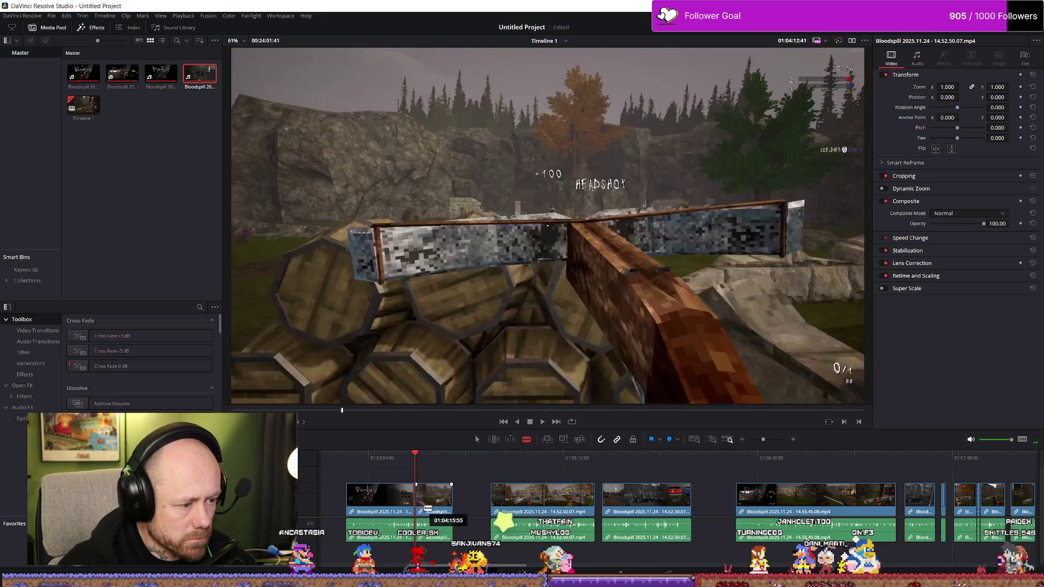
{"action": "left_click", "coordinate": [423, 501]}
{"action": "key", "text": "a"}
{"action": "left_click_drag", "start_coordinate": [423, 507], "coordinate": [322, 503]}
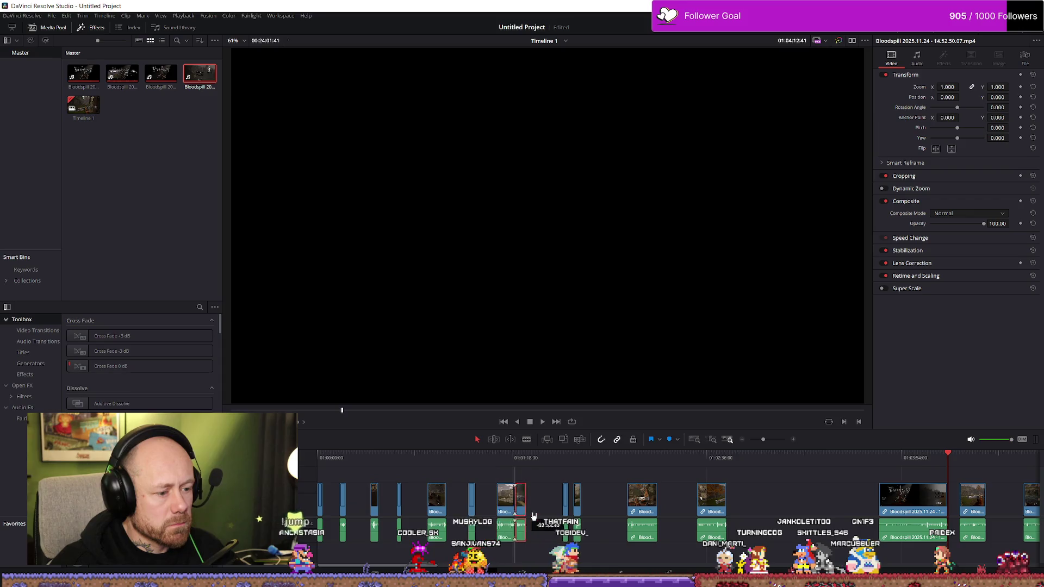
Preview the edit, then replay Timeline 1 from the start.
{"action": "left_click", "coordinate": [533, 459]}
{"action": "key", "text": "space"}
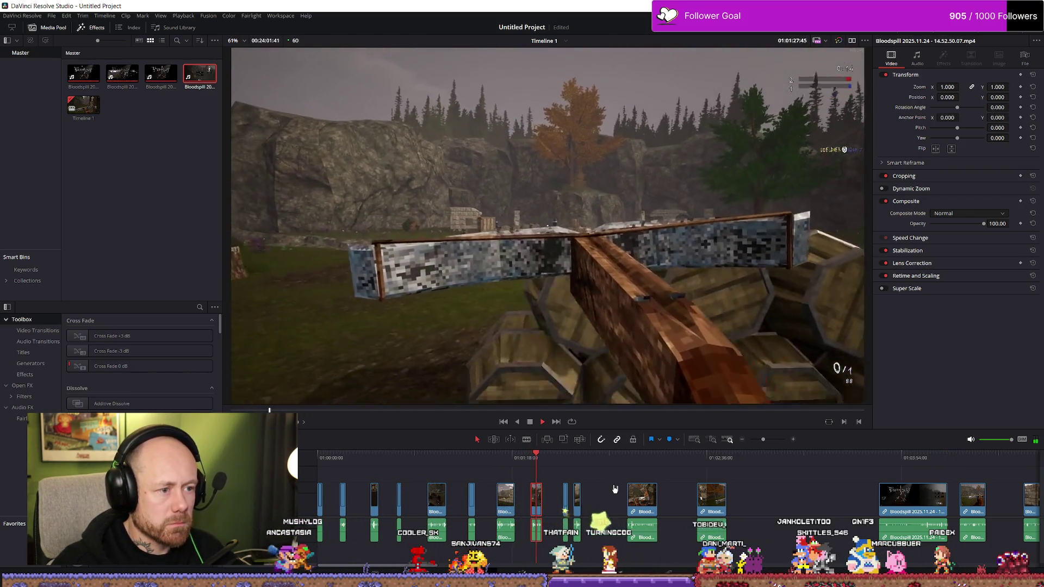
{"action": "scroll", "coordinate": [628, 498], "scroll_direction": "up", "scroll_amount": 2}
{"action": "scroll", "coordinate": [583, 510], "scroll_direction": "up", "scroll_amount": 2}
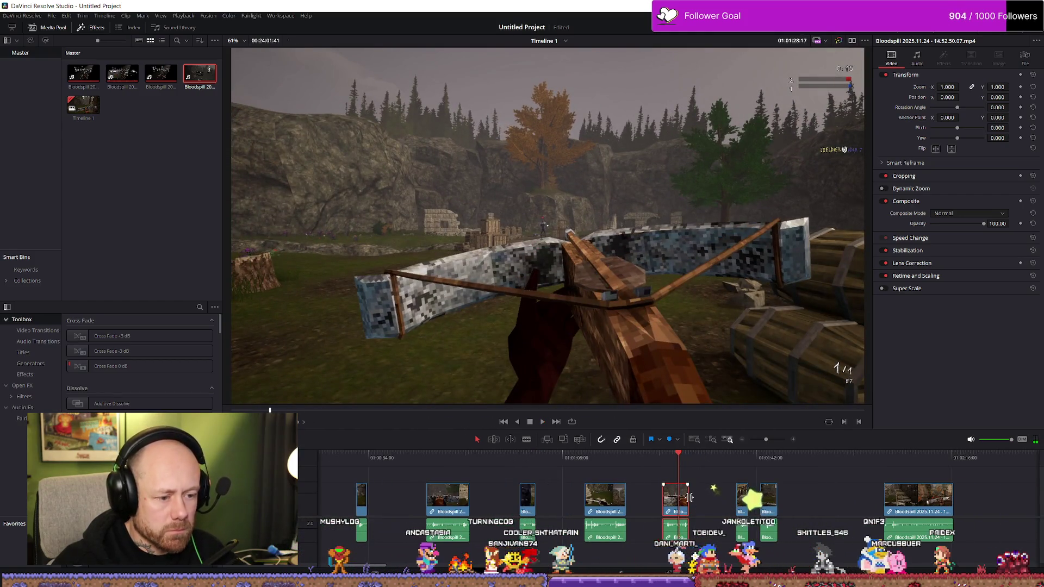
{"action": "scroll", "coordinate": [681, 498], "scroll_direction": "up", "scroll_amount": 1}
{"action": "scroll", "coordinate": [681, 498], "scroll_direction": "down", "scroll_amount": 1}
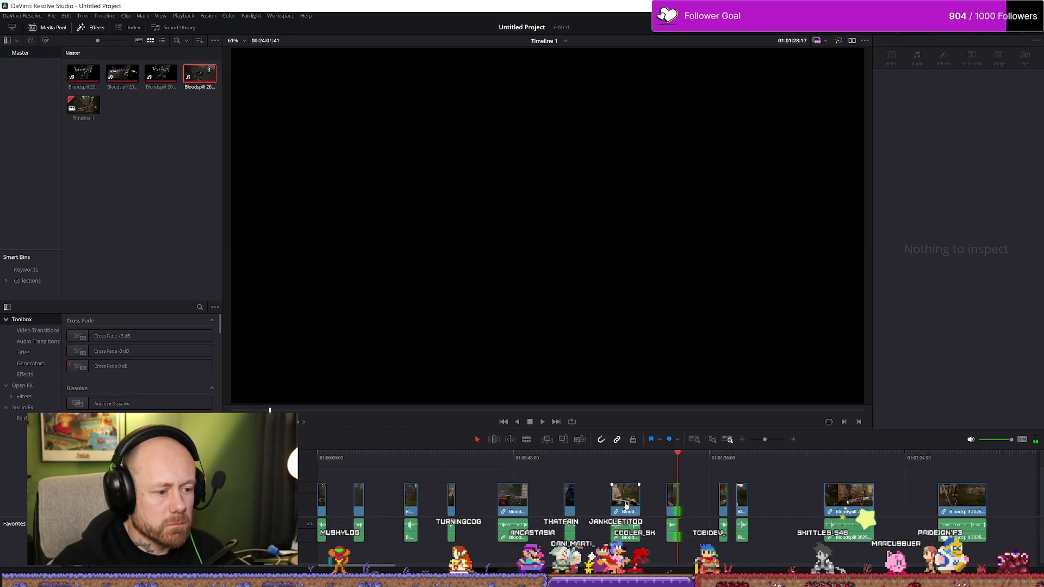
{"action": "left_click", "coordinate": [672, 498]}
{"action": "scroll", "coordinate": [571, 506], "scroll_direction": "left", "scroll_amount": 3}
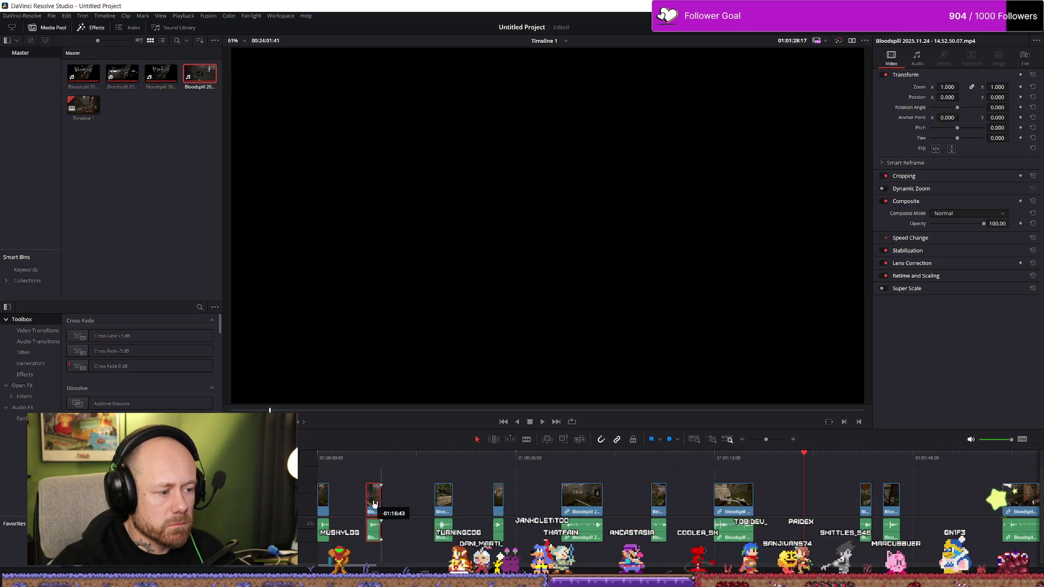
{"action": "left_click", "coordinate": [321, 458]}
{"action": "key", "text": "space"}
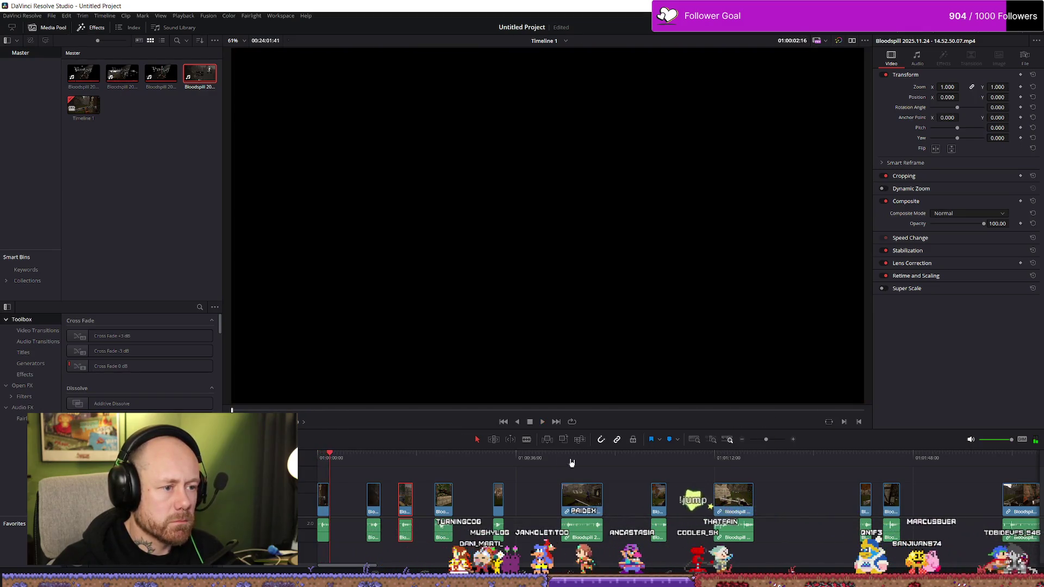
Replay the timeline opening and select the first clip.
{"action": "left_click", "coordinate": [320, 458]}
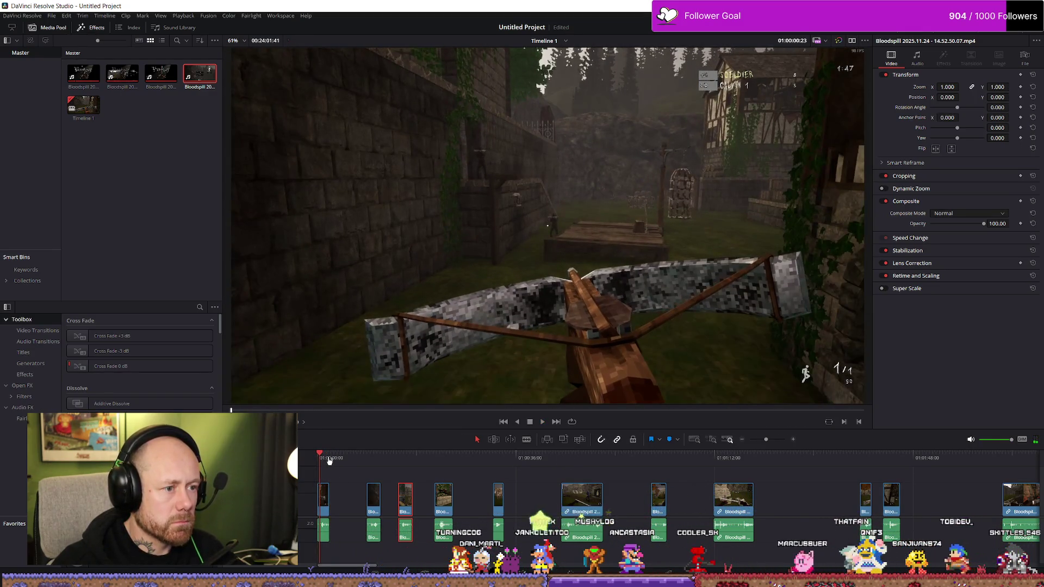
{"action": "scroll", "coordinate": [352, 499], "scroll_direction": "up", "scroll_amount": 3}
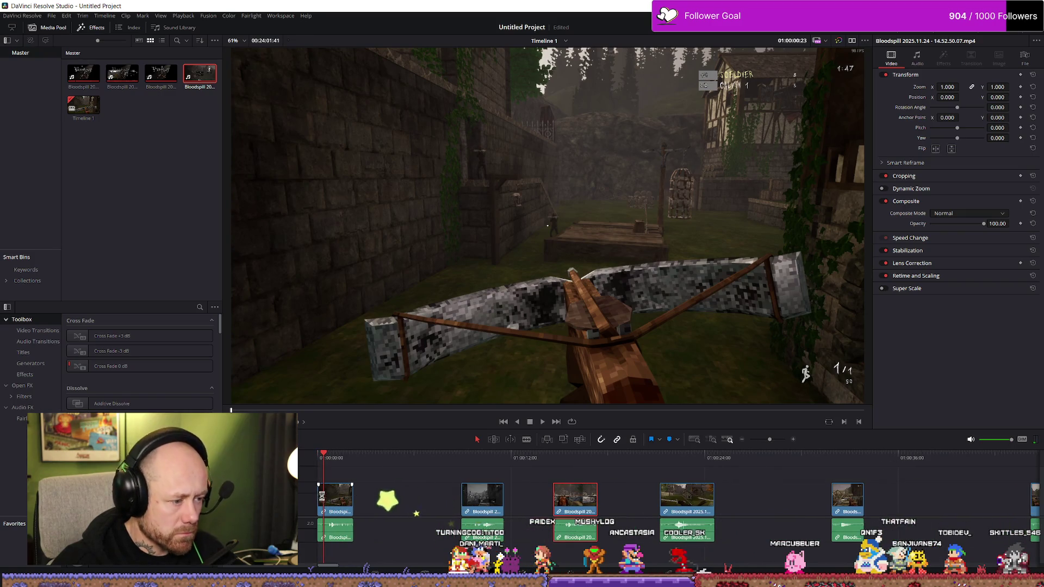
{"action": "left_click", "coordinate": [324, 459]}
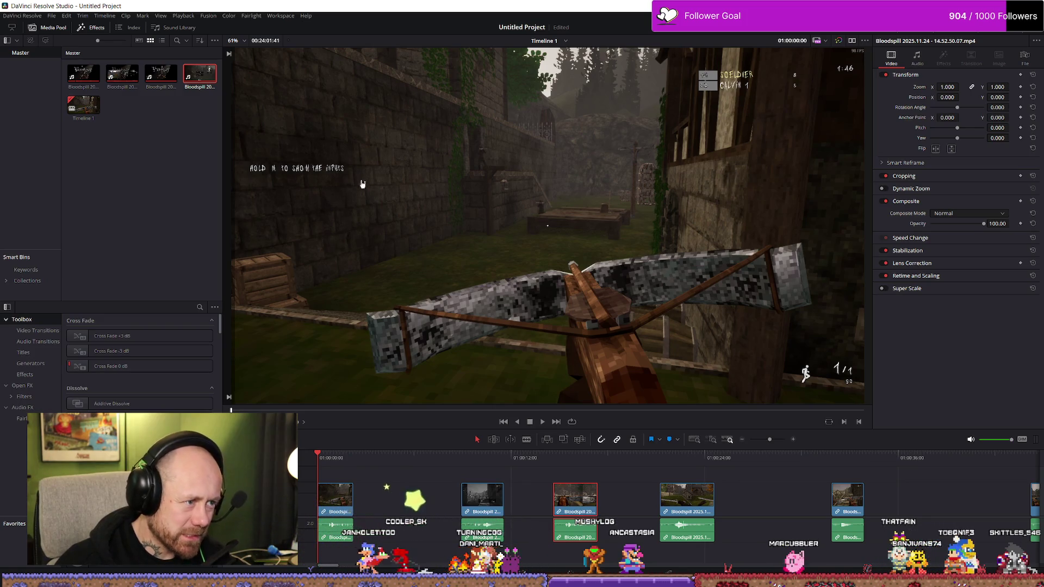
{"action": "key", "text": "space"}
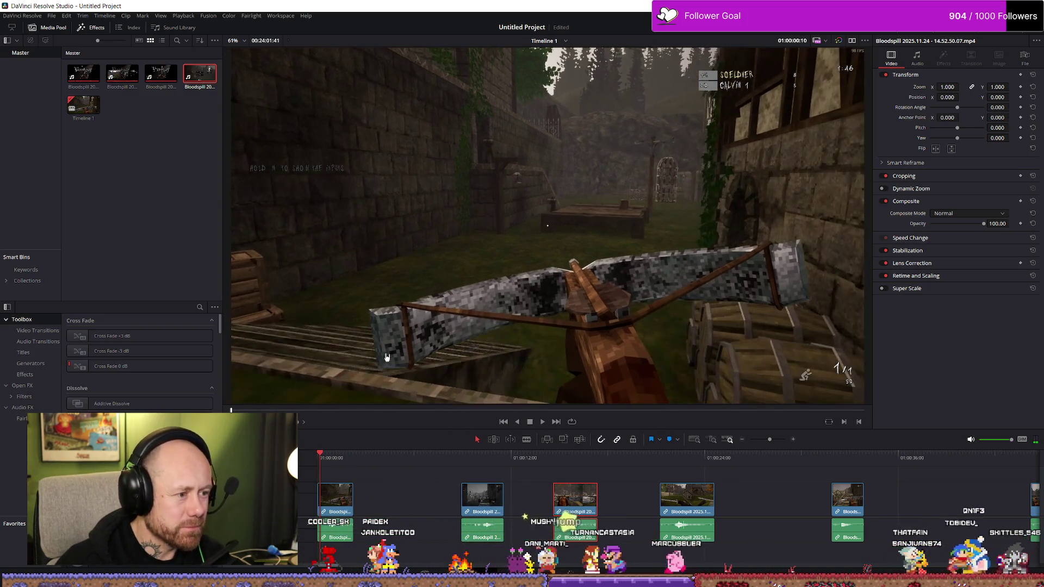
{"action": "left_click", "coordinate": [323, 504]}
{"action": "left_click", "coordinate": [314, 454]}
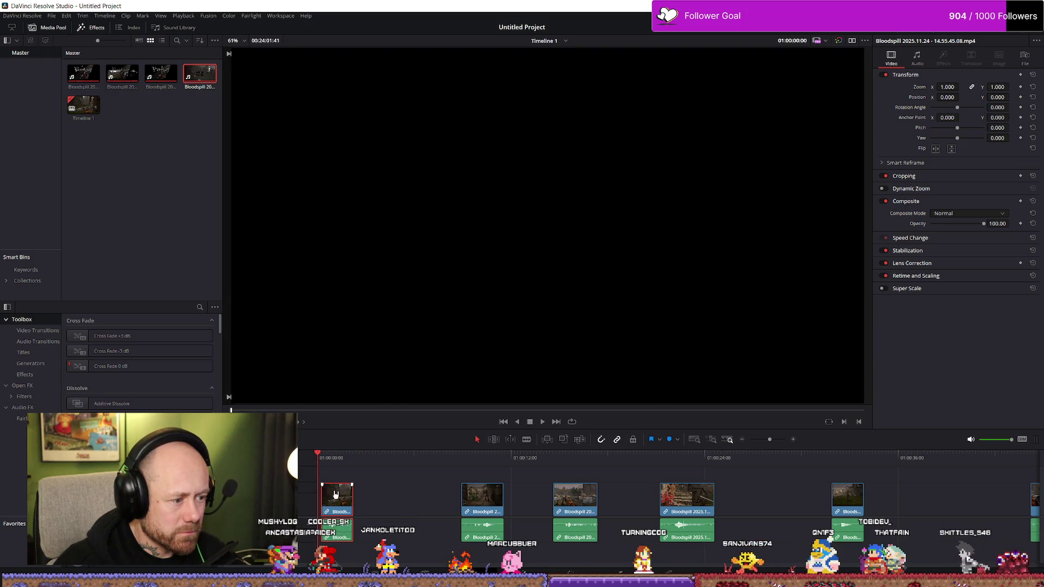
{"action": "key", "text": "space"}
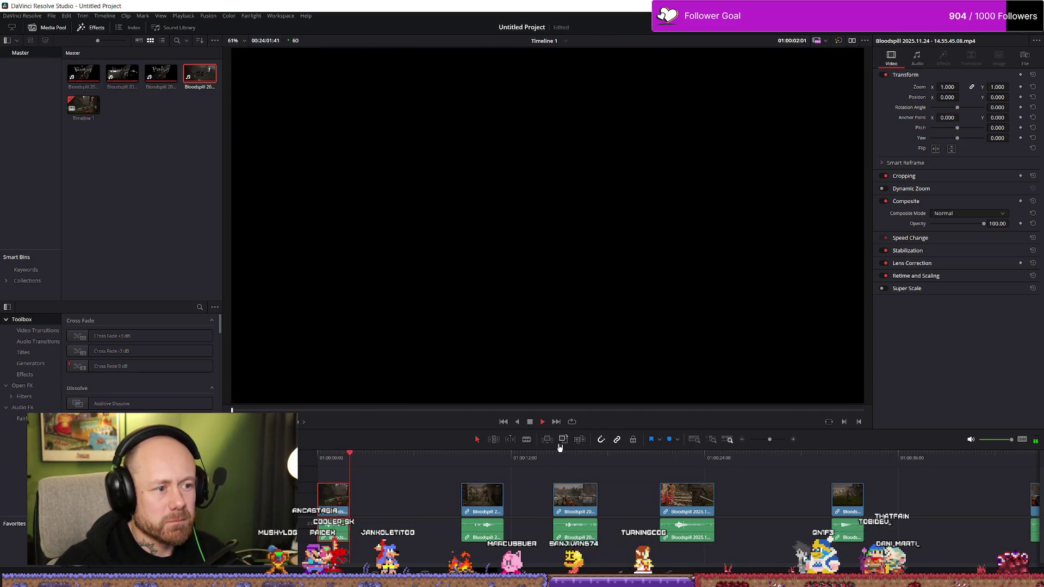
Scrub back and replay the opening clip to find its end point.
{"action": "left_click", "coordinate": [542, 422]}
{"action": "left_click_drag", "start_coordinate": [361, 457], "coordinate": [331, 459]}
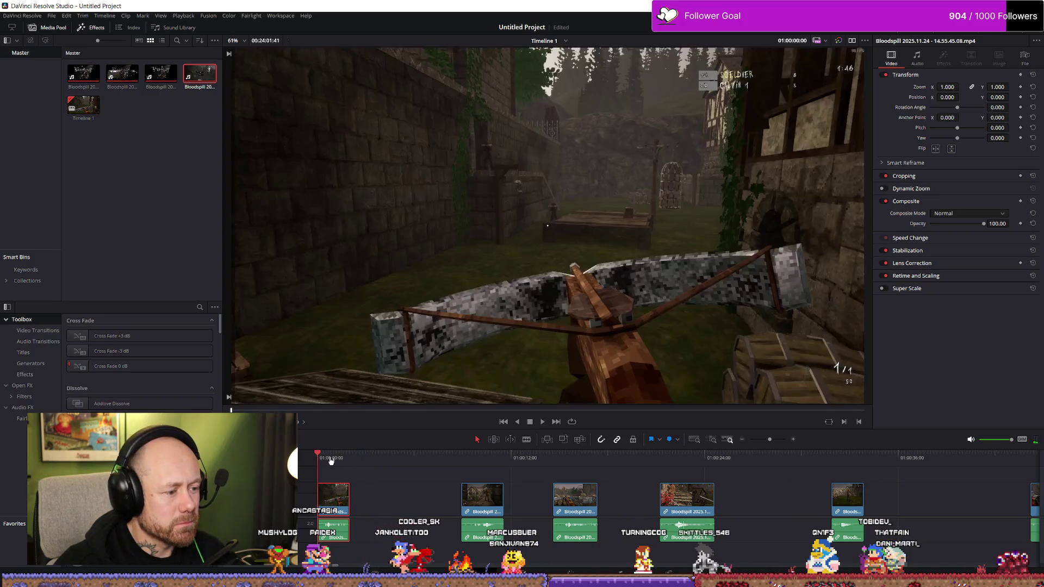
{"action": "key", "text": "space"}
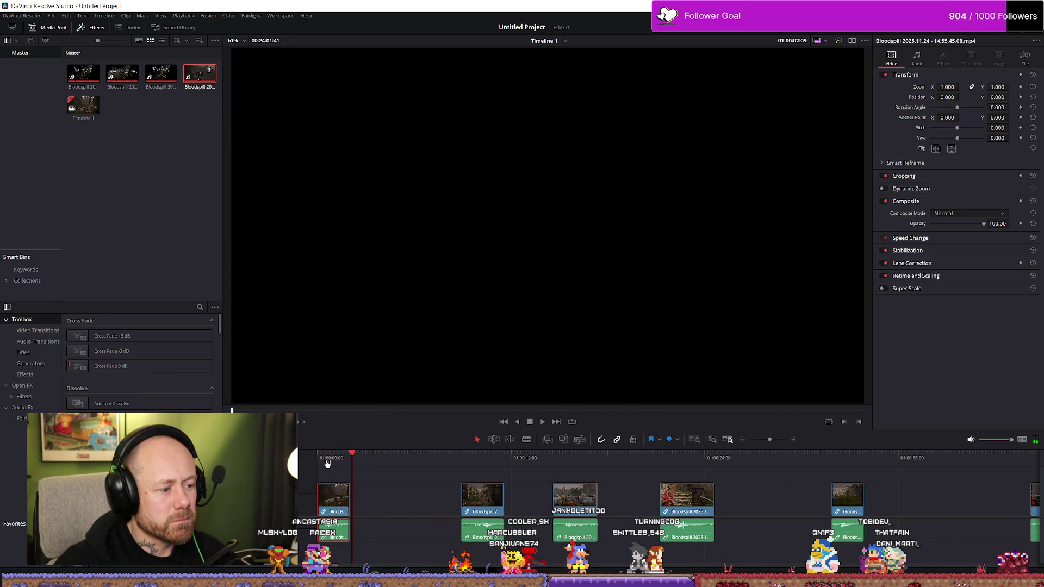
{"action": "left_click", "coordinate": [327, 463]}
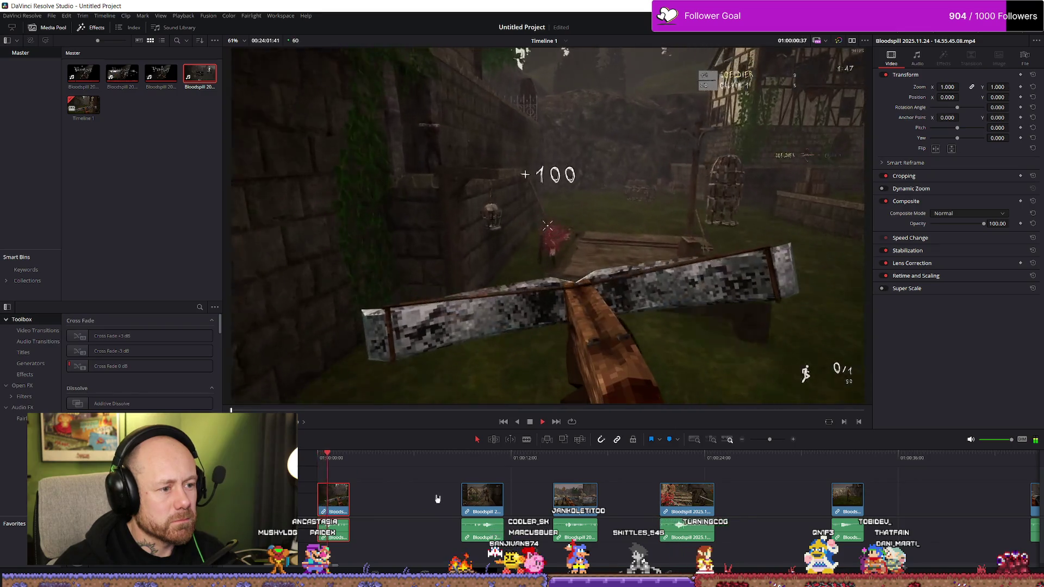
Zoom in, trim the first clip's end at the playhead with Shift+], and pull the second clip left.
{"action": "key", "text": "ctrl+equal"}
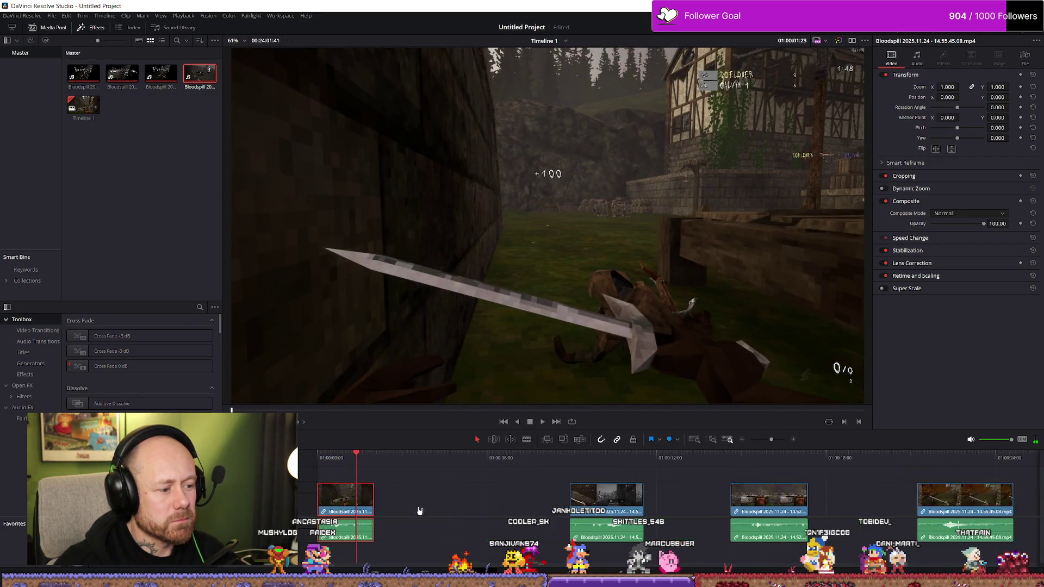
{"action": "key", "text": "shift+]"}
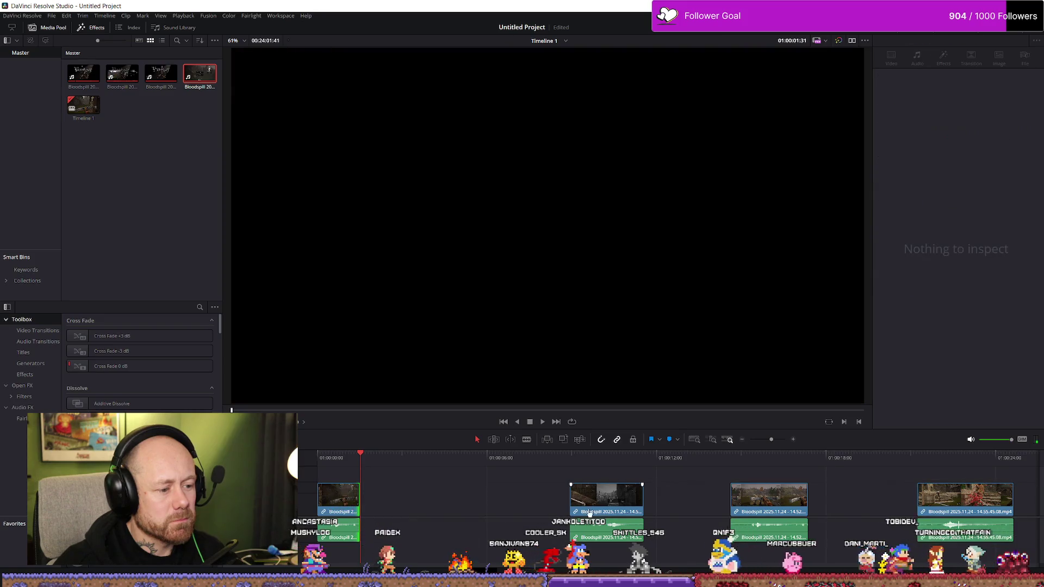
{"action": "key", "text": "space"}
{"action": "left_click_drag", "start_coordinate": [610, 503], "coordinate": [457, 504]}
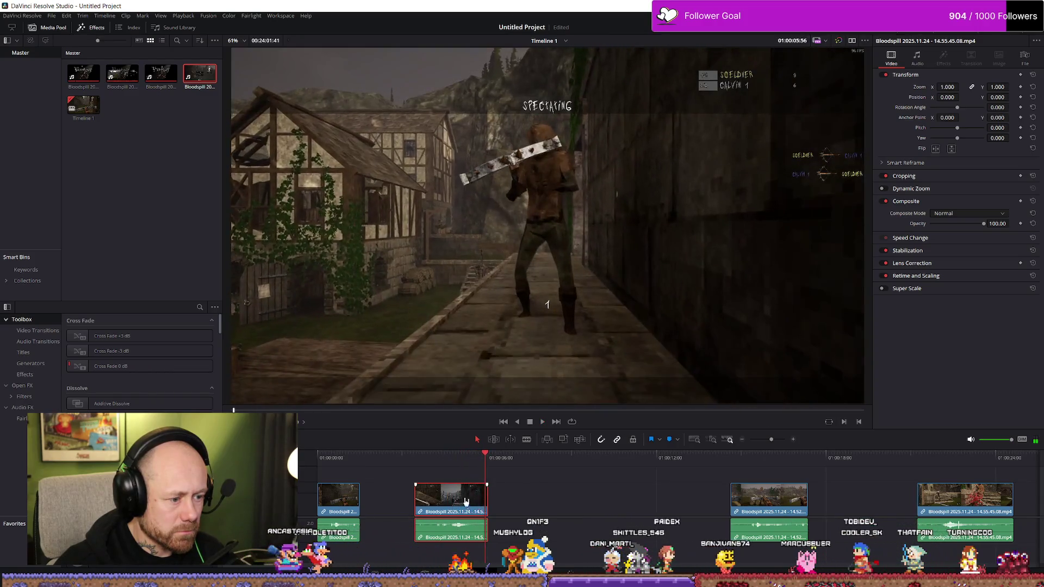
Move a later Bloodspill clip toward the start of the timeline.
{"action": "left_click_drag", "start_coordinate": [473, 502], "coordinate": [637, 506]}
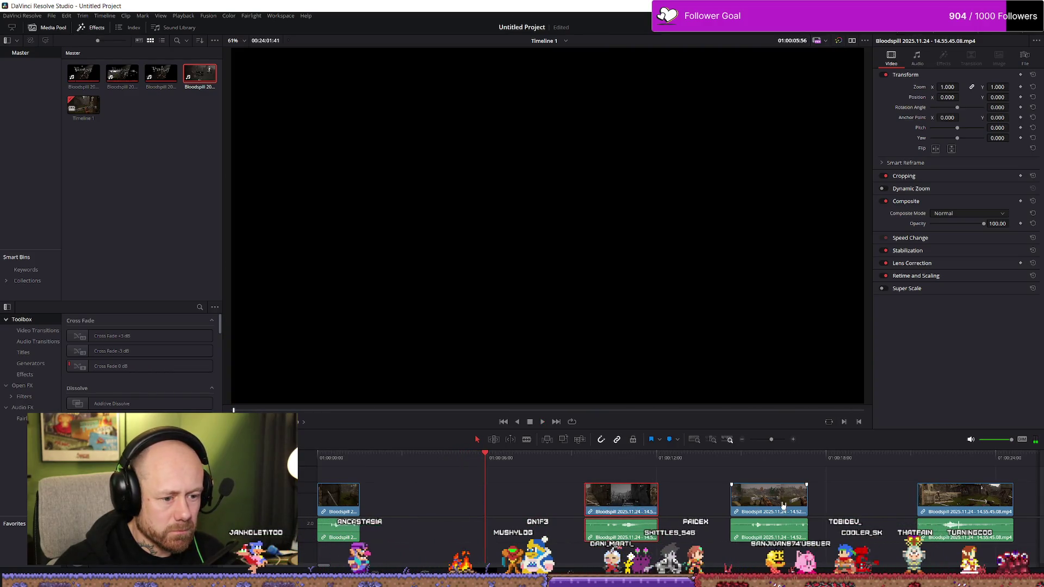
{"action": "left_click", "coordinate": [759, 489]}
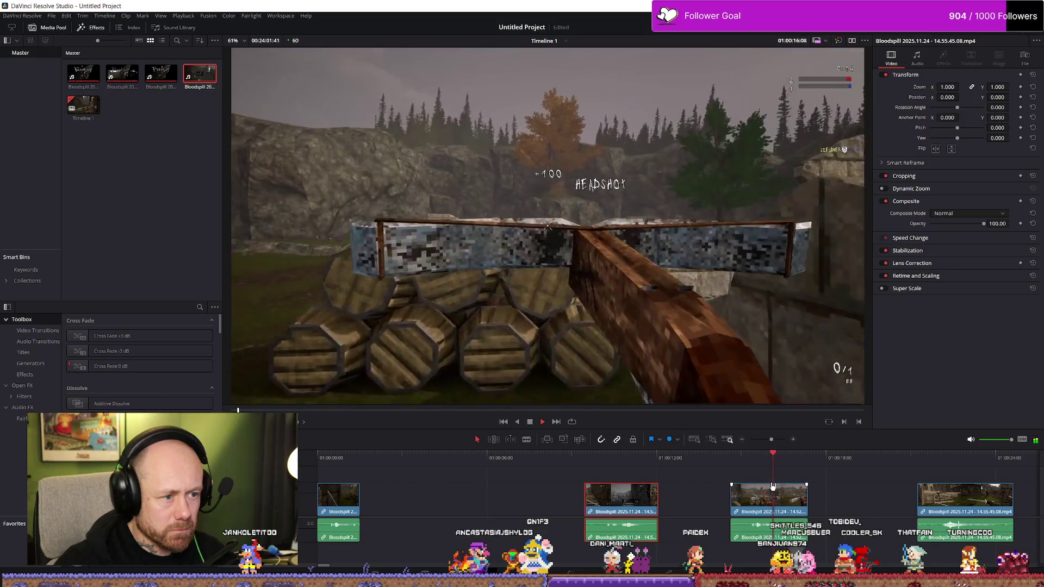
{"action": "left_click_drag", "start_coordinate": [776, 500], "coordinate": [403, 507]}
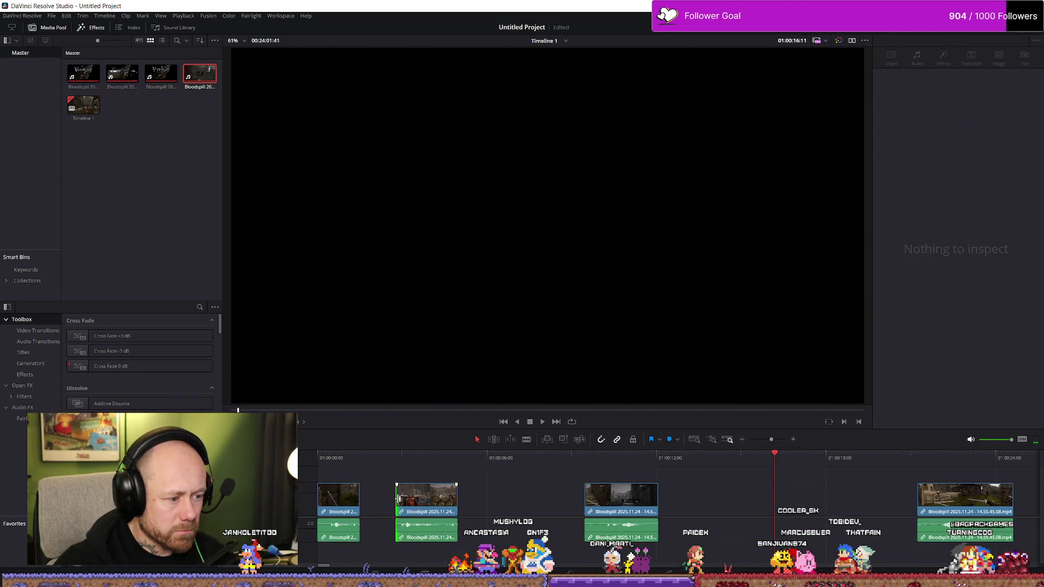
Trim that clip's end at the playhead and butt it directly after the first clip.
{"action": "key", "text": "Home"}
{"action": "key", "text": "space"}
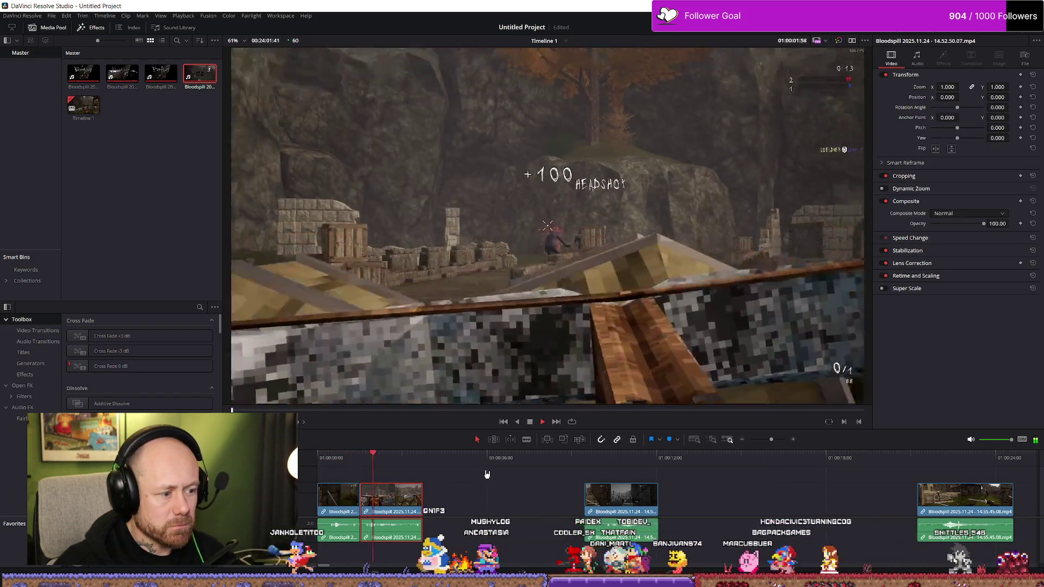
{"action": "key", "text": "space"}
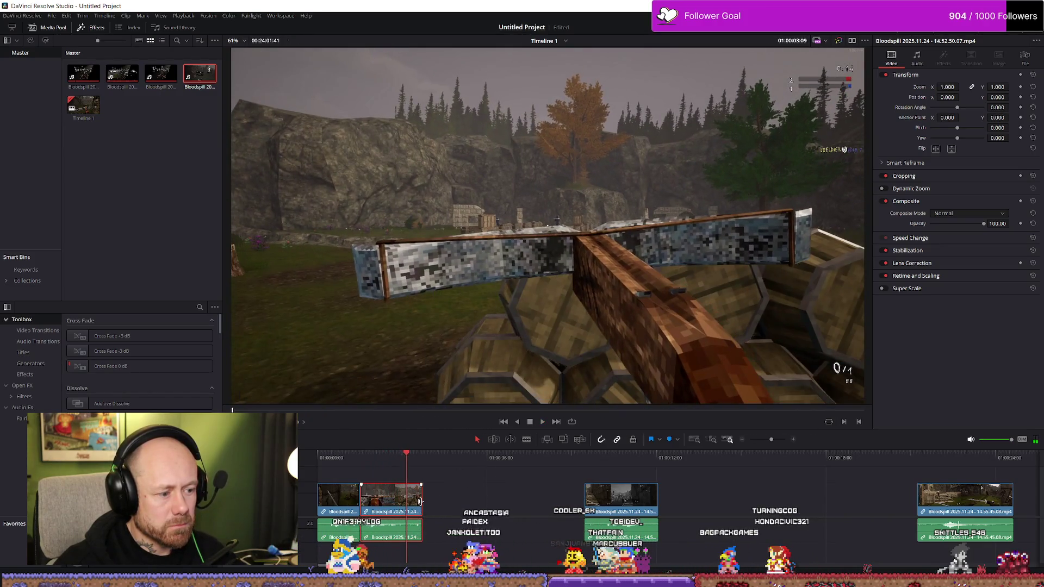
{"action": "left_click_drag", "start_coordinate": [420, 501], "coordinate": [360, 472]}
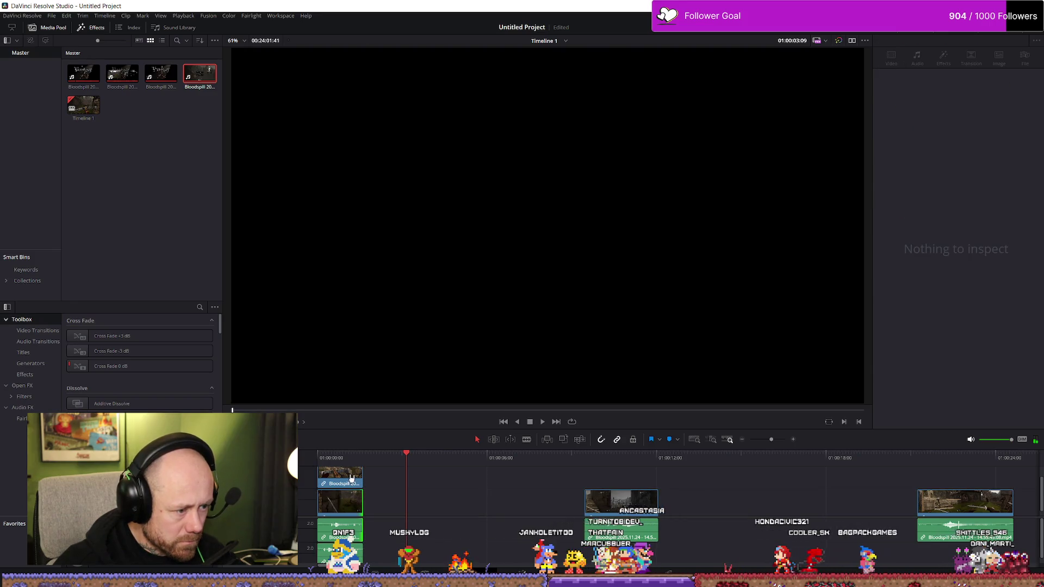
{"action": "left_click_drag", "start_coordinate": [355, 499], "coordinate": [403, 498]}
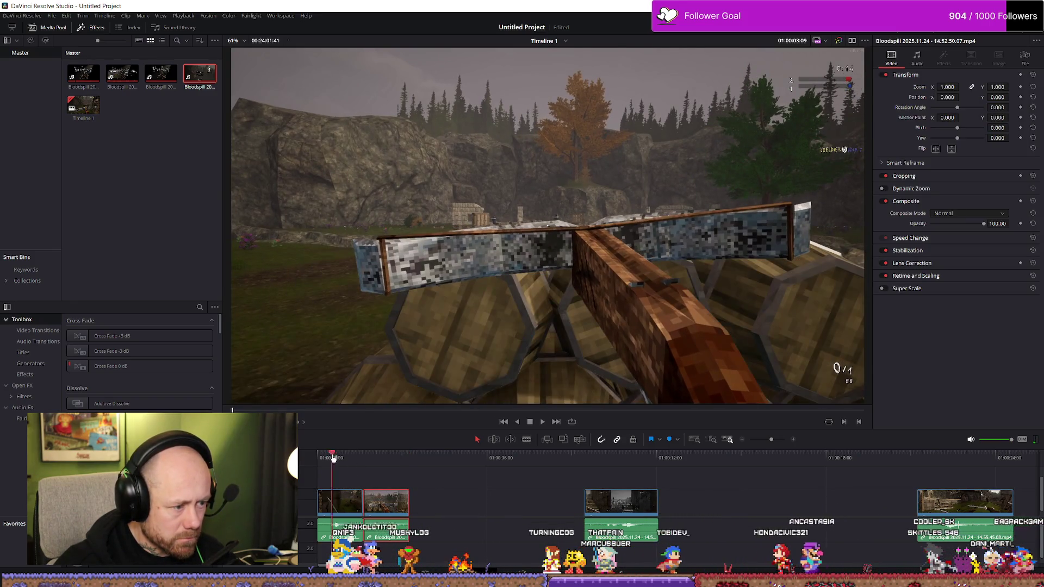
{"action": "key", "text": "space"}
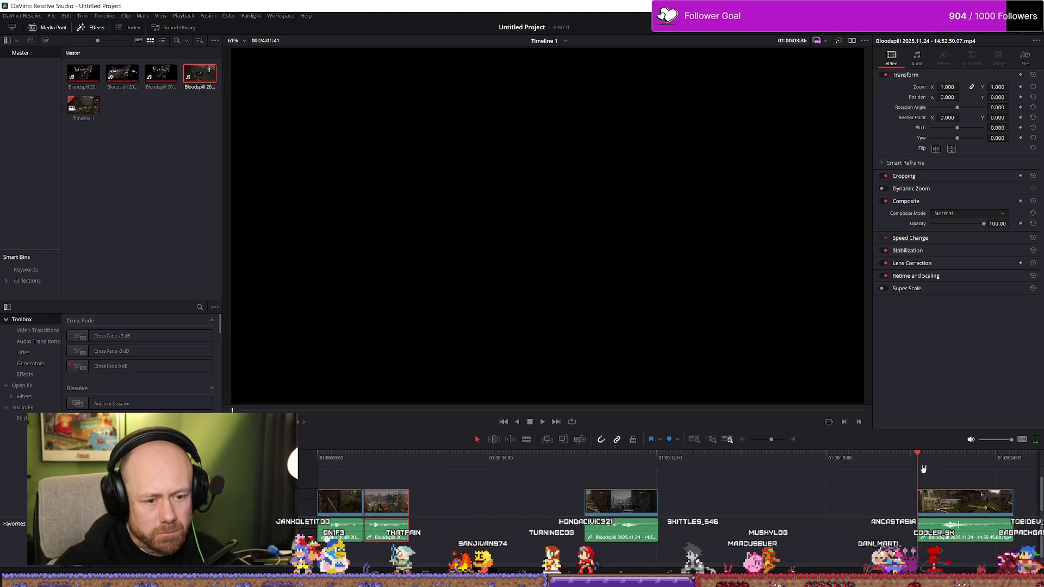
Bring the next clip after the first two and replay from the timeline start.
{"action": "key", "text": "space"}
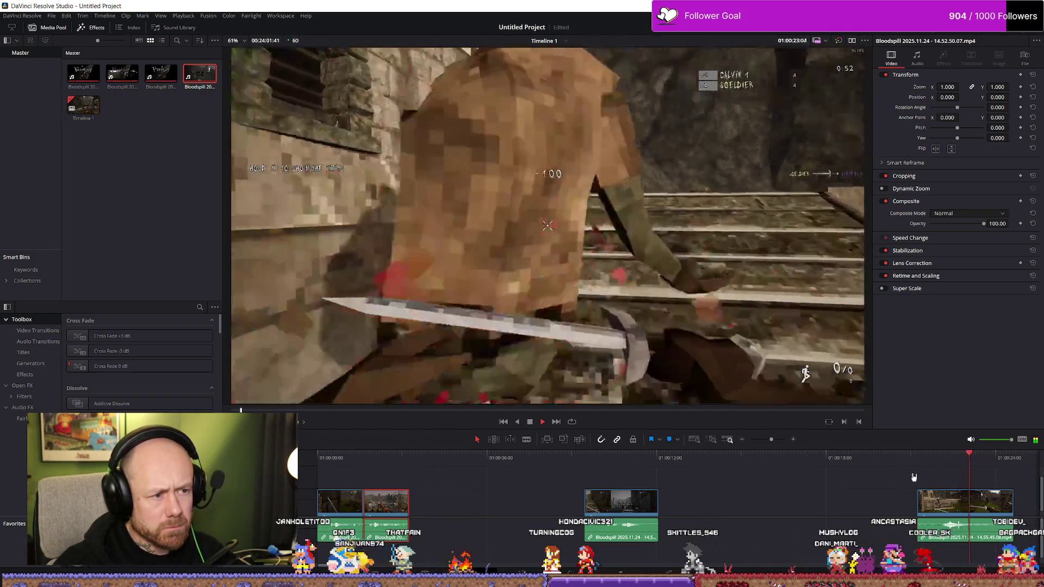
{"action": "scroll", "coordinate": [920, 485], "scroll_direction": "down", "scroll_amount": 3}
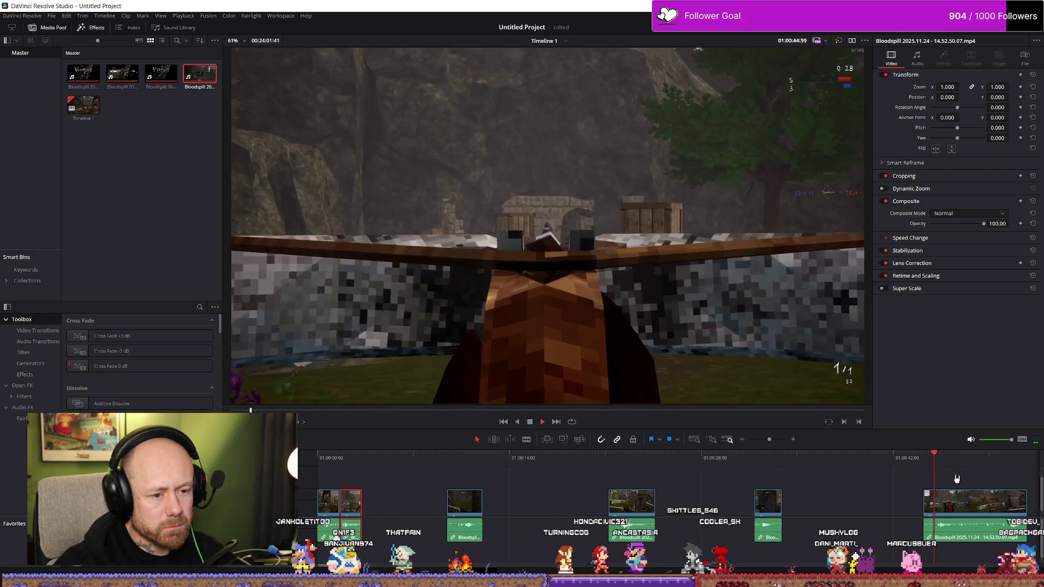
{"action": "scroll", "coordinate": [957, 478], "scroll_direction": "down", "scroll_amount": 2}
{"action": "scroll", "coordinate": [944, 487], "scroll_direction": "down", "scroll_amount": 2}
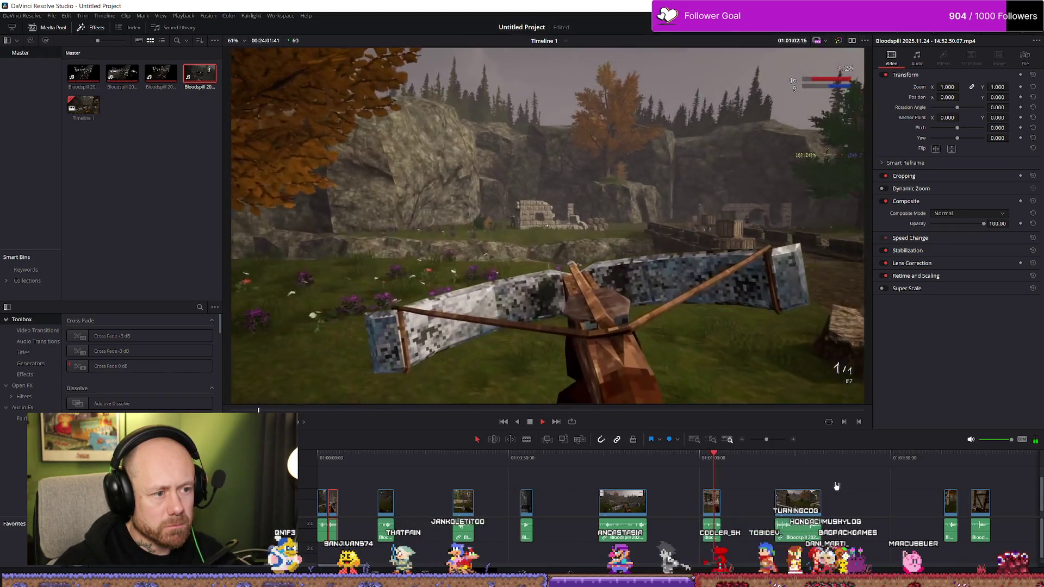
{"action": "key", "text": "Down"}
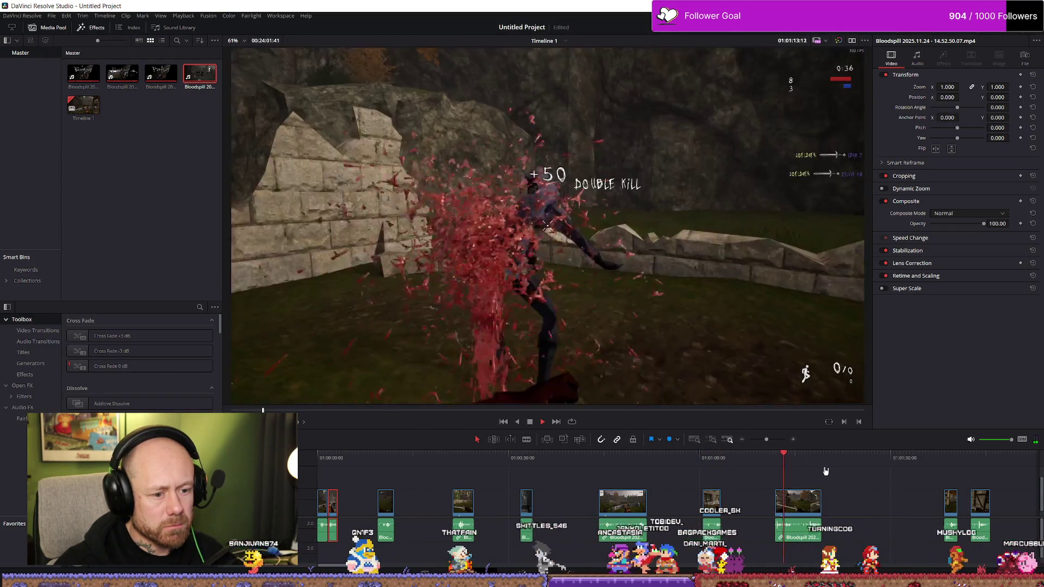
{"action": "scroll", "coordinate": [840, 487], "scroll_direction": "down", "scroll_amount": 1}
{"action": "scroll", "coordinate": [789, 465], "scroll_direction": "down", "scroll_amount": 1}
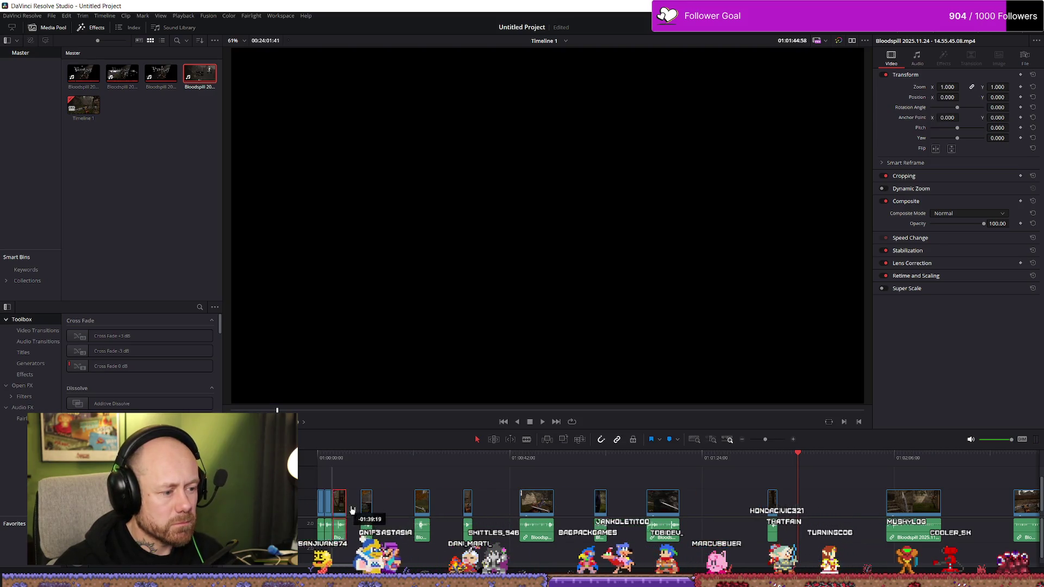
{"action": "left_click", "coordinate": [320, 457]}
{"action": "key", "text": "space"}
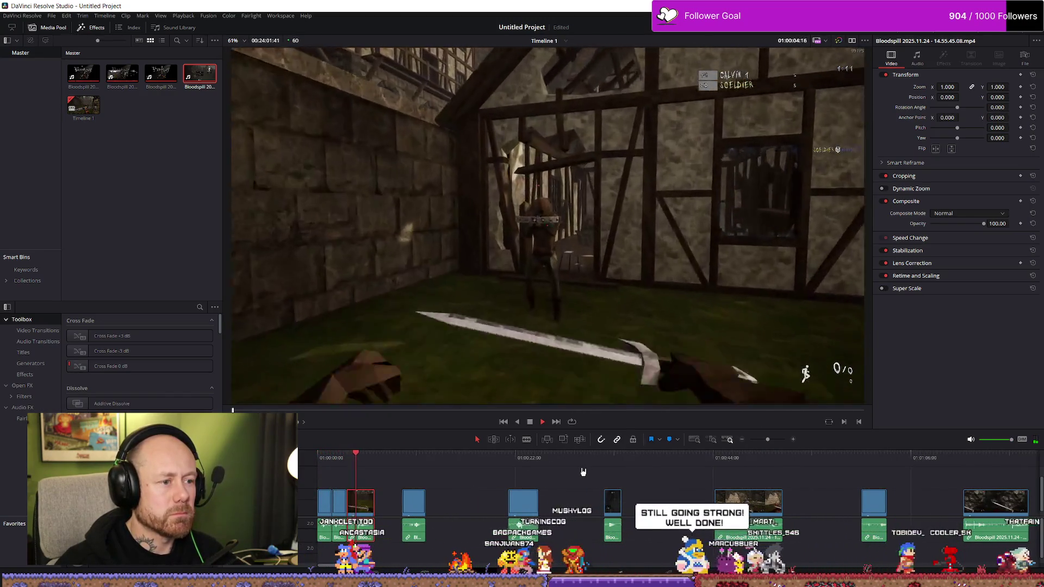
{"action": "scroll", "coordinate": [502, 518], "scroll_direction": "up", "scroll_amount": 1}
{"action": "scroll", "coordinate": [414, 517], "scroll_direction": "up", "scroll_amount": 2}
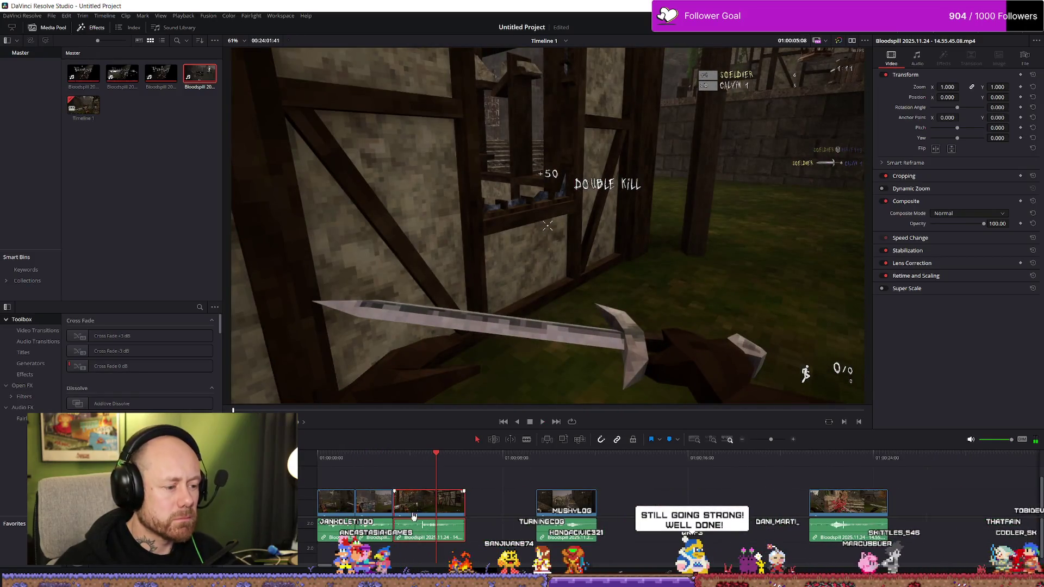
Trim the opening of the third clip and replay from the start.
{"action": "mouse_move", "coordinate": [398, 499]}
{"action": "left_mouse_down"}
{"action": "mouse_move", "coordinate": [452, 507]}
{"action": "mouse_move", "coordinate": [424, 509]}
{"action": "left_mouse_up"}
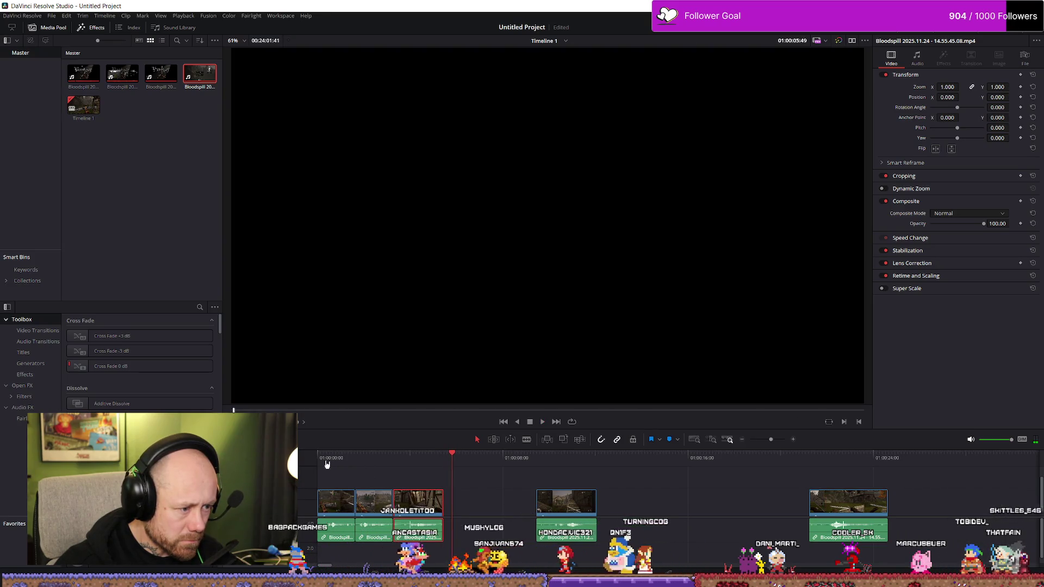
{"action": "left_click", "coordinate": [324, 457]}
{"action": "key", "text": "space"}
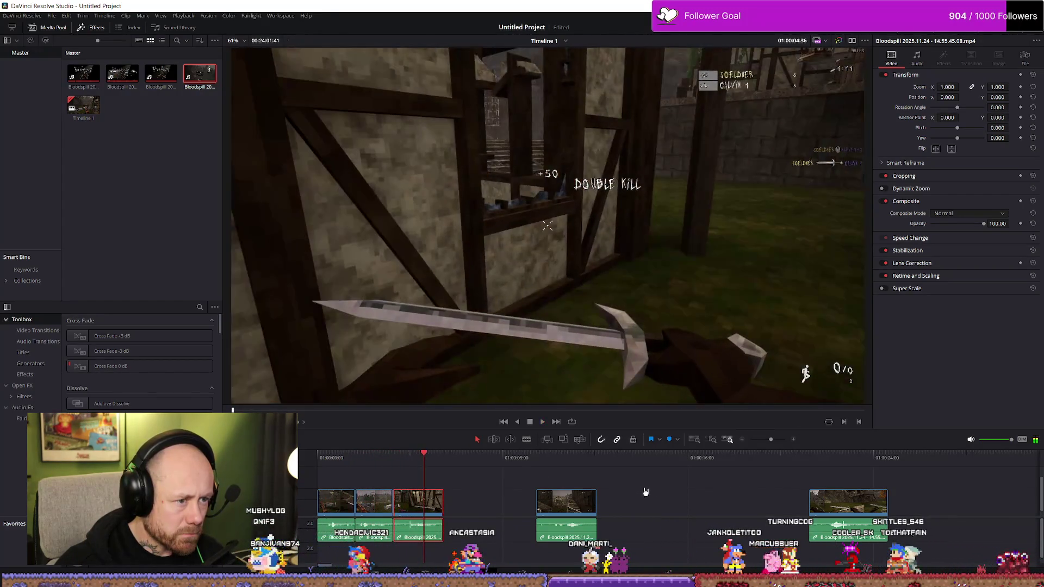
{"action": "scroll", "coordinate": [649, 491], "scroll_direction": "up", "scroll_amount": 3}
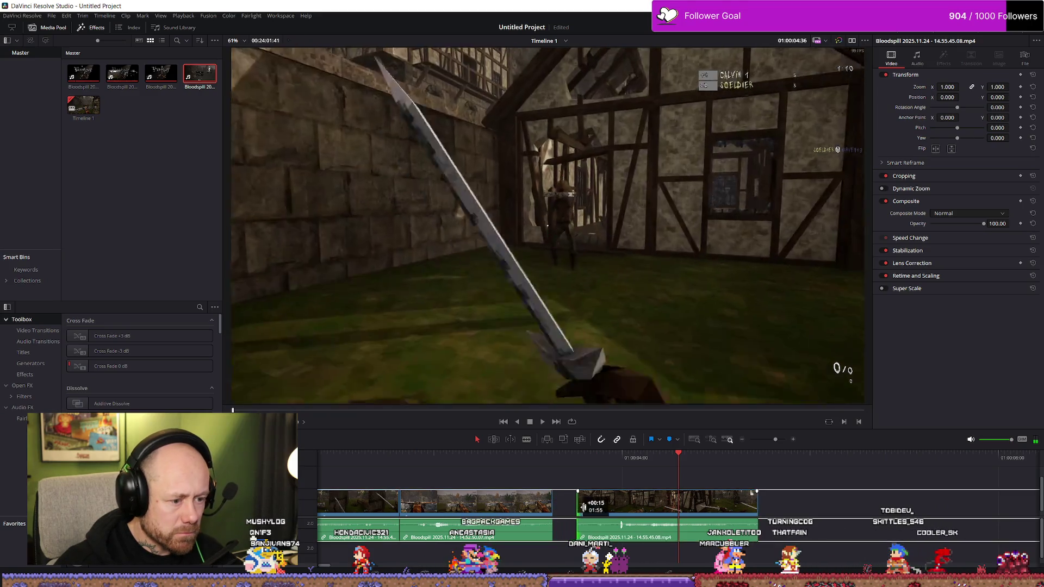
Slide the third clip against the second, replay the three clips, then drag it further along.
{"action": "left_click_drag", "start_coordinate": [583, 505], "coordinate": [608, 511]}
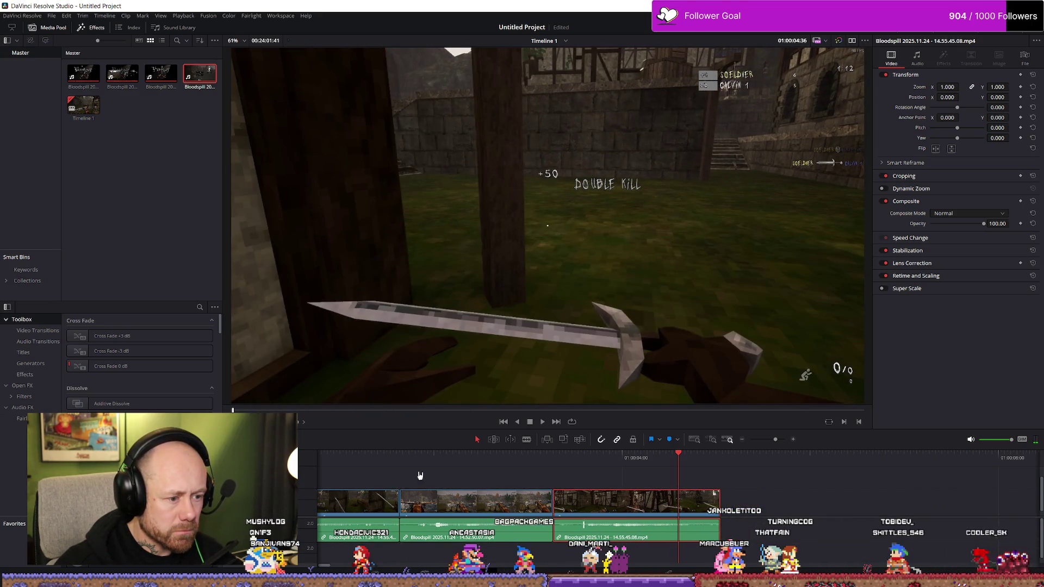
{"action": "key", "text": "Home"}
{"action": "key", "text": "space"}
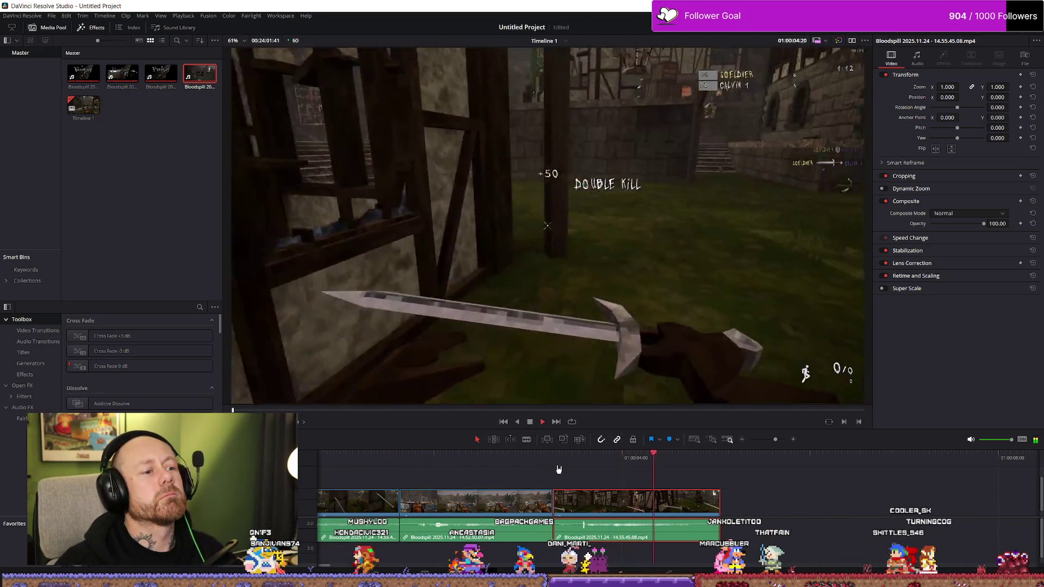
{"action": "scroll", "coordinate": [543, 467], "scroll_direction": "down", "scroll_amount": 3}
{"action": "left_click", "coordinate": [334, 460]}
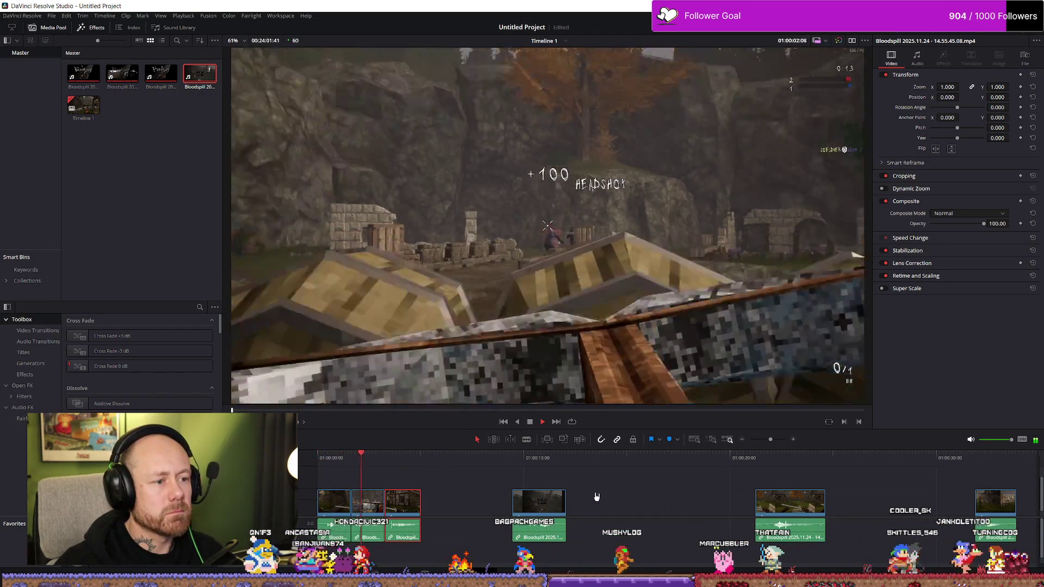
{"action": "key", "text": "space"}
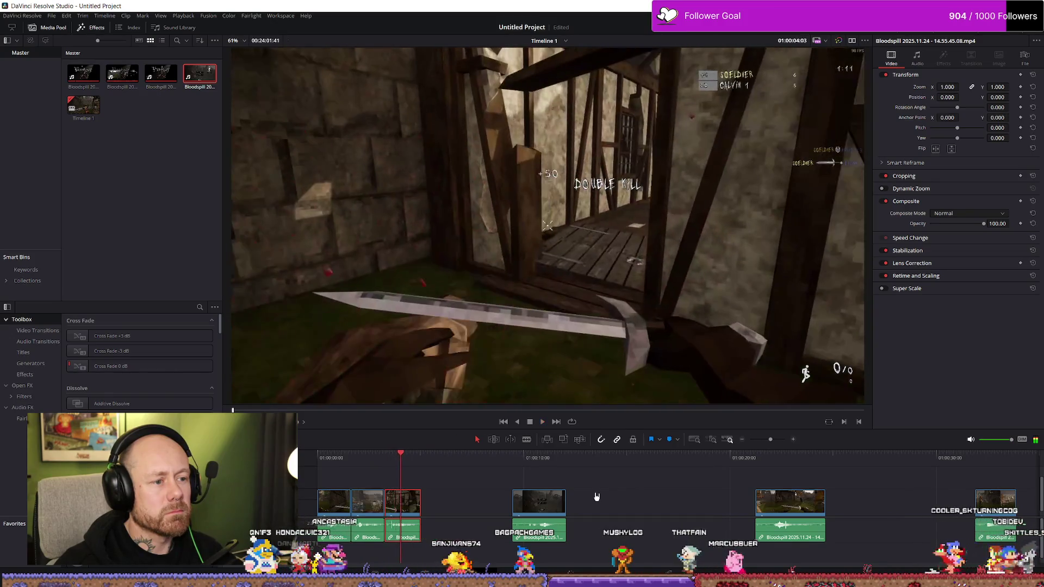
{"action": "left_click_drag", "start_coordinate": [419, 511], "coordinate": [459, 511]}
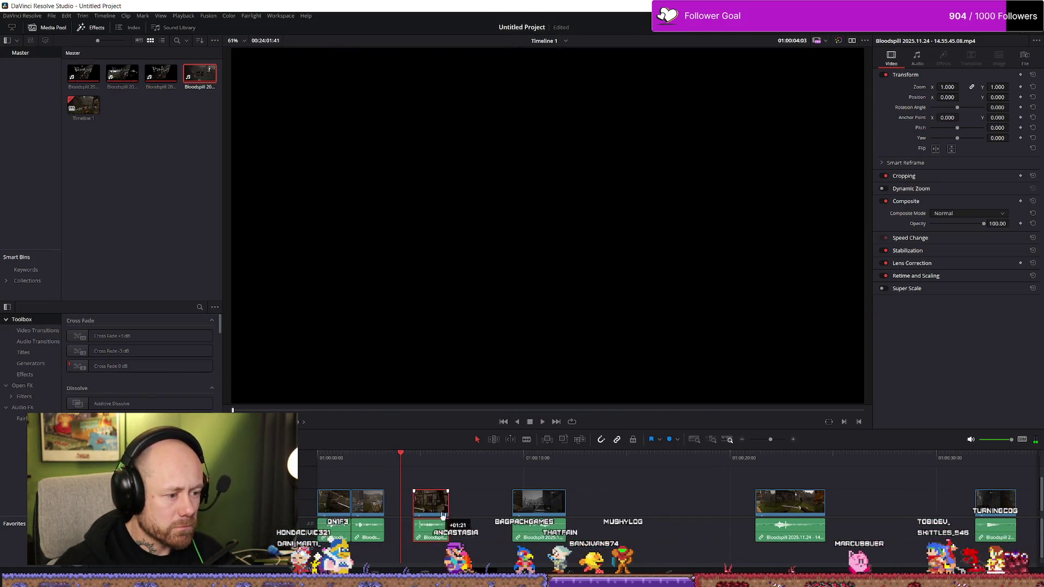
Shift the three leftmost clips later along Timeline 1.
{"action": "left_click", "coordinate": [774, 460]}
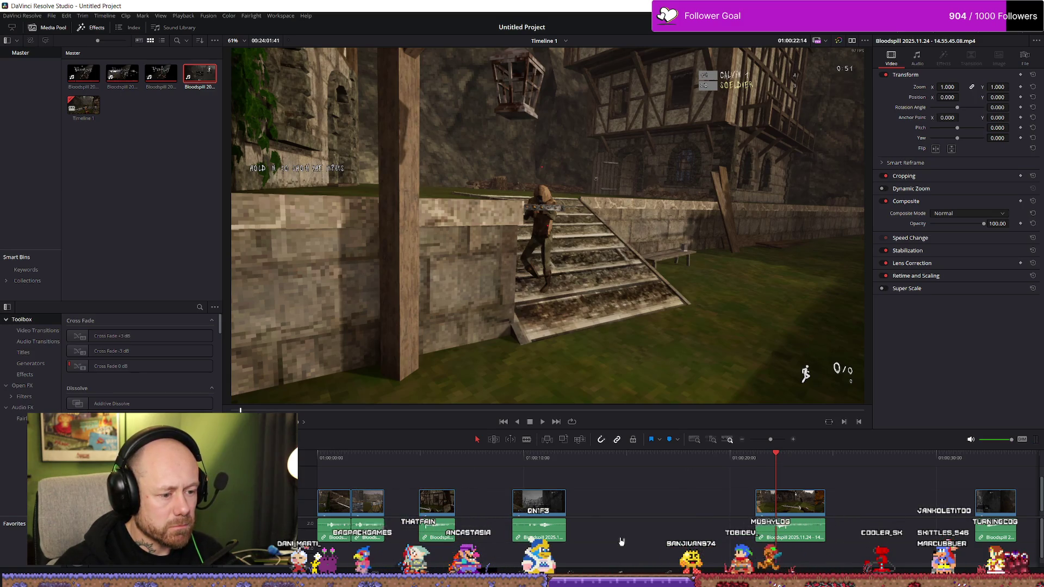
{"action": "mouse_move", "coordinate": [415, 475]}
{"action": "left_mouse_down"}
{"action": "mouse_move", "coordinate": [318, 521]}
{"action": "mouse_move", "coordinate": [398, 514]}
{"action": "left_mouse_up"}
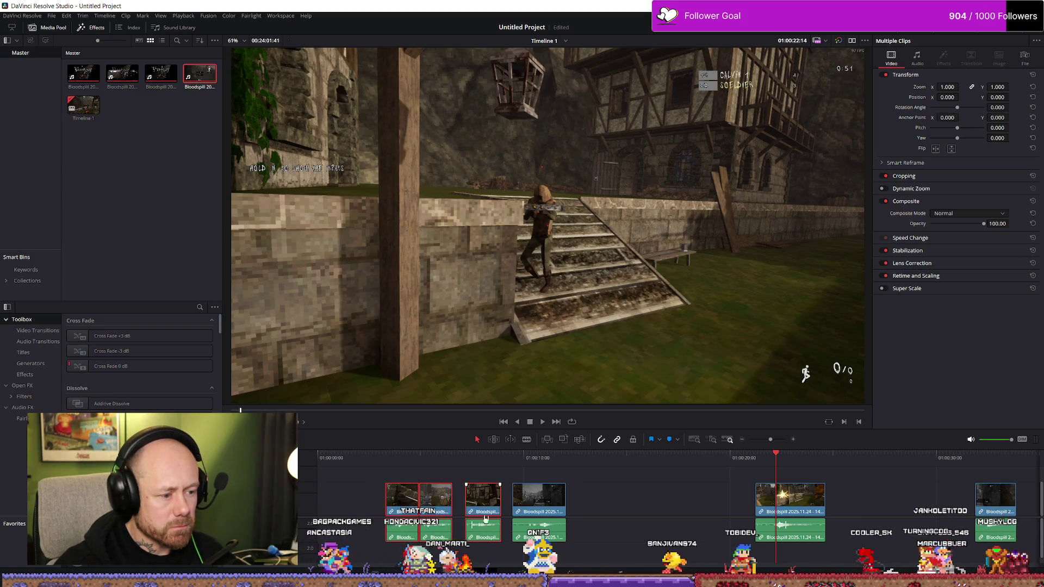
{"action": "left_click_drag", "start_coordinate": [538, 498], "coordinate": [612, 497]}
{"action": "mouse_move", "coordinate": [484, 511]}
{"action": "left_mouse_down"}
{"action": "mouse_move", "coordinate": [495, 512]}
{"action": "mouse_move", "coordinate": [481, 508]}
{"action": "left_mouse_up"}
{"action": "left_click_drag", "start_coordinate": [526, 480], "coordinate": [378, 522]}
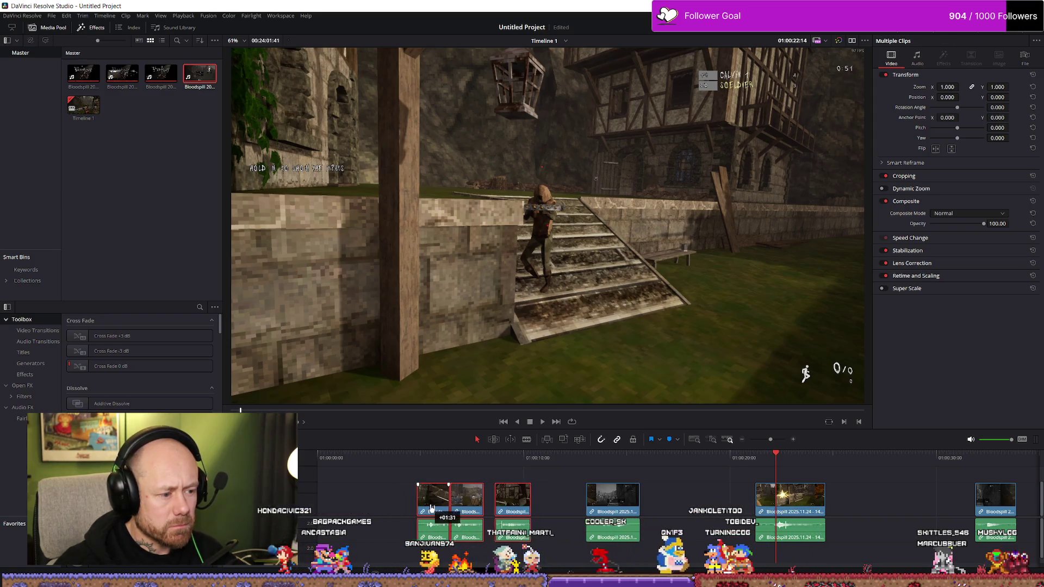
{"action": "left_click_drag", "start_coordinate": [490, 510], "coordinate": [620, 507]}
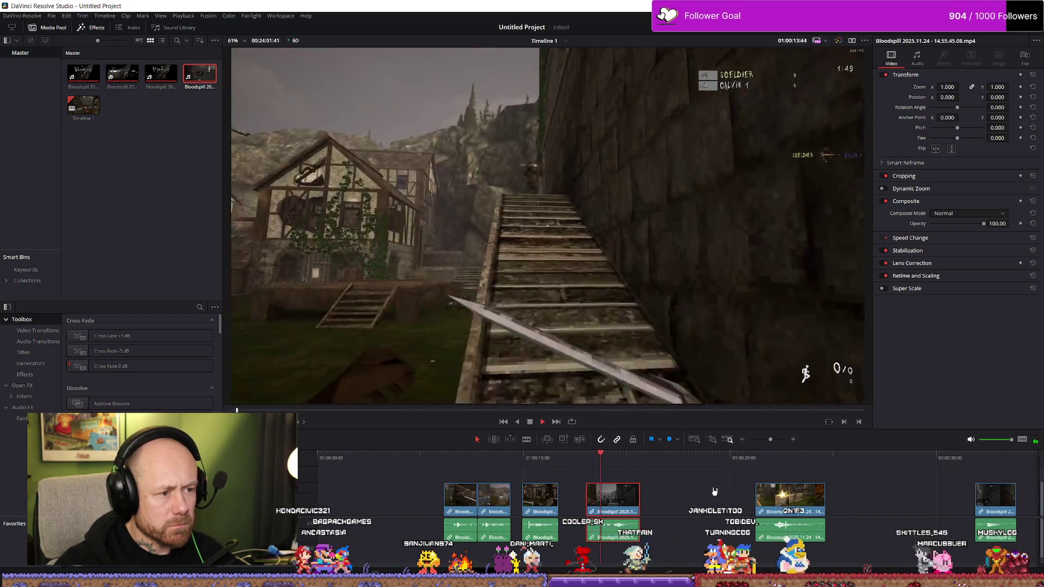
{"action": "scroll", "coordinate": [767, 490], "scroll_direction": "down", "scroll_amount": 2}
Review the following clips and move a later clip earlier to close the gap.
{"action": "left_click", "coordinate": [546, 461]}
{"action": "key", "text": "space"}
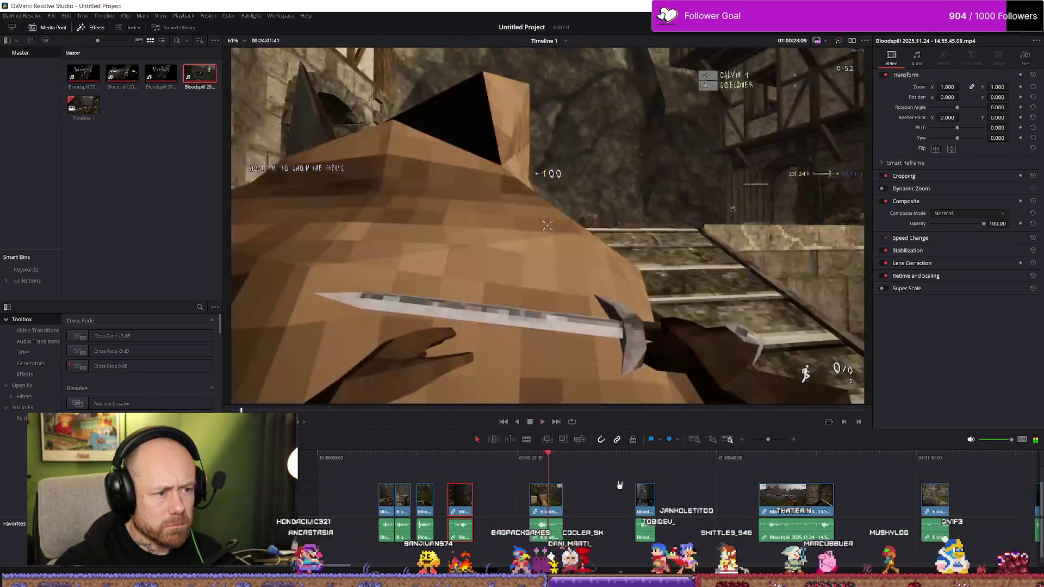
{"action": "key", "text": "Down"}
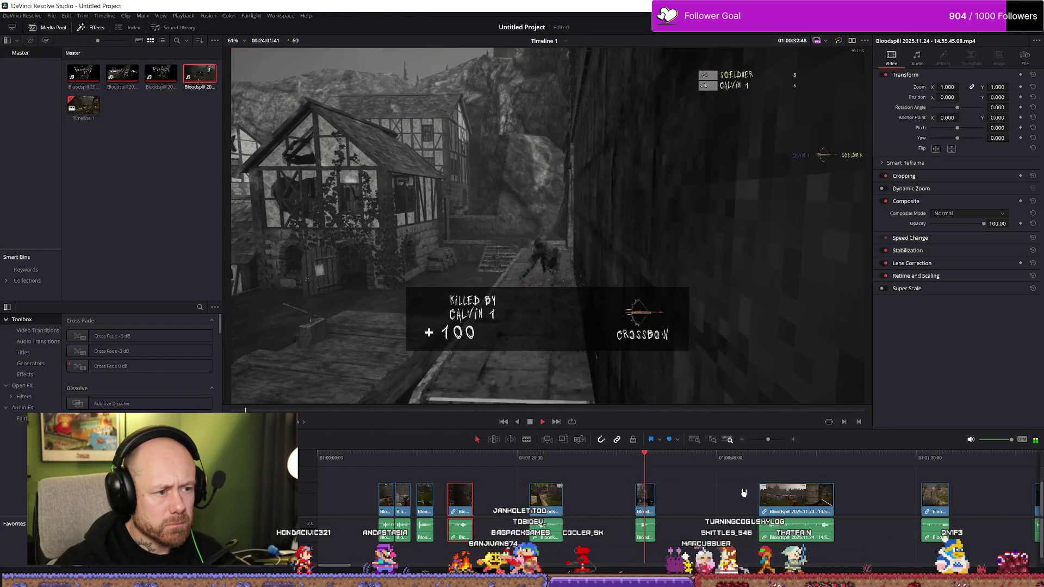
{"action": "key", "text": "Down"}
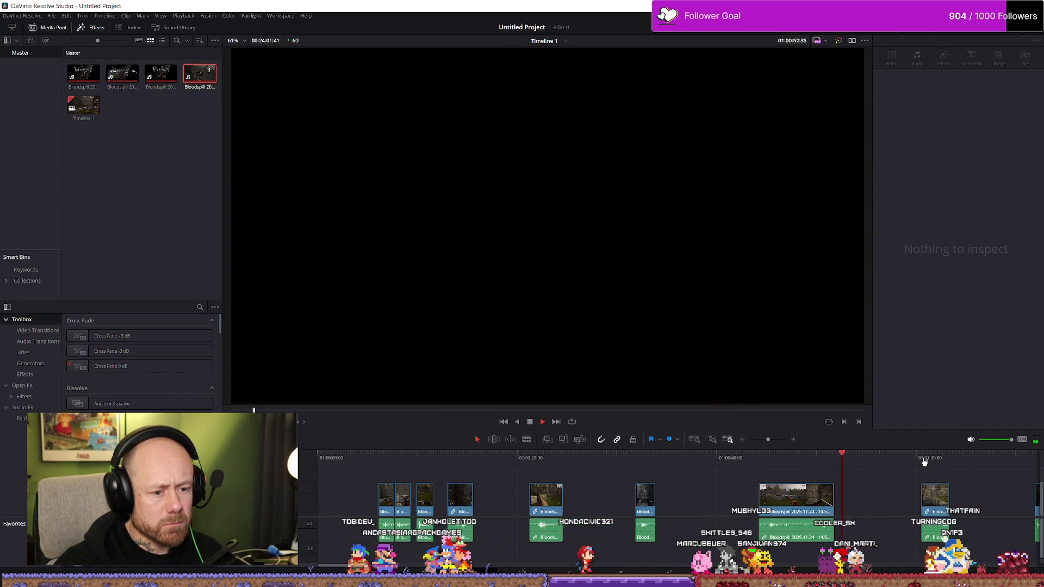
{"action": "left_click", "coordinate": [924, 459]}
{"action": "scroll", "coordinate": [956, 467], "scroll_direction": "down", "scroll_amount": 2}
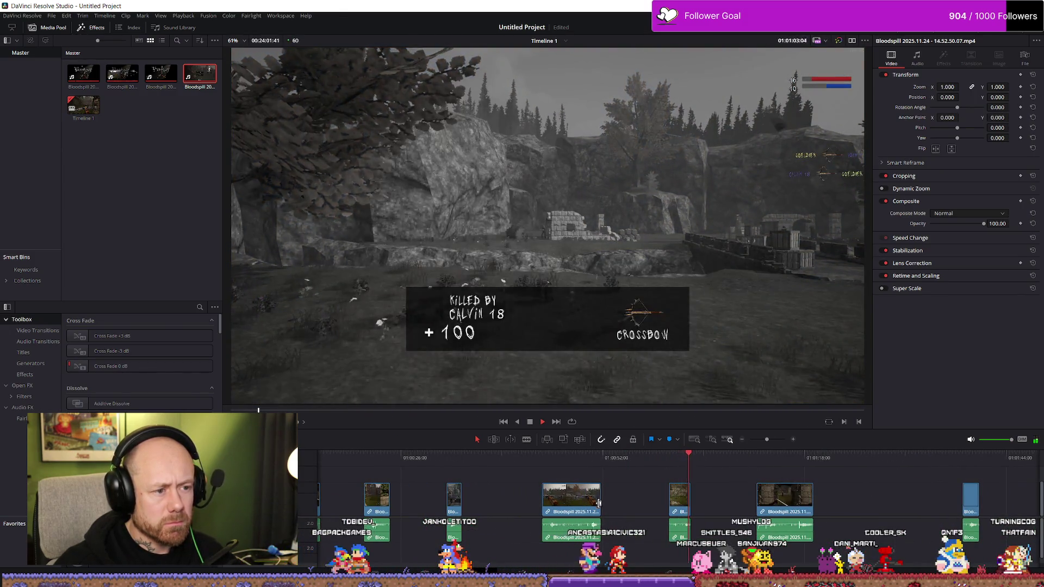
{"action": "left_click_drag", "start_coordinate": [599, 503], "coordinate": [641, 511]}
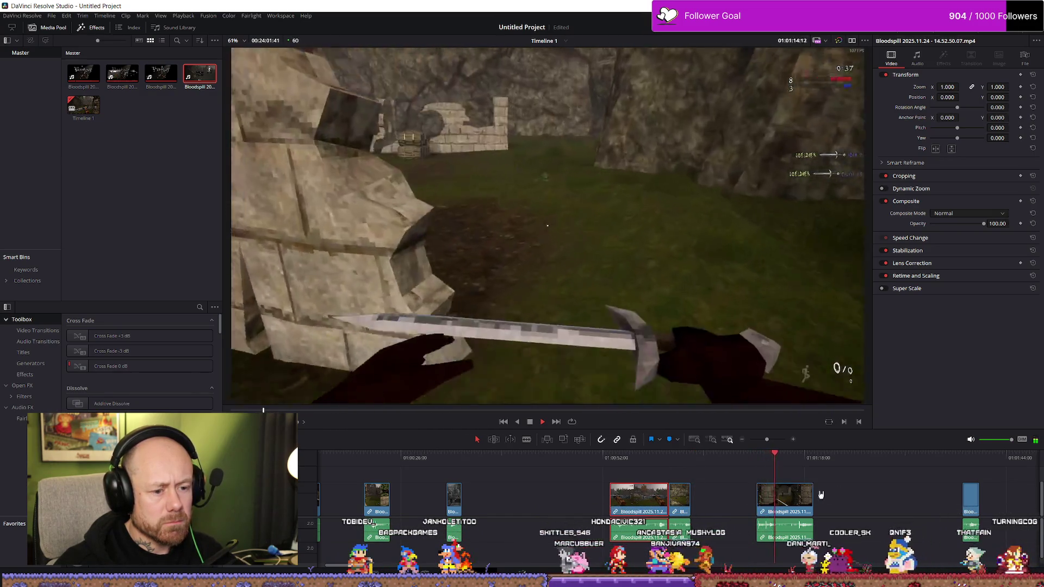
{"action": "left_click_drag", "start_coordinate": [779, 487], "coordinate": [501, 508]}
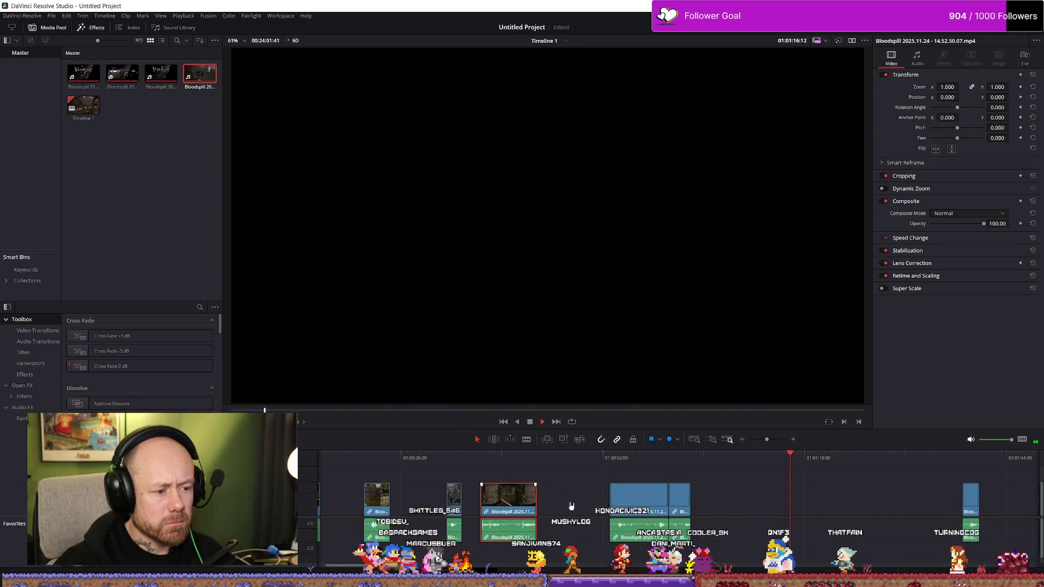
Trim away the opening of the long clip and replay from its new start.
{"action": "left_click", "coordinate": [963, 458]}
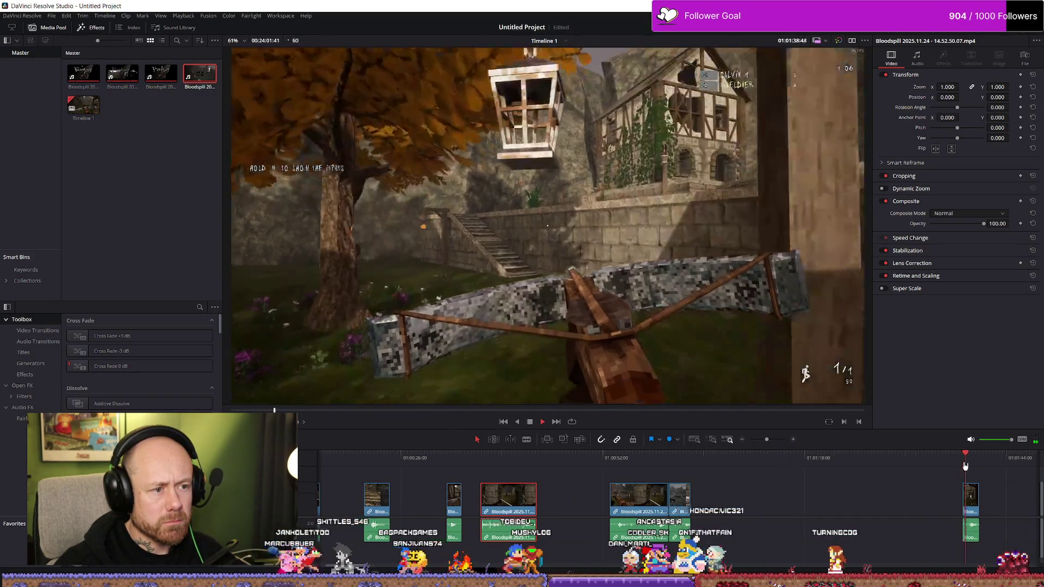
{"action": "scroll", "coordinate": [965, 466], "scroll_direction": "down", "scroll_amount": 2}
{"action": "scroll", "coordinate": [888, 478], "scroll_direction": "down", "scroll_amount": 2}
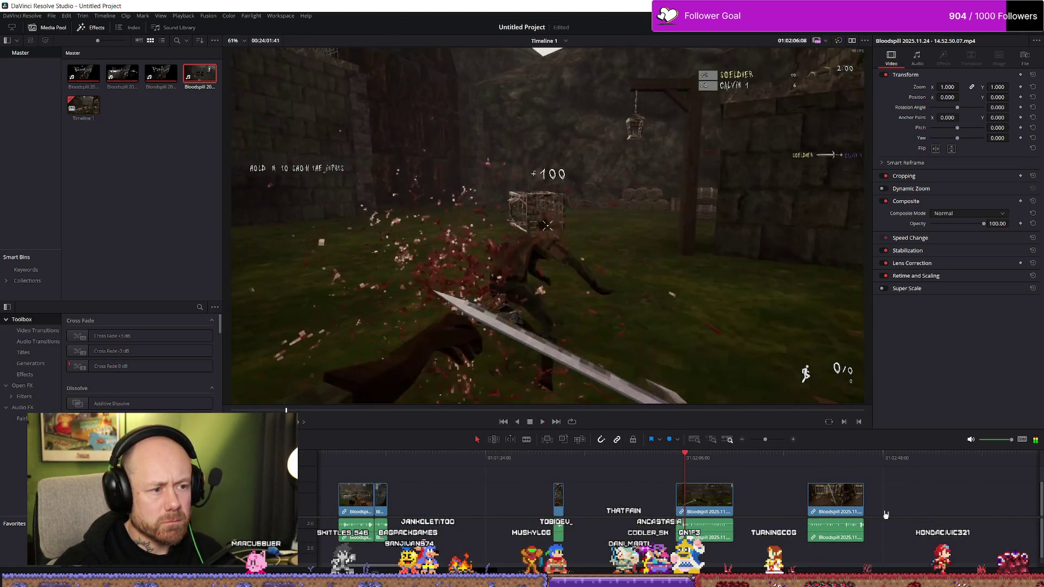
{"action": "scroll", "coordinate": [724, 510], "scroll_direction": "up", "scroll_amount": 2}
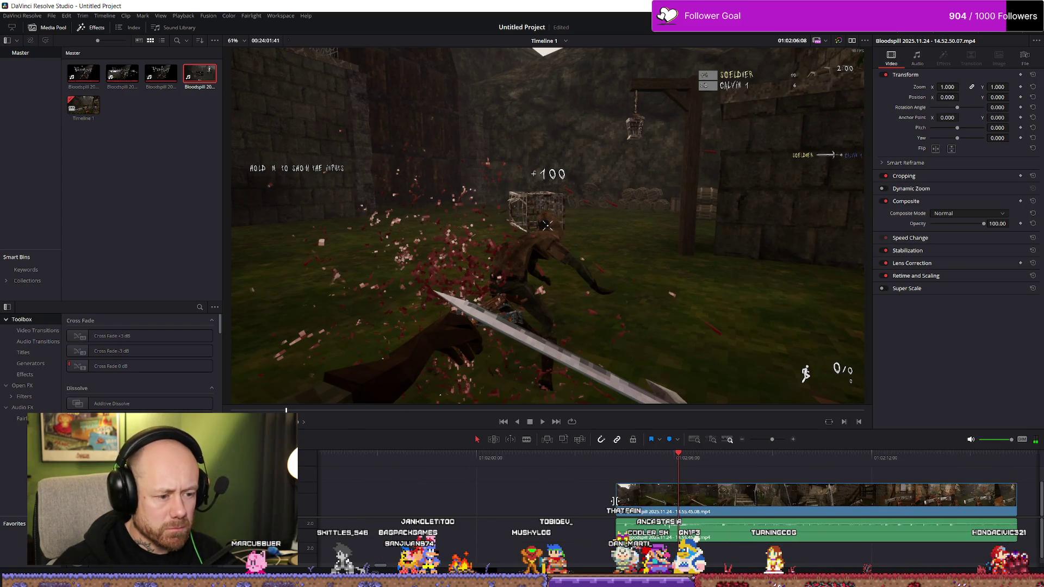
{"action": "left_click_drag", "start_coordinate": [618, 500], "coordinate": [649, 500]}
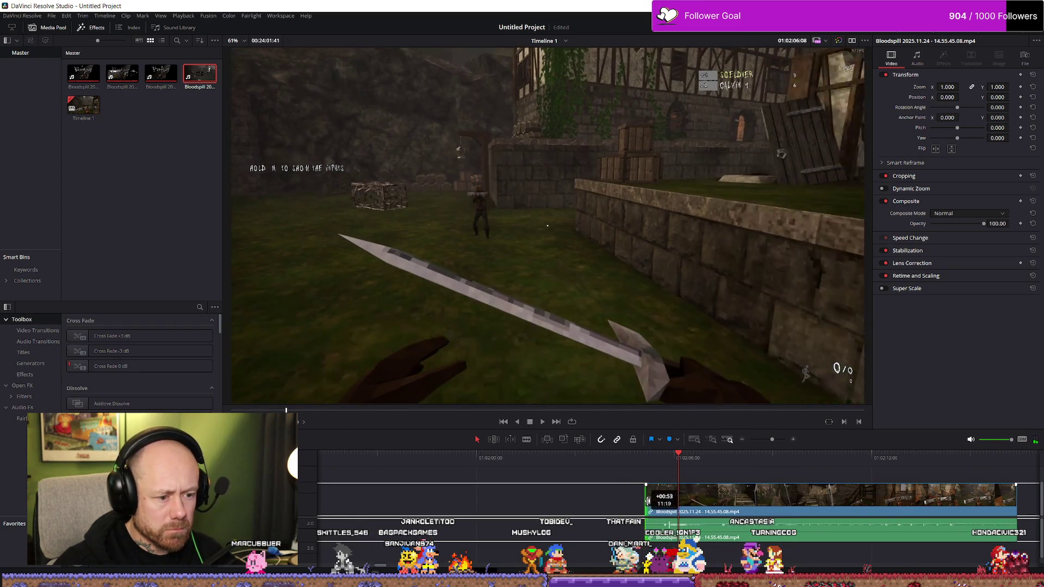
{"action": "key", "text": "space"}
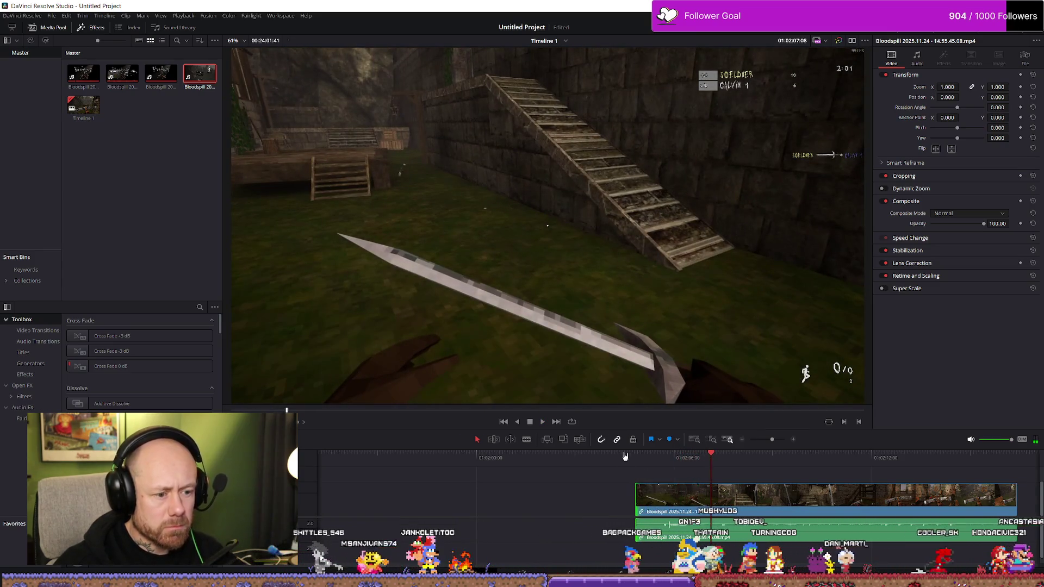
{"action": "key", "text": "Up"}
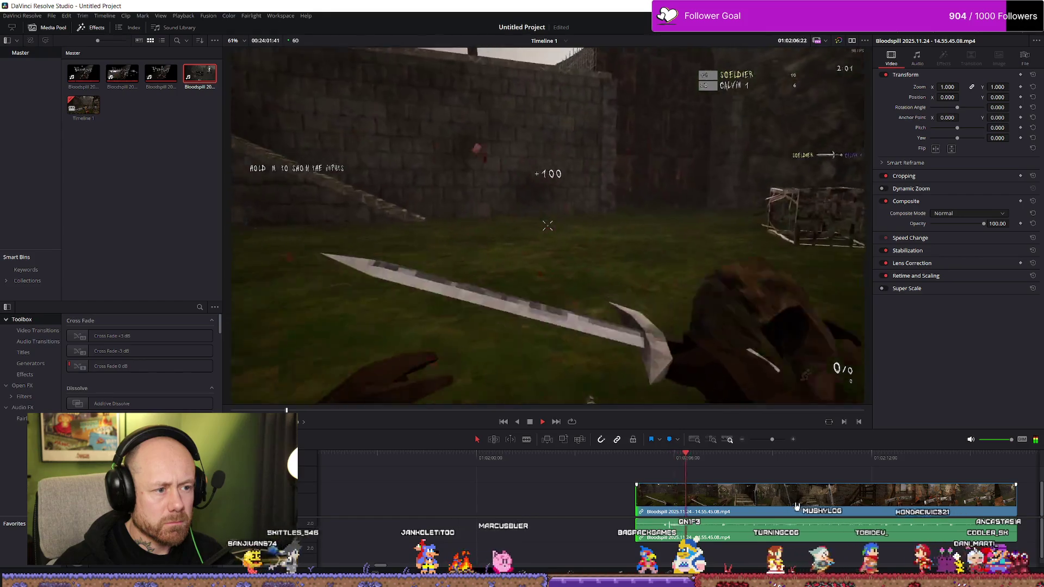
Blade-split the long clip at the playhead, extend a piece's end, and delete the unwanted part.
{"action": "key", "text": "b"}
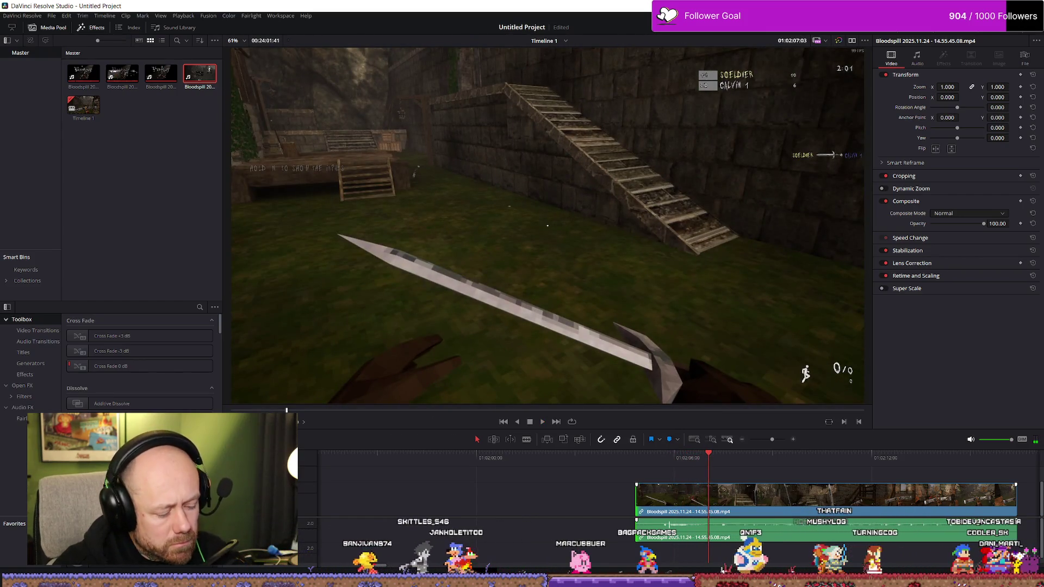
{"action": "left_click", "coordinate": [709, 496]}
{"action": "key", "text": "a"}
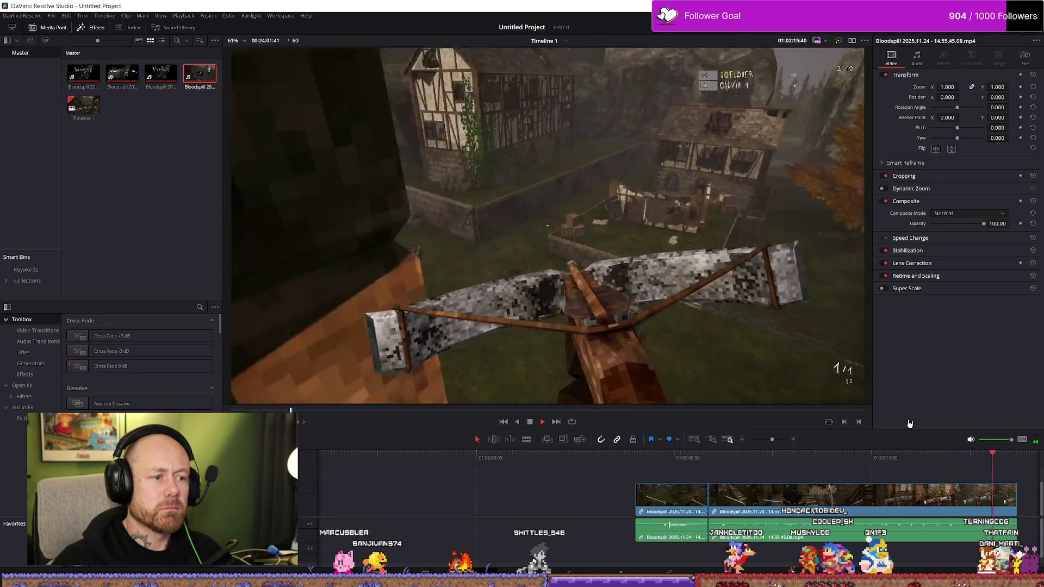
{"action": "key", "text": "space"}
{"action": "scroll", "coordinate": [895, 493], "scroll_direction": "down", "scroll_amount": 3}
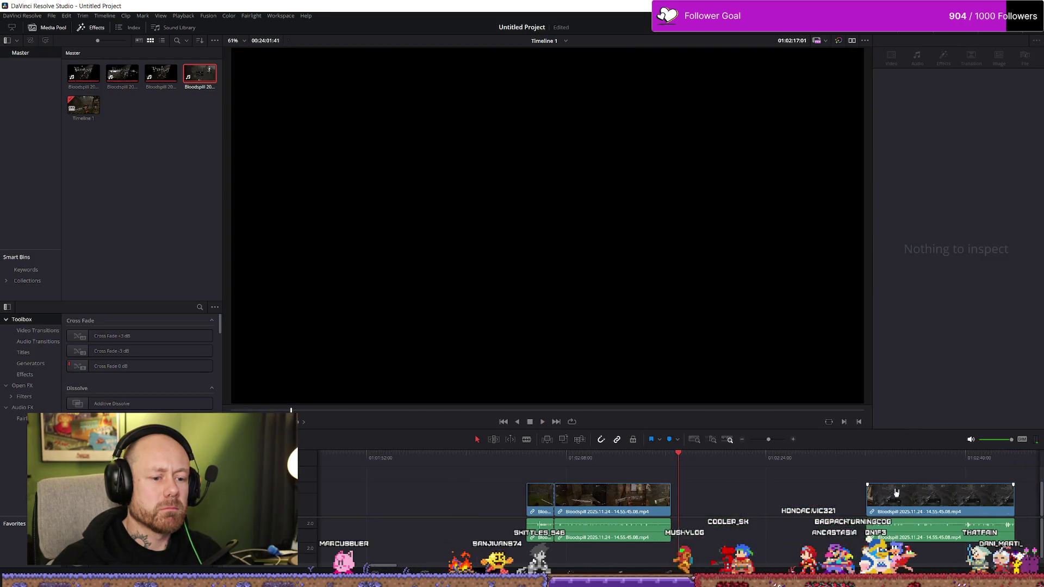
{"action": "left_click_drag", "start_coordinate": [669, 501], "coordinate": [711, 502]}
{"action": "key", "text": "space"}
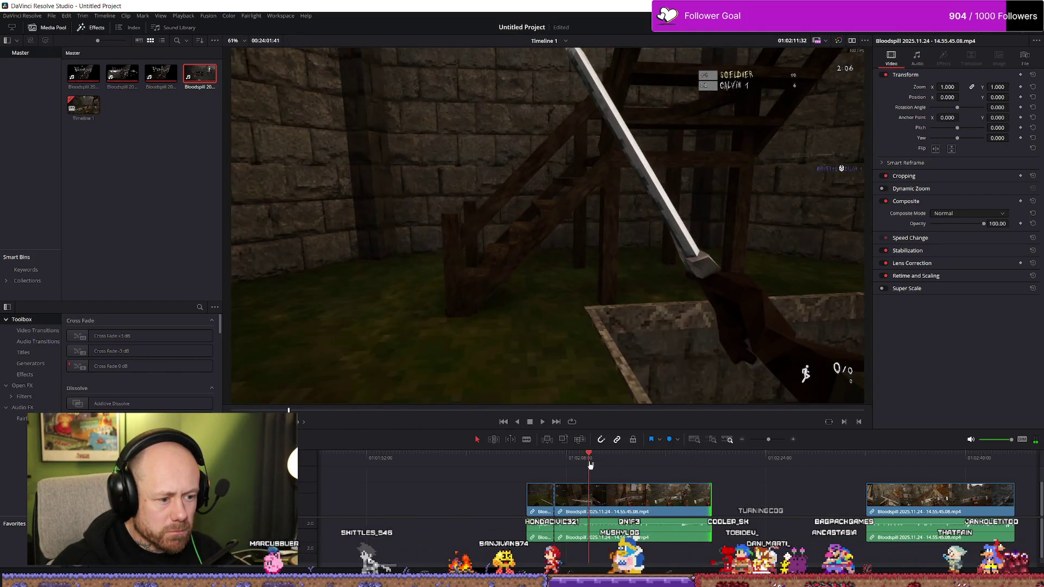
{"action": "left_click", "coordinate": [569, 461]}
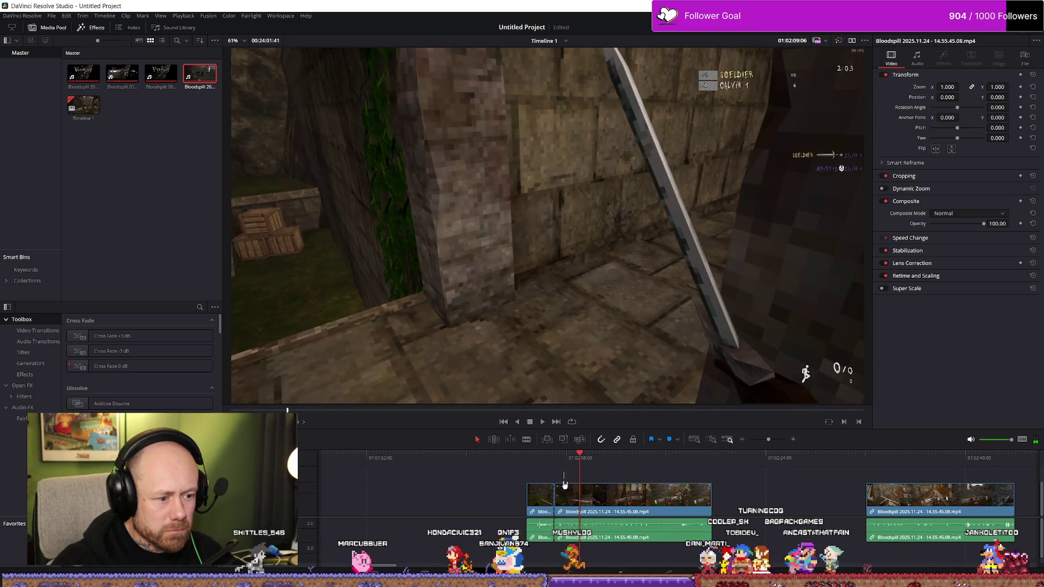
{"action": "key", "text": "Delete"}
{"action": "scroll", "coordinate": [561, 497], "scroll_direction": "down", "scroll_amount": 3}
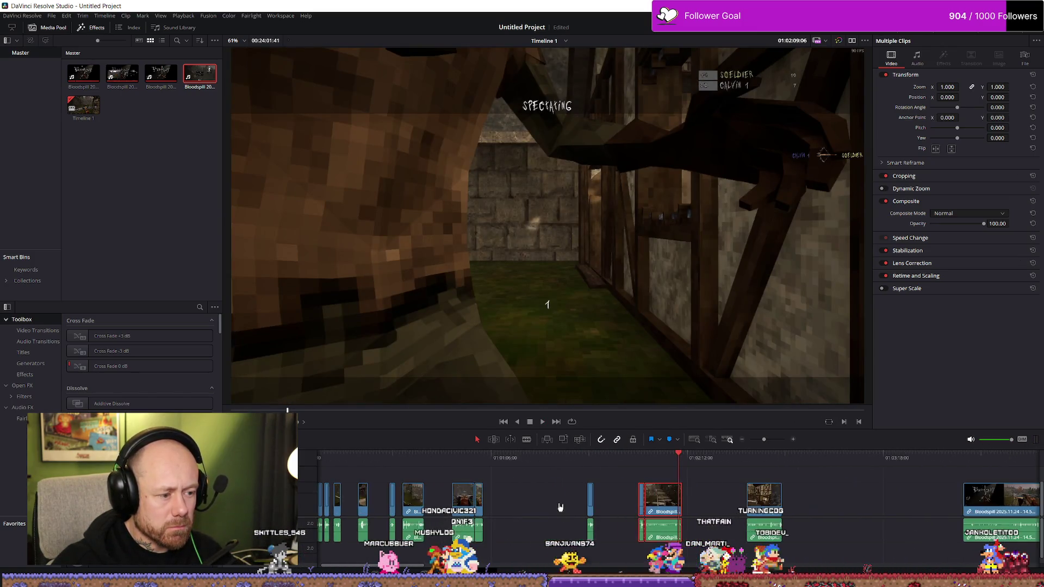
{"action": "scroll", "coordinate": [560, 507], "scroll_direction": "down", "scroll_amount": 2}
{"action": "scroll", "coordinate": [542, 514], "scroll_direction": "up", "scroll_amount": 5}
Replay from the start and shorten the end of the first clip.
{"action": "left_click", "coordinate": [615, 510]}
{"action": "left_click_drag", "start_coordinate": [545, 510], "coordinate": [324, 512]}
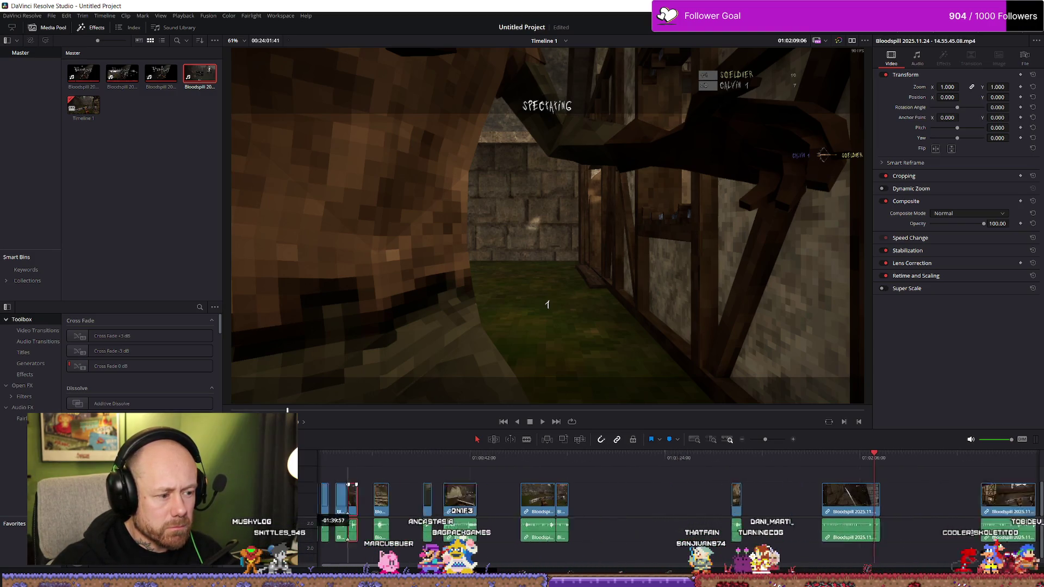
{"action": "left_click", "coordinate": [328, 467]}
{"action": "key", "text": "space"}
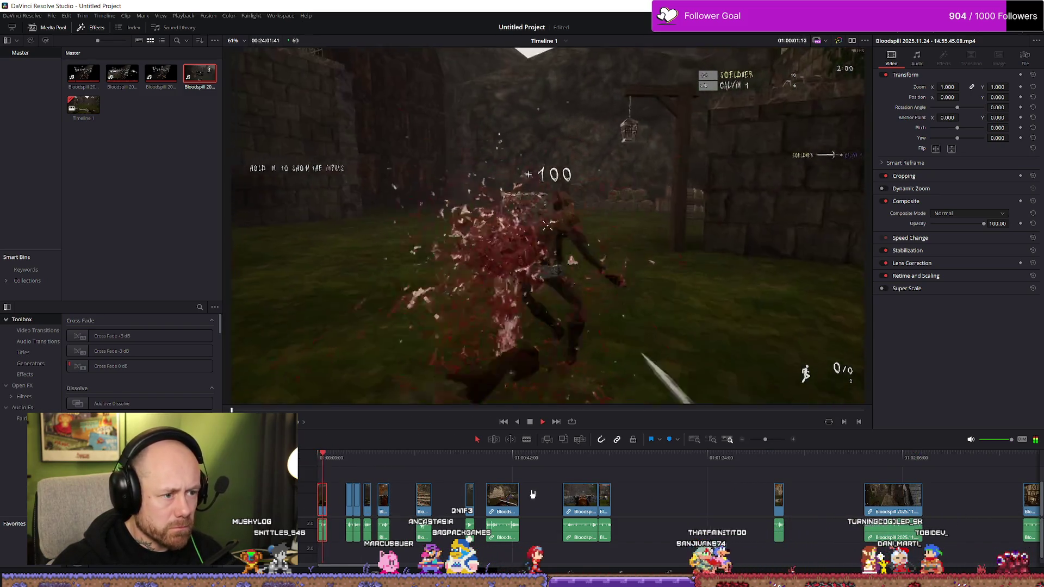
{"action": "scroll", "coordinate": [456, 494], "scroll_direction": "up", "scroll_amount": 5}
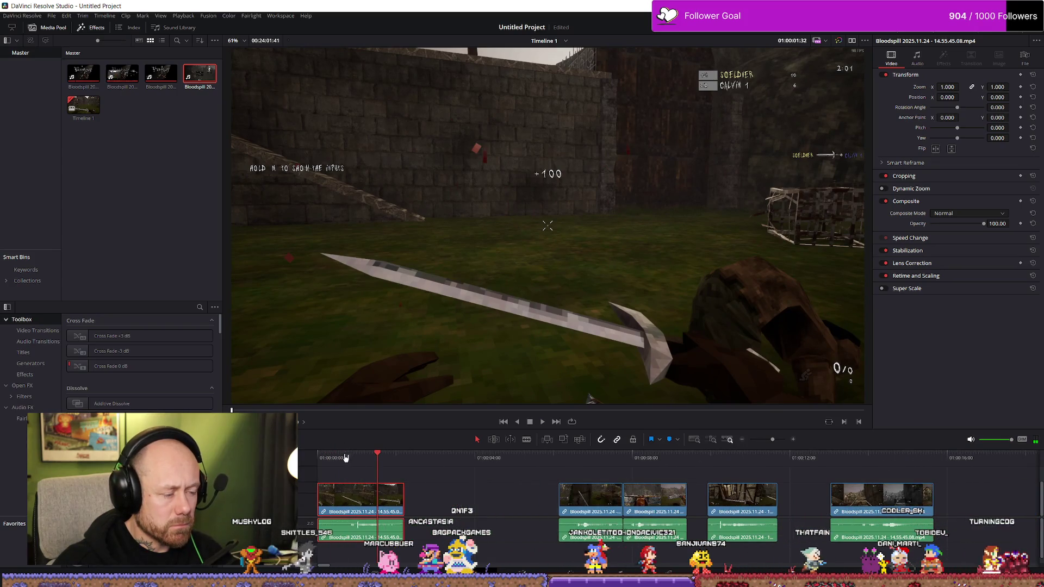
{"action": "left_click", "coordinate": [306, 458]}
{"action": "left_click_drag", "start_coordinate": [321, 495], "coordinate": [351, 495]}
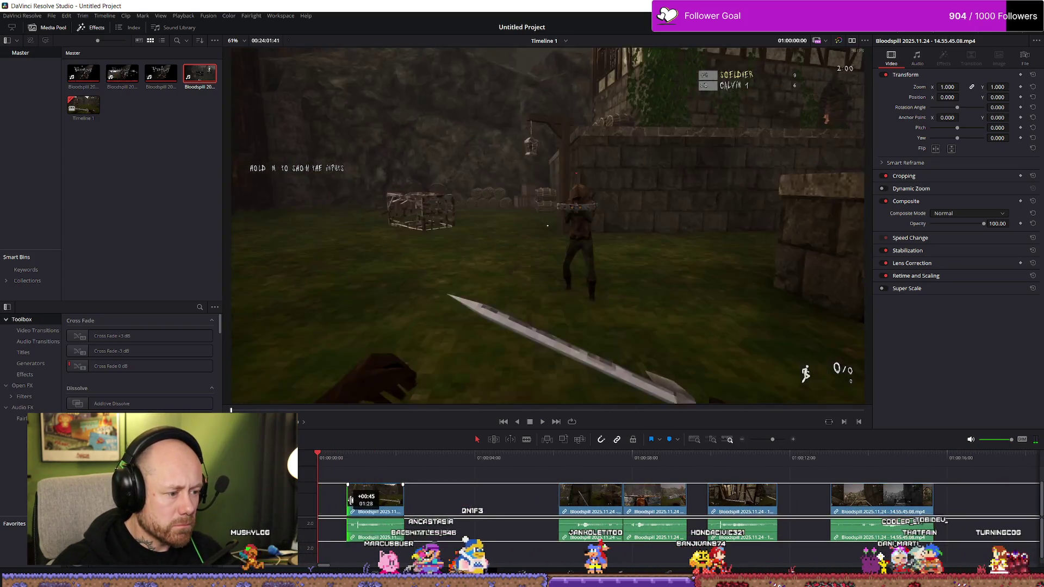
{"action": "key", "text": "space"}
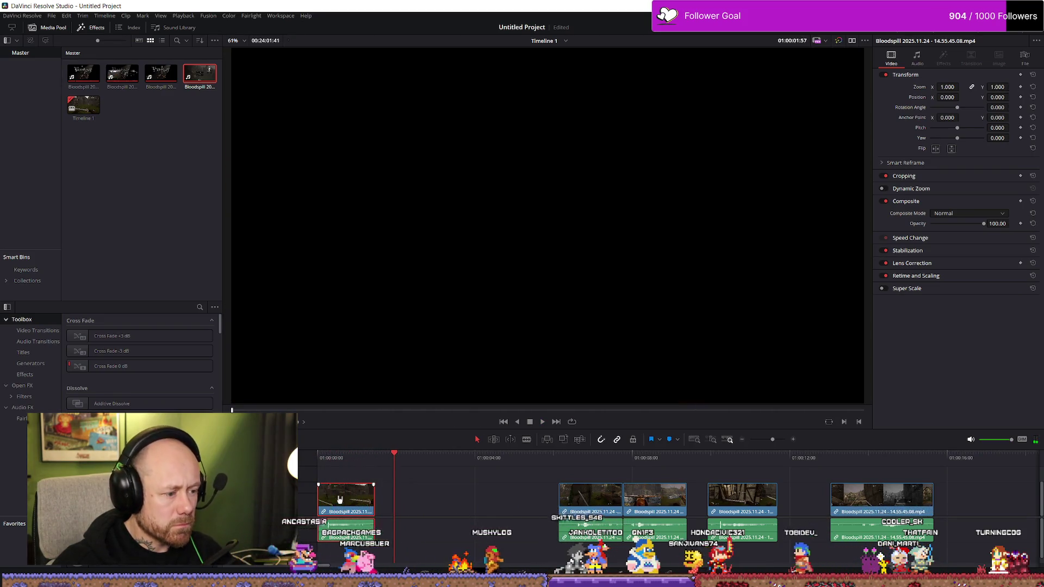
{"action": "left_click", "coordinate": [326, 457]}
Move the middle clips left so they sit beside the second clip.
{"action": "left_click_drag", "start_coordinate": [575, 511], "coordinate": [392, 512]}
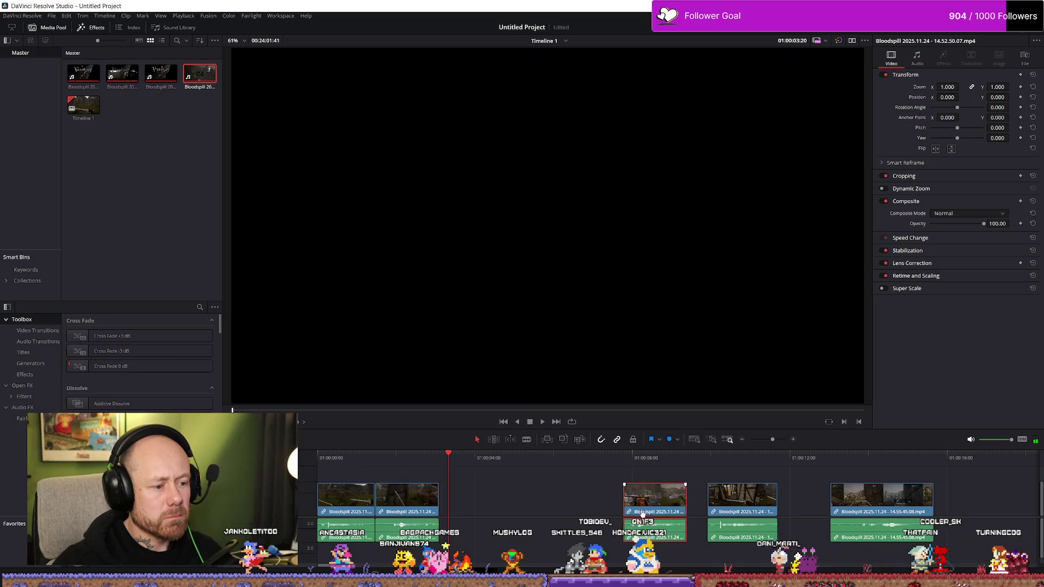
{"action": "left_click_drag", "start_coordinate": [646, 511], "coordinate": [462, 513]}
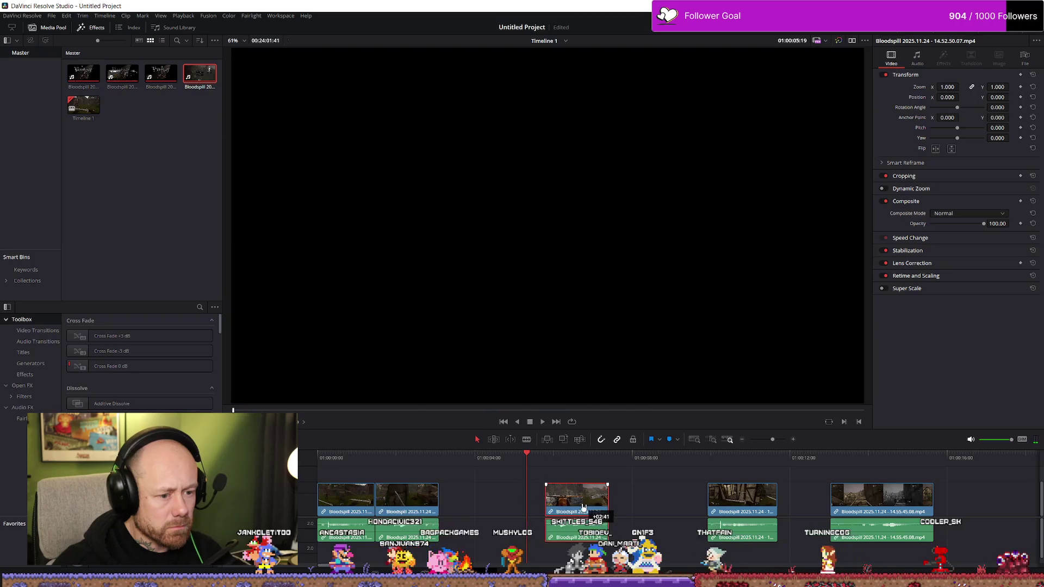
{"action": "left_click_drag", "start_coordinate": [477, 503], "coordinate": [484, 506]}
{"action": "key", "text": "space"}
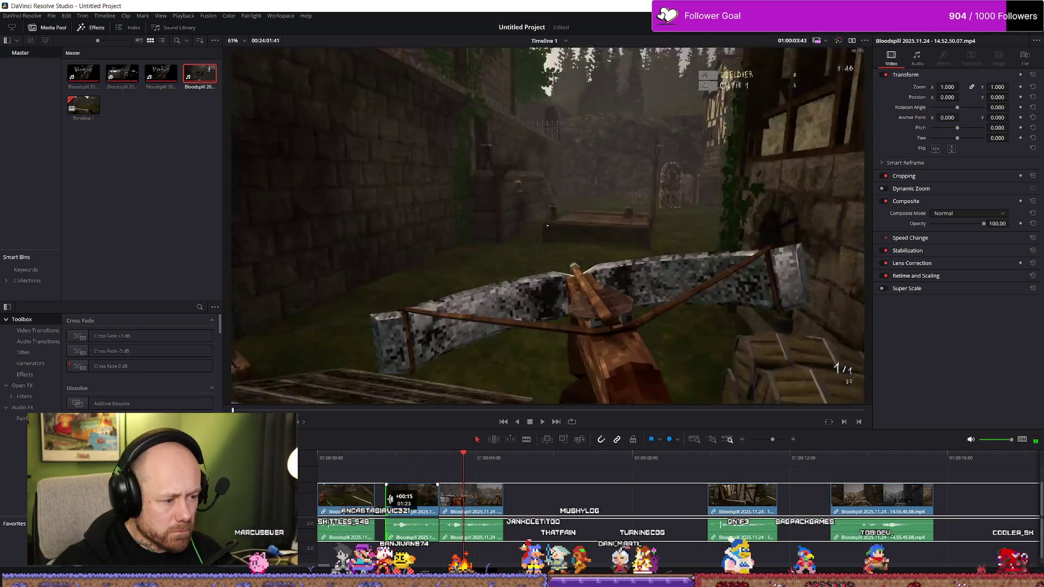
Trim the second clip's start and first clip's end, and slide the third clip to meet the second.
{"action": "left_click_drag", "start_coordinate": [375, 497], "coordinate": [394, 498]}
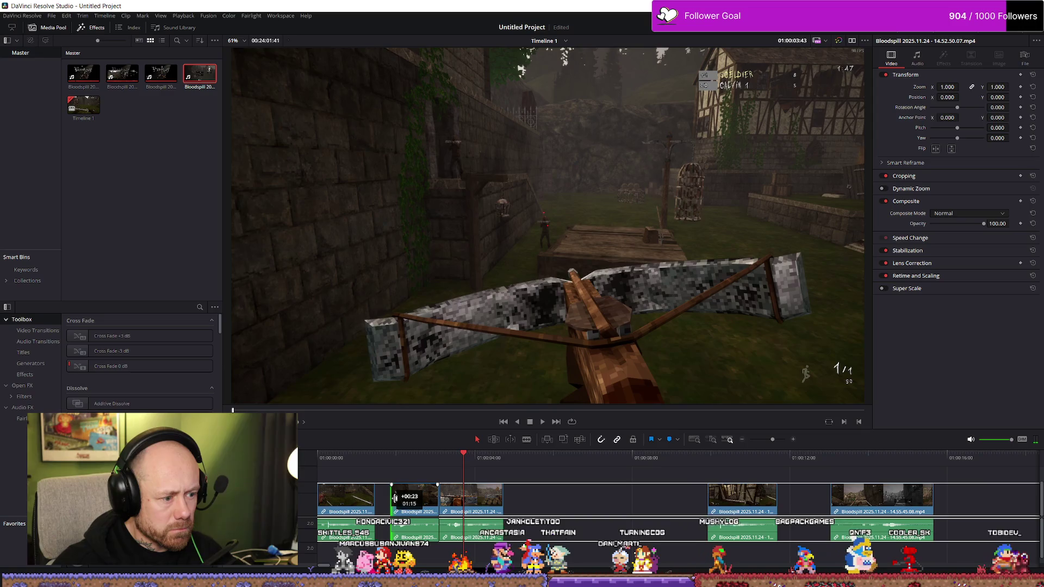
{"action": "left_click_drag", "start_coordinate": [395, 498], "coordinate": [393, 498]}
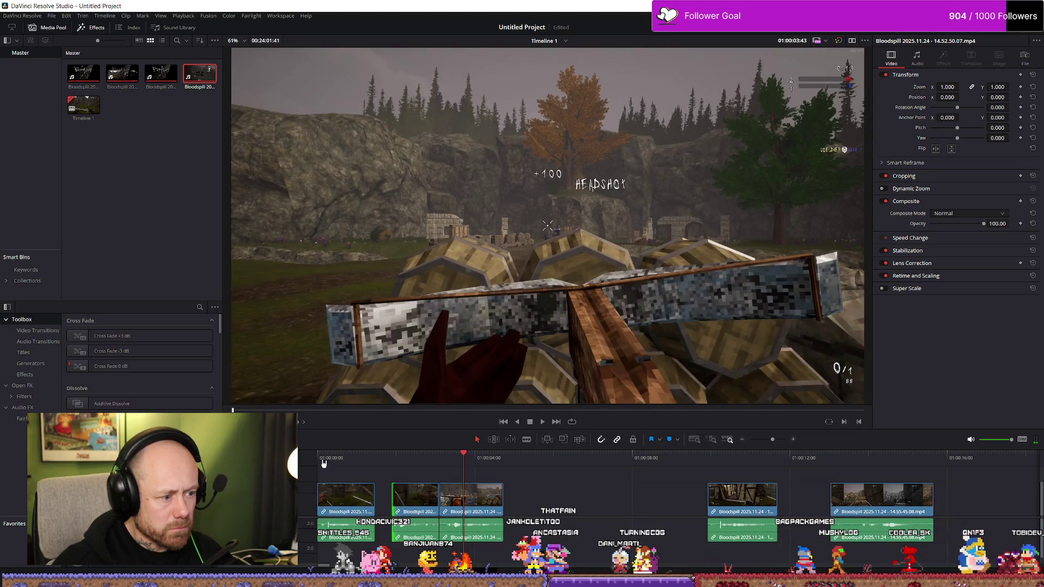
{"action": "left_click", "coordinate": [323, 462]}
{"action": "mouse_move", "coordinate": [377, 503]}
{"action": "left_mouse_down"}
{"action": "mouse_move", "coordinate": [367, 501]}
{"action": "mouse_move", "coordinate": [380, 510]}
{"action": "left_mouse_up"}
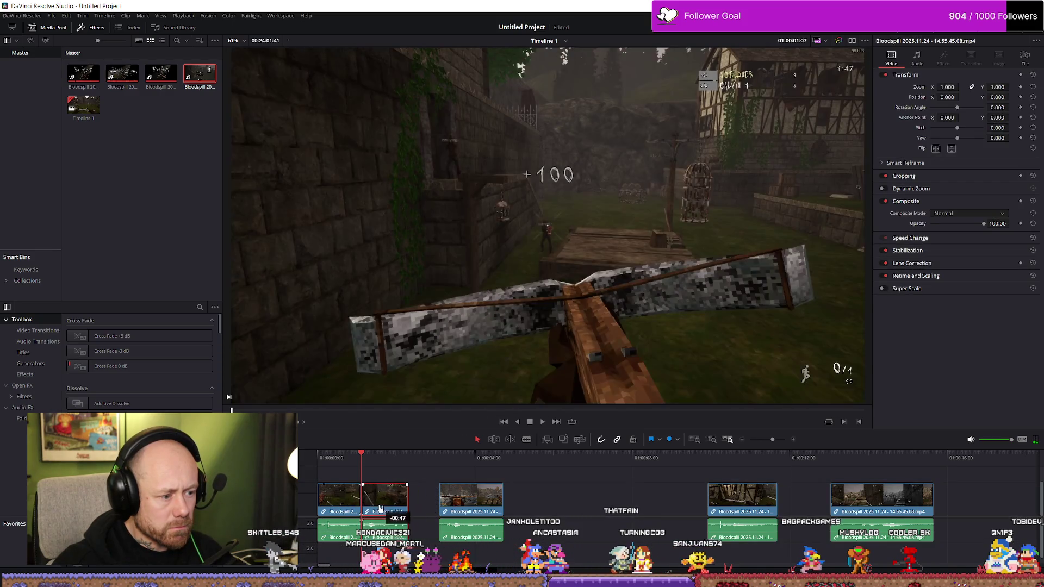
{"action": "left_click_drag", "start_coordinate": [459, 507], "coordinate": [428, 510]}
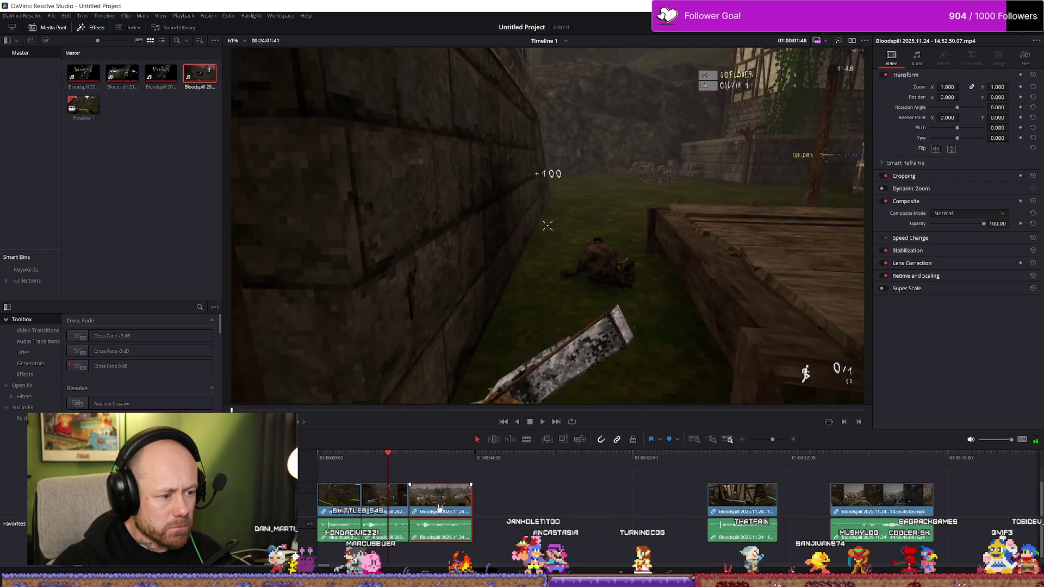
{"action": "key", "text": "space"}
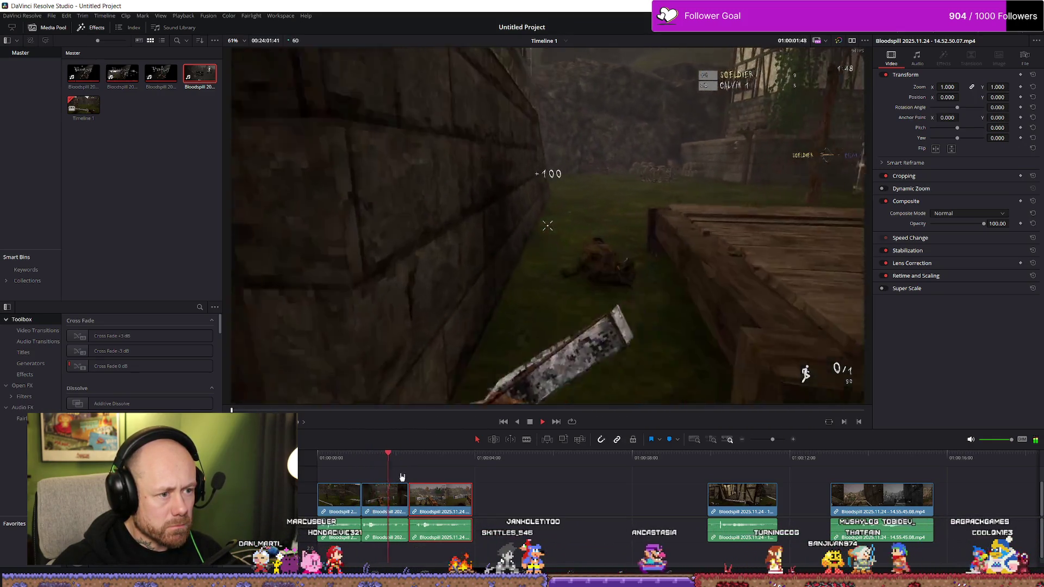
Shorten the second clip's end and rewatch from the timeline start.
{"action": "mouse_move", "coordinate": [406, 503]}
{"action": "left_mouse_down"}
{"action": "mouse_move", "coordinate": [398, 503]}
{"action": "mouse_move", "coordinate": [430, 499]}
{"action": "left_mouse_up"}
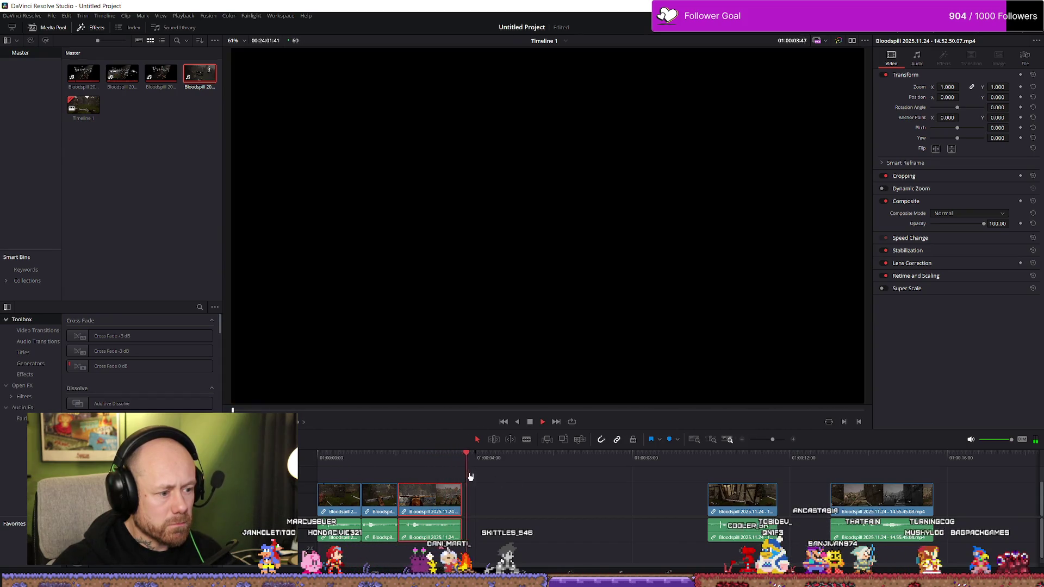
{"action": "key", "text": "Home"}
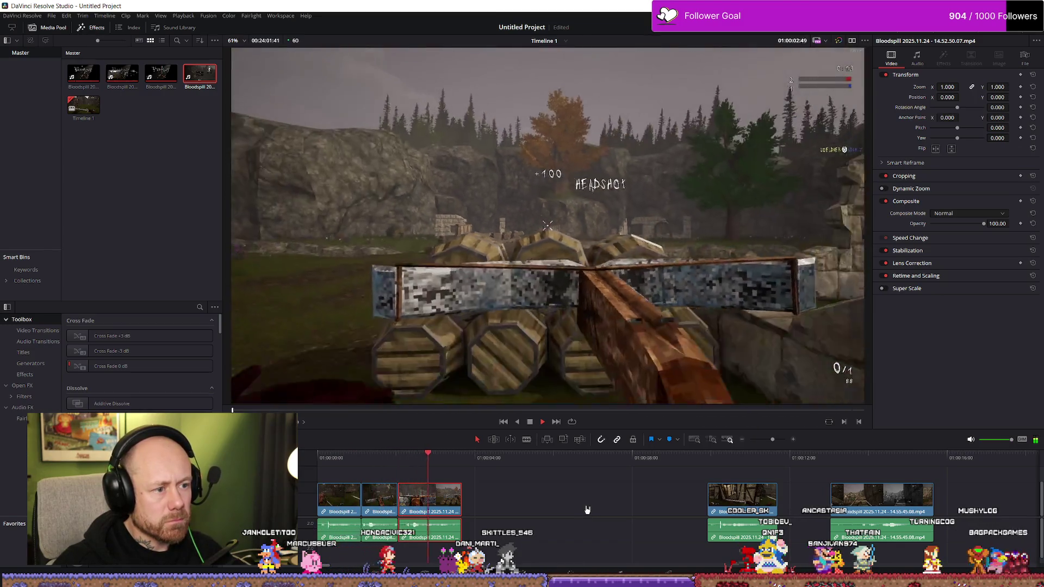
{"action": "left_click", "coordinate": [330, 460]}
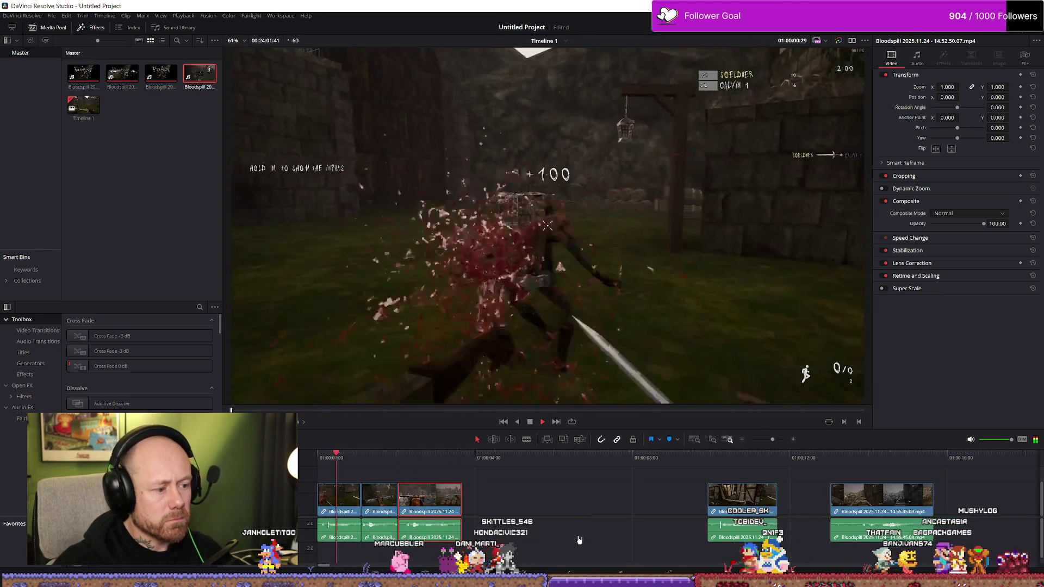
{"action": "key", "text": "space"}
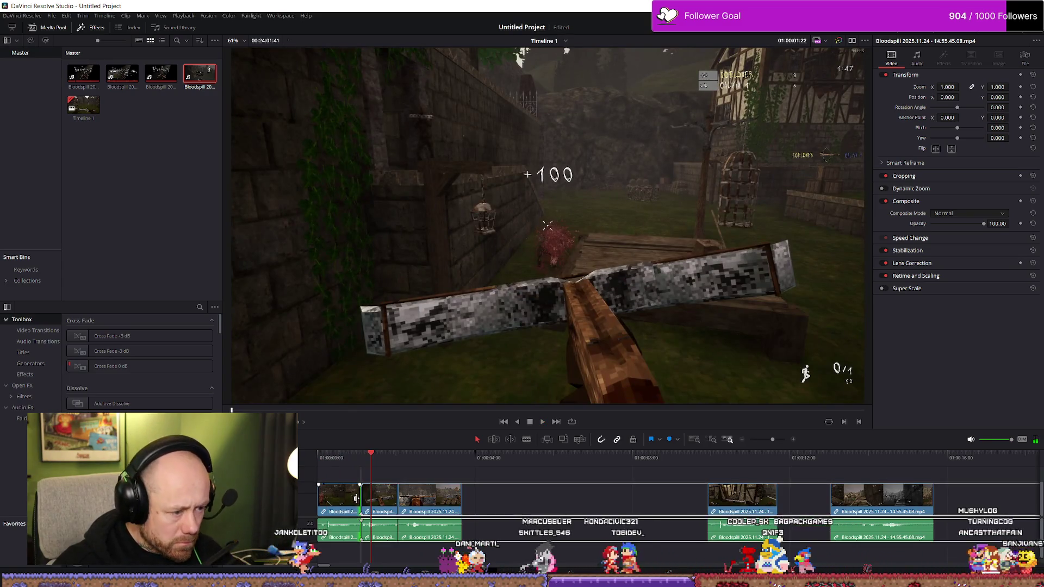
Lift the first clip up a track, slide it to the timeline start, and drop it back on the main track.
{"action": "left_click_drag", "start_coordinate": [355, 498], "coordinate": [343, 482]}
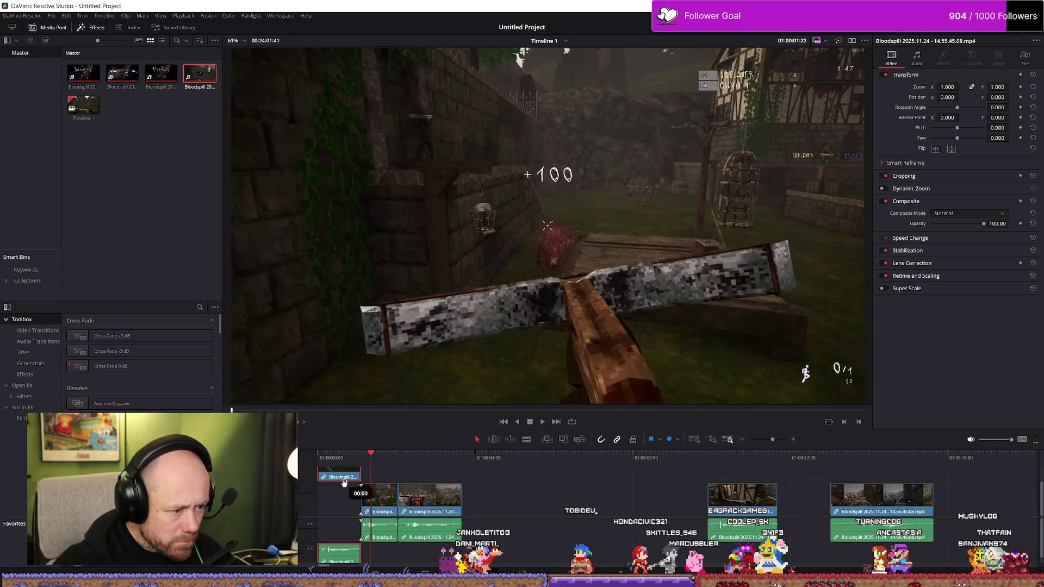
{"action": "mouse_move", "coordinate": [369, 501]}
{"action": "left_mouse_down"}
{"action": "mouse_move", "coordinate": [327, 501]}
{"action": "mouse_move", "coordinate": [380, 506]}
{"action": "left_mouse_up"}
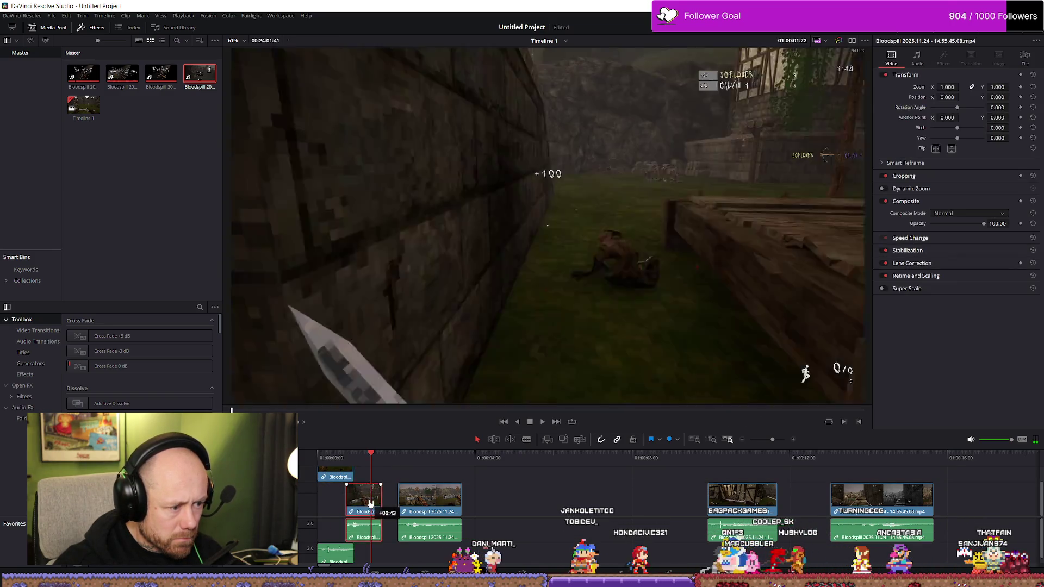
{"action": "mouse_move", "coordinate": [346, 474]}
{"action": "left_mouse_down"}
{"action": "mouse_move", "coordinate": [339, 506]}
{"action": "mouse_move", "coordinate": [373, 506]}
{"action": "left_mouse_up"}
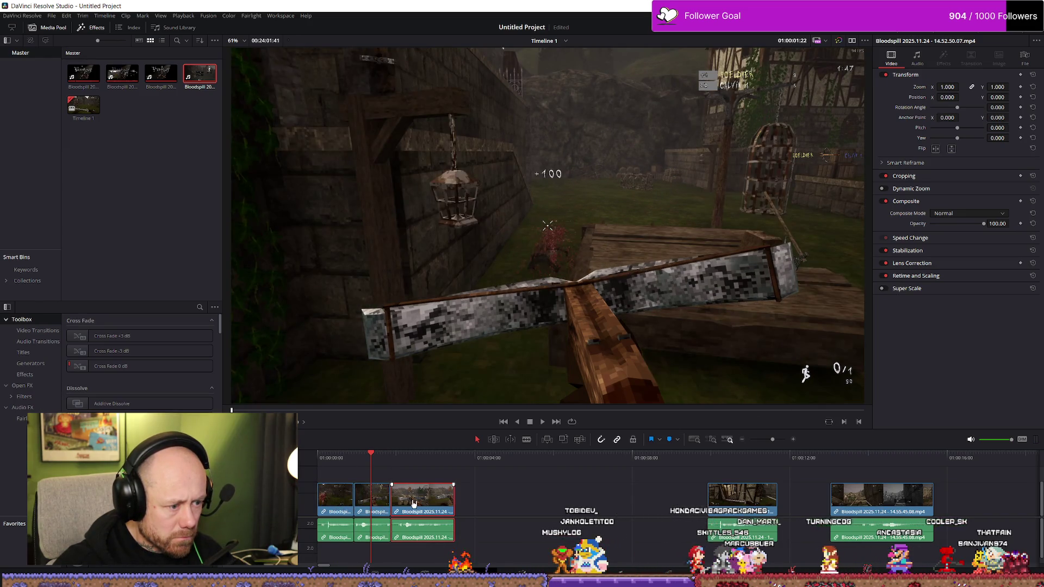
{"action": "left_click", "coordinate": [318, 456]}
{"action": "key", "text": "space"}
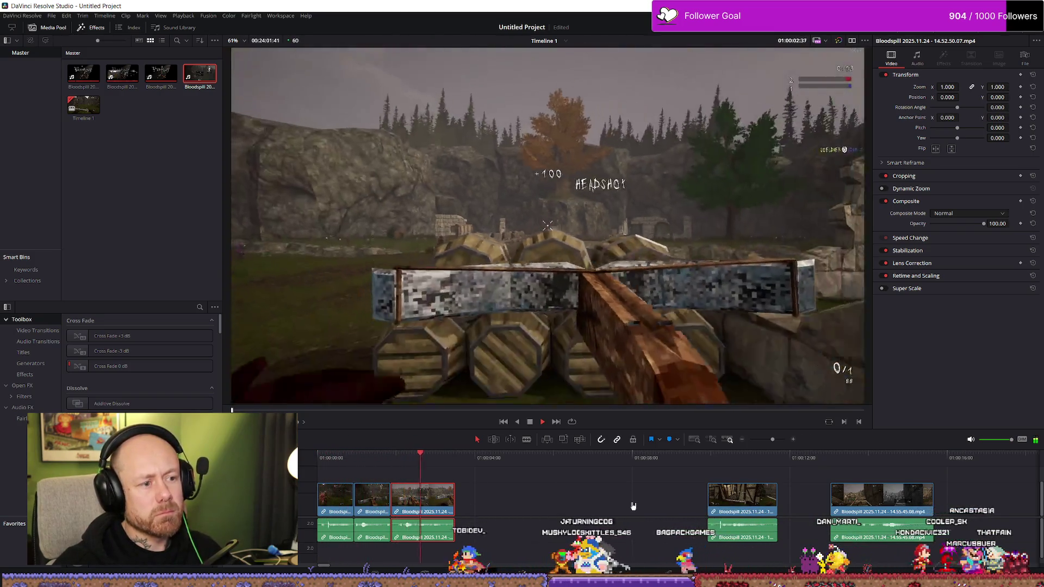
{"action": "scroll", "coordinate": [635, 515], "scroll_direction": "up", "scroll_amount": 2}
{"action": "scroll", "coordinate": [491, 514], "scroll_direction": "up", "scroll_amount": 2}
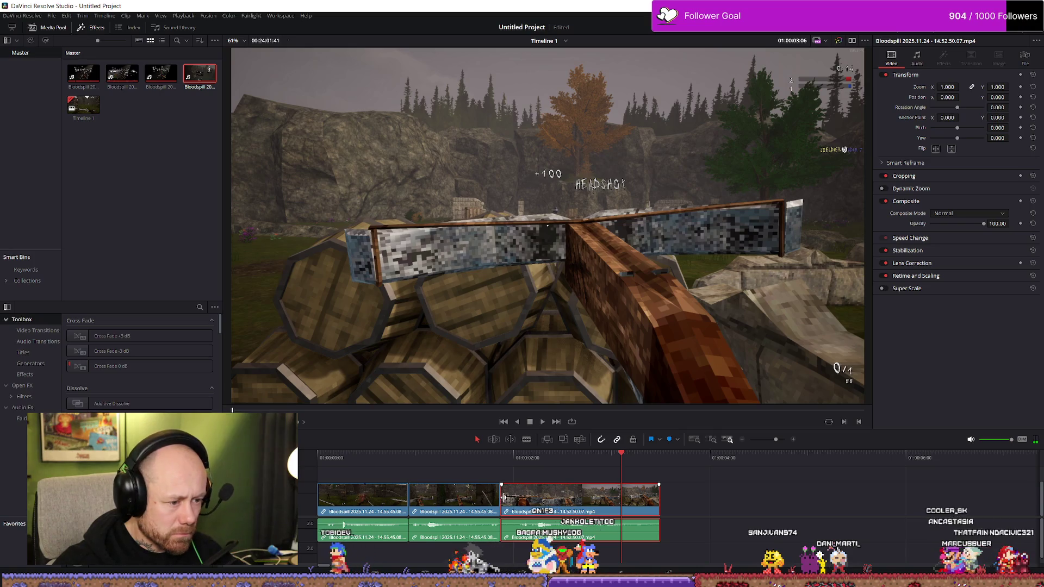
Shorten the ends of the third and second clips, reviewing each cut.
{"action": "left_click_drag", "start_coordinate": [659, 498], "coordinate": [649, 498]}
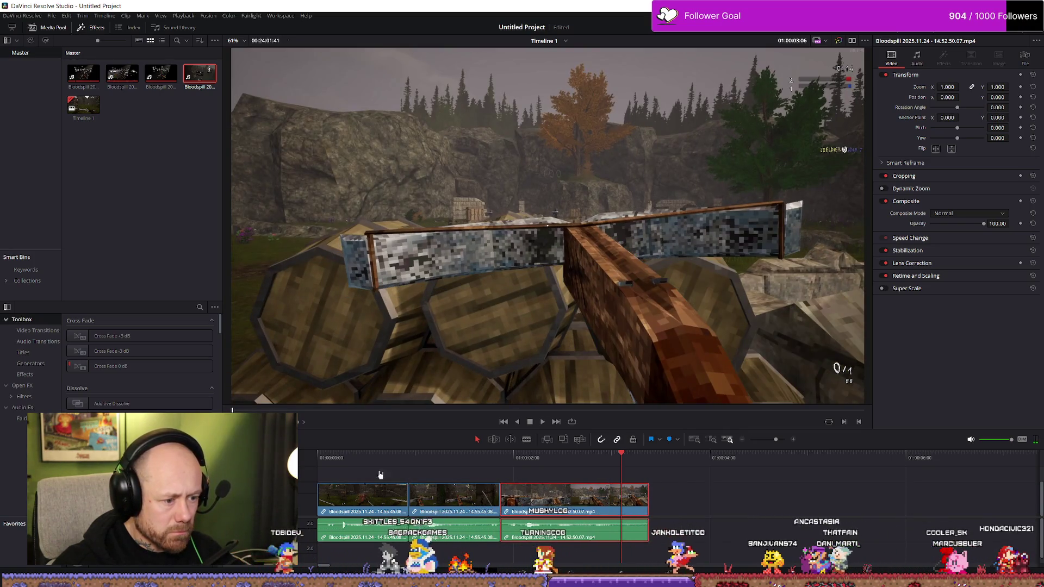
{"action": "left_click", "coordinate": [379, 475]}
{"action": "key", "text": "space"}
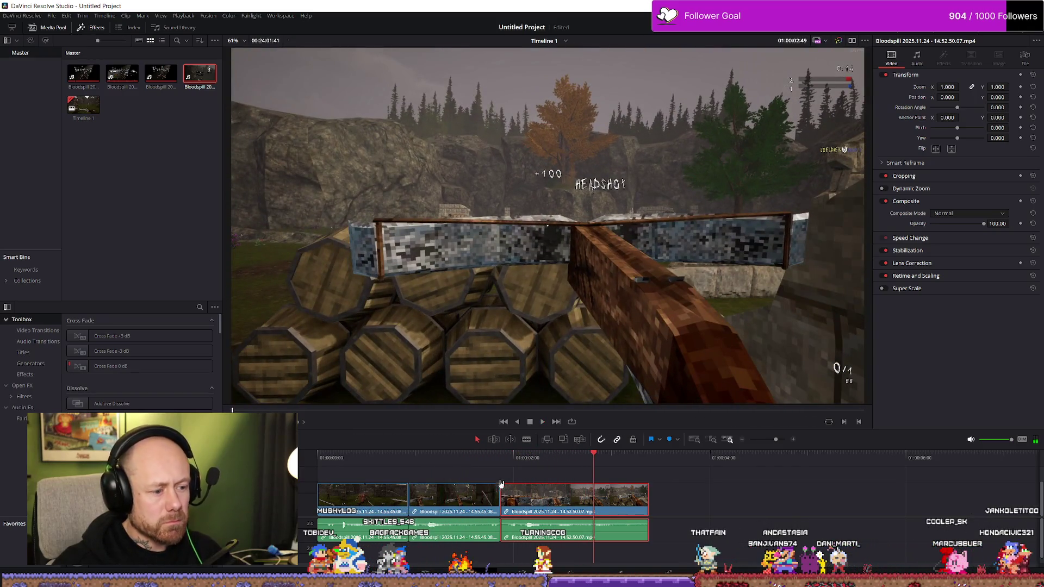
{"action": "left_click_drag", "start_coordinate": [495, 497], "coordinate": [490, 497]}
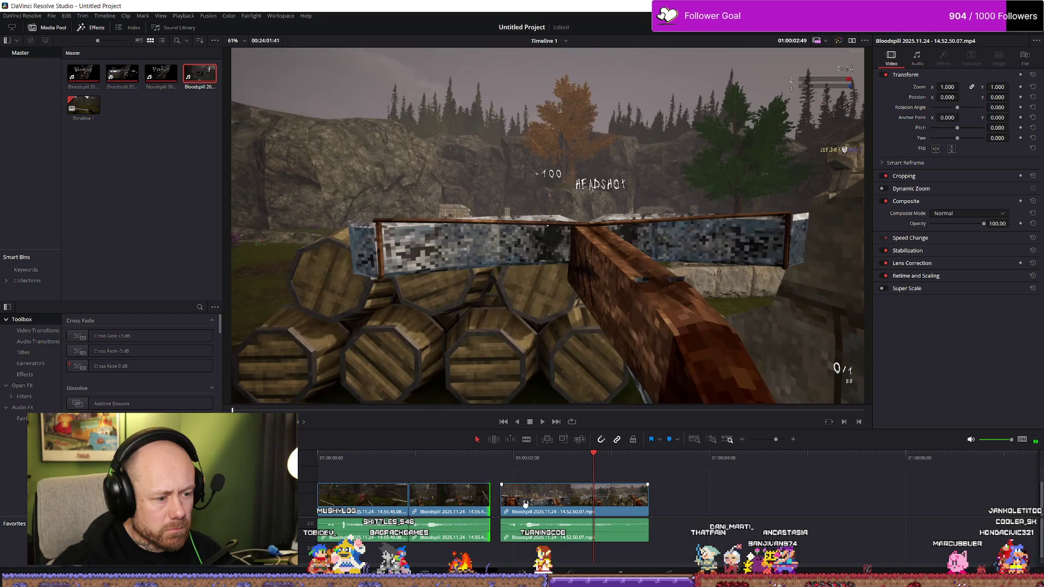
{"action": "left_click", "coordinate": [341, 450]}
{"action": "key", "text": "space"}
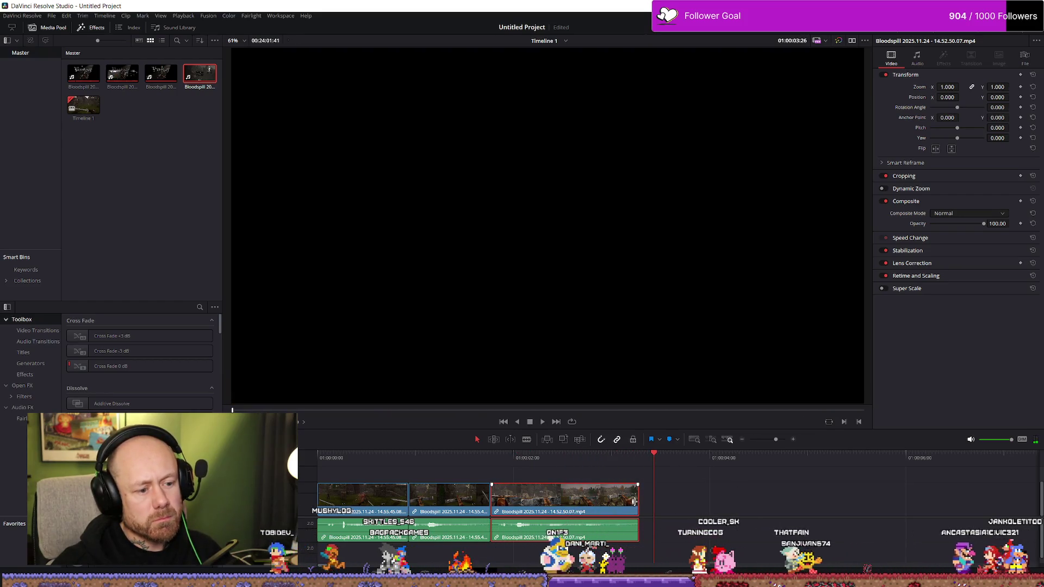
Extend the last clip's ending slightly and play the finished three-clip opening.
{"action": "left_click_drag", "start_coordinate": [633, 501], "coordinate": [667, 495]}
{"action": "key", "text": "space"}
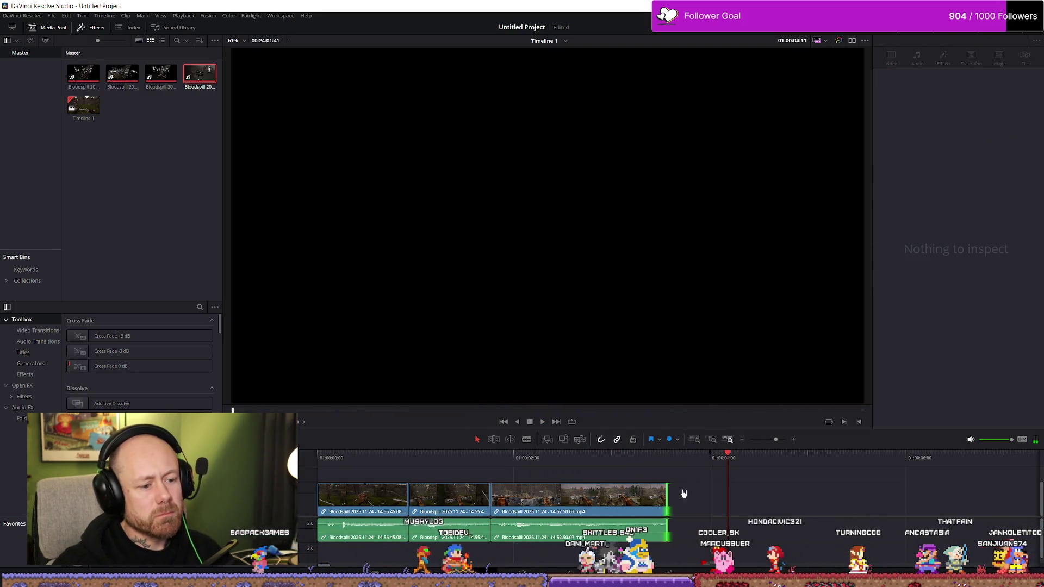
{"action": "mouse_move", "coordinate": [666, 495]}
{"action": "left_mouse_down"}
{"action": "mouse_move", "coordinate": [715, 495]}
{"action": "mouse_move", "coordinate": [706, 506]}
{"action": "left_mouse_up"}
{"action": "key", "text": "space"}
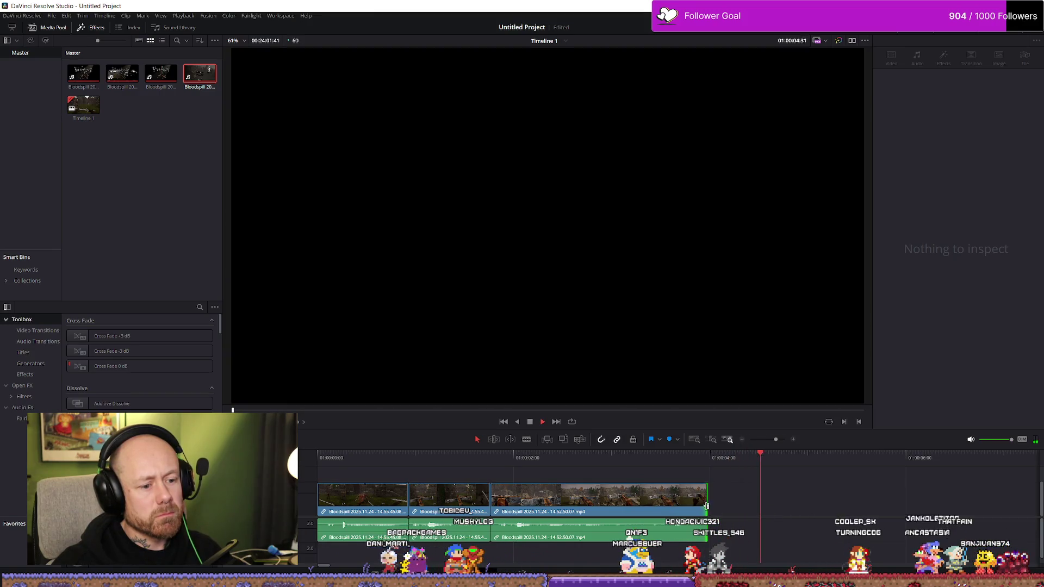